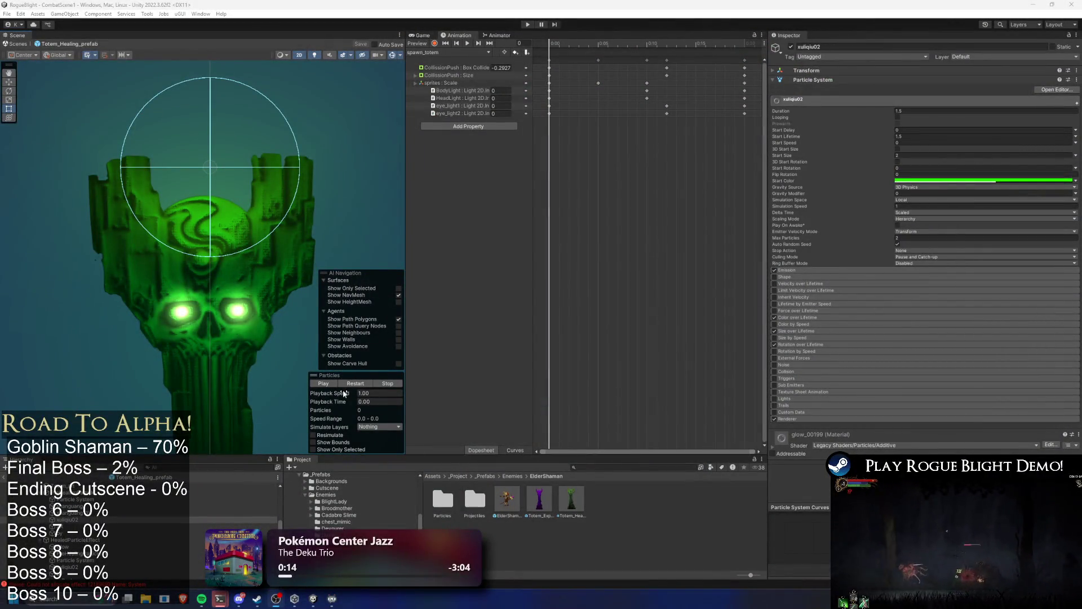
Step: Switch back to Unity and select Totem_art to show its Sprite Renderer settings
key(alt+Tab)
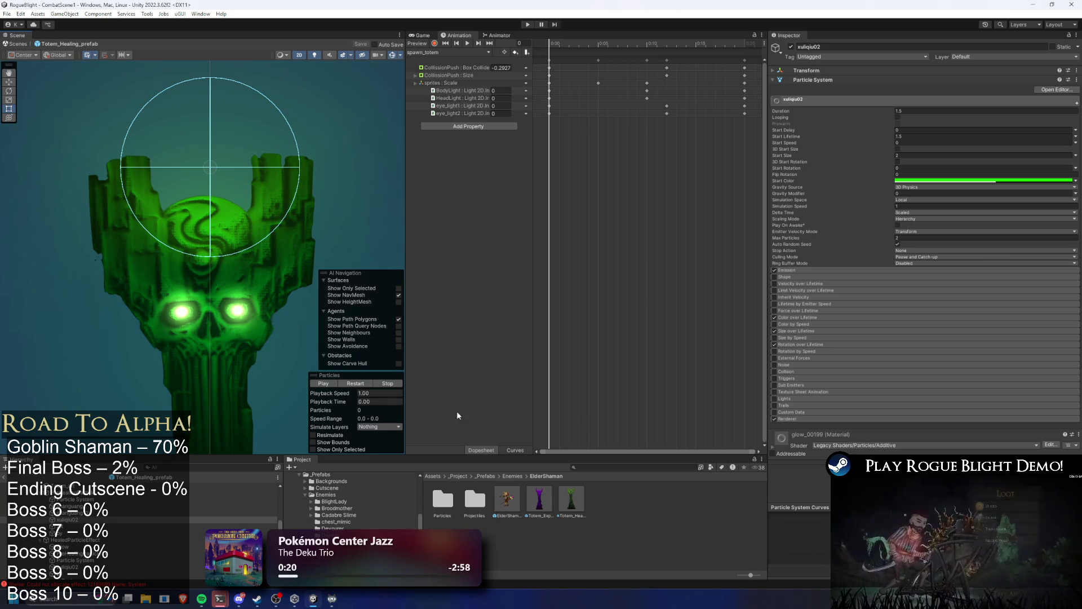
click(201, 303)
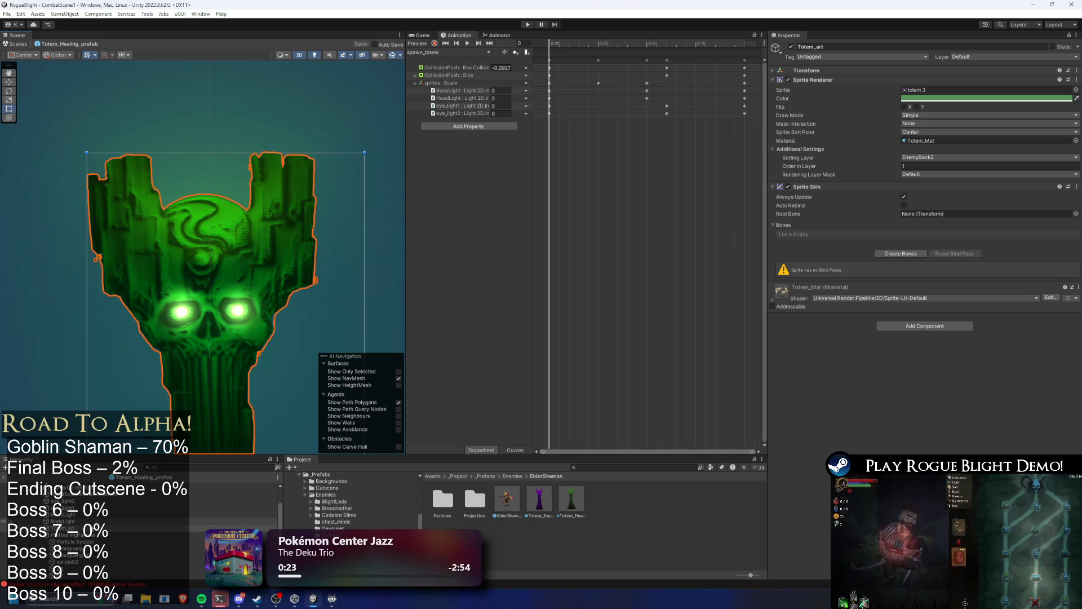
Step: Select the HeadLight and cycle its Light 2D colour through cyan and green, settling on yellow-orange FF9500
click(232, 514)
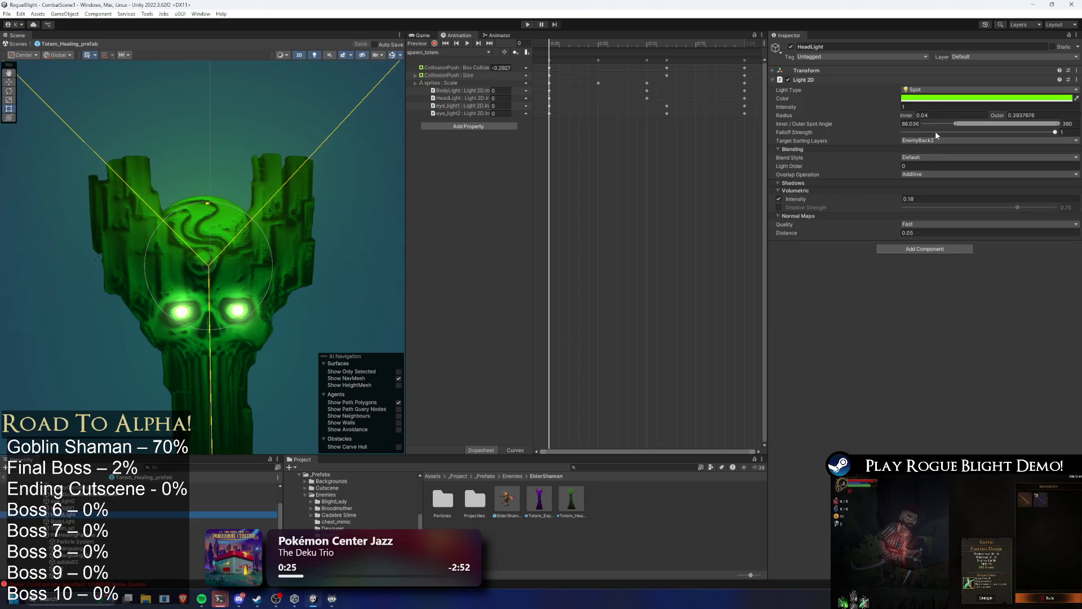
click(947, 98)
mouse_move(986, 122)
mouse_down()
mouse_move(952, 151)
mouse_move(921, 248)
mouse_move(937, 181)
mouse_up()
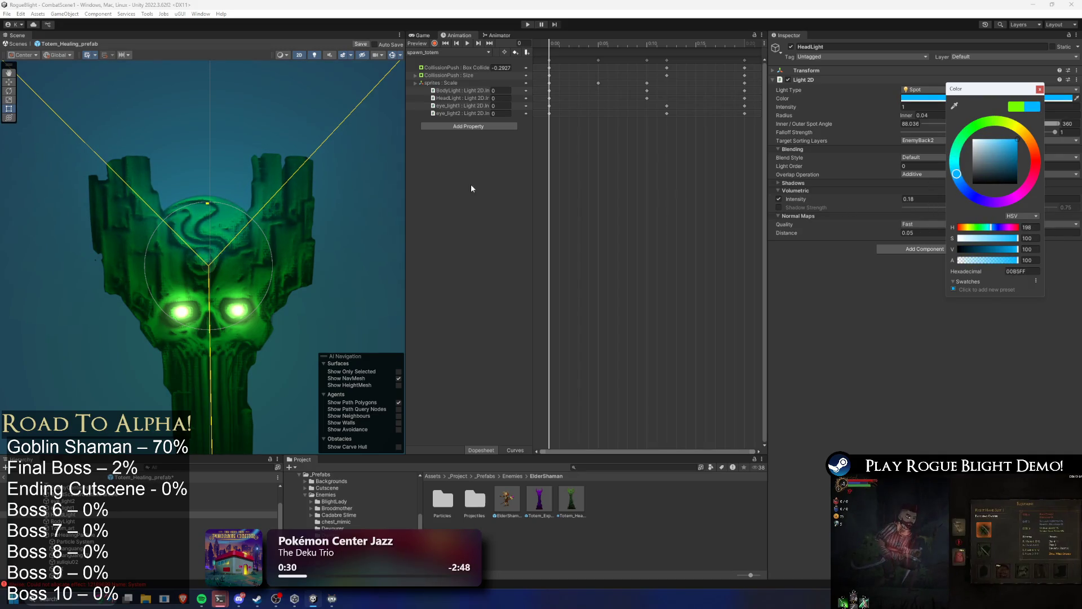
scroll(243, 196, down, 5)
scroll(252, 192, up, 2)
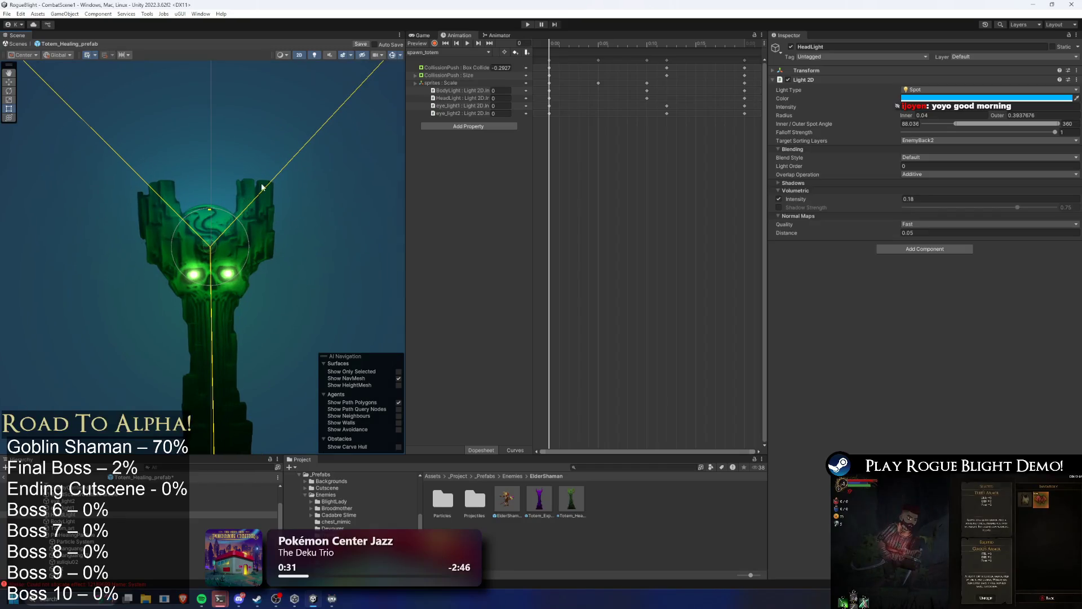
click(958, 98)
mouse_move(1029, 150)
mouse_down()
mouse_move(1038, 143)
mouse_move(1044, 167)
mouse_move(1039, 142)
mouse_move(970, 117)
mouse_move(942, 134)
mouse_move(1037, 131)
mouse_up()
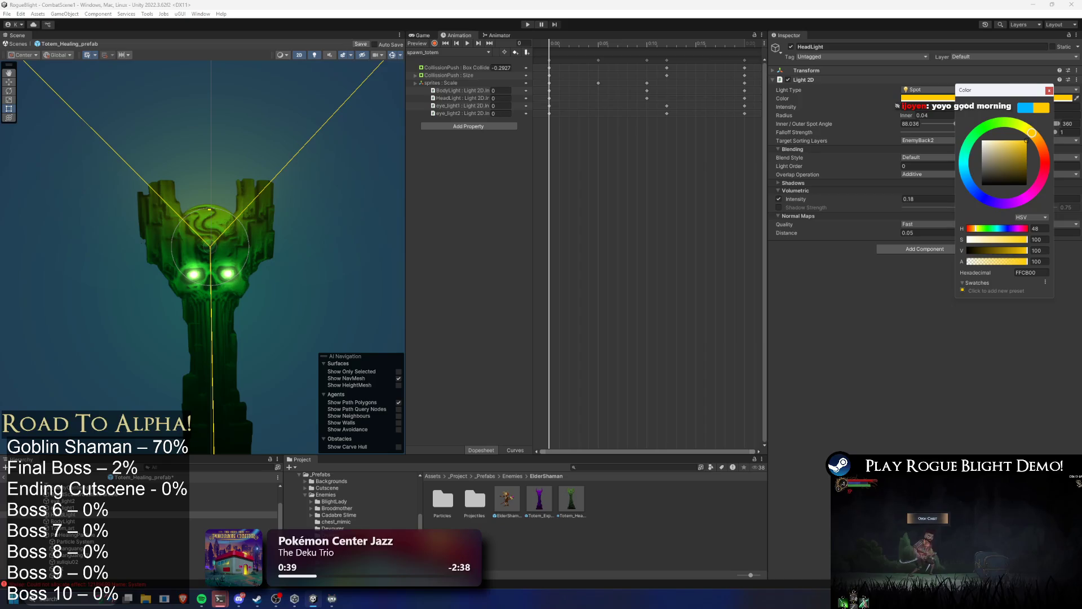
click(1078, 331)
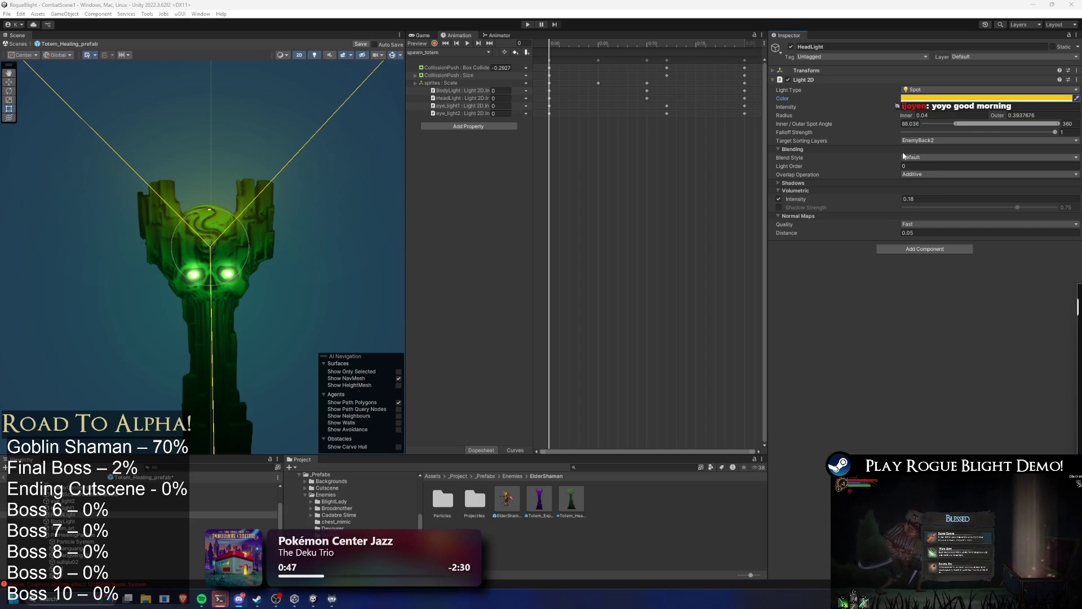
click(915, 97)
Step: Cycle the HeadLight colour through red, green-cyan, yellow-orange, blue and green, finishing at magenta FF00D0
drag(994, 150, 1007, 170)
mouse_move(1007, 211)
mouse_down()
mouse_move(930, 220)
mouse_move(897, 141)
mouse_move(996, 118)
mouse_move(1023, 129)
mouse_up()
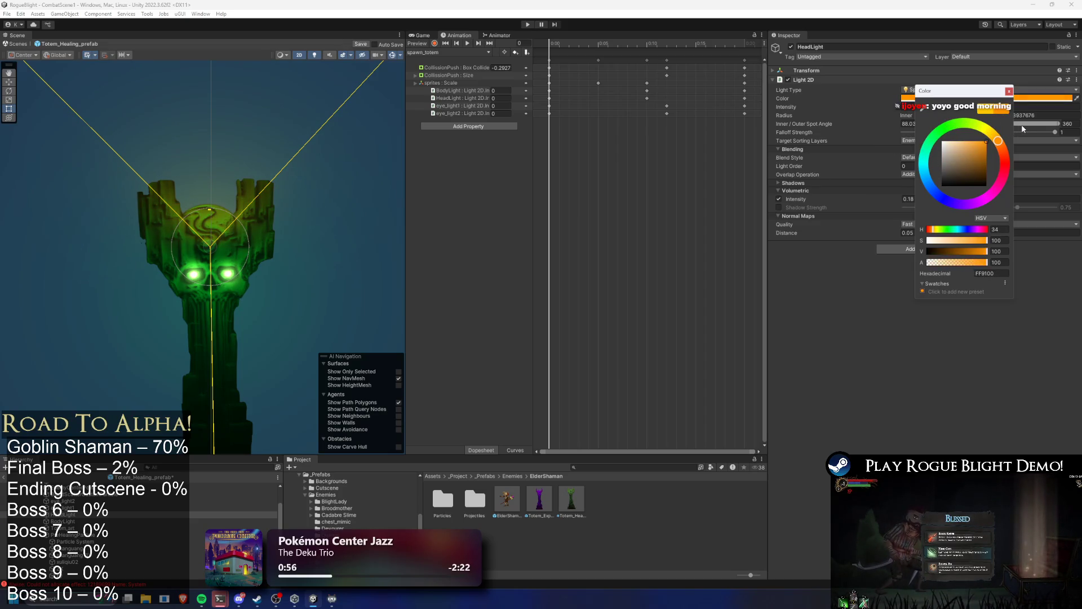
mouse_move(1026, 129)
mouse_down()
mouse_move(930, 110)
mouse_move(878, 175)
mouse_move(877, 215)
mouse_move(925, 248)
mouse_move(970, 248)
mouse_move(942, 143)
mouse_up()
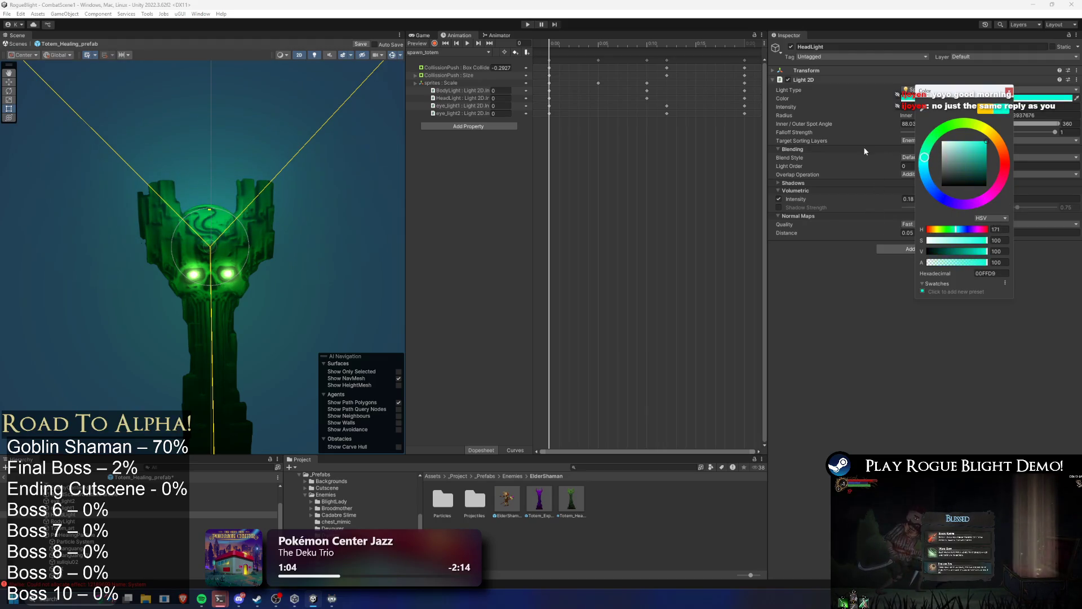
mouse_move(851, 177)
mouse_down()
mouse_move(843, 209)
mouse_move(992, 243)
mouse_move(910, 99)
mouse_move(1041, 123)
mouse_up()
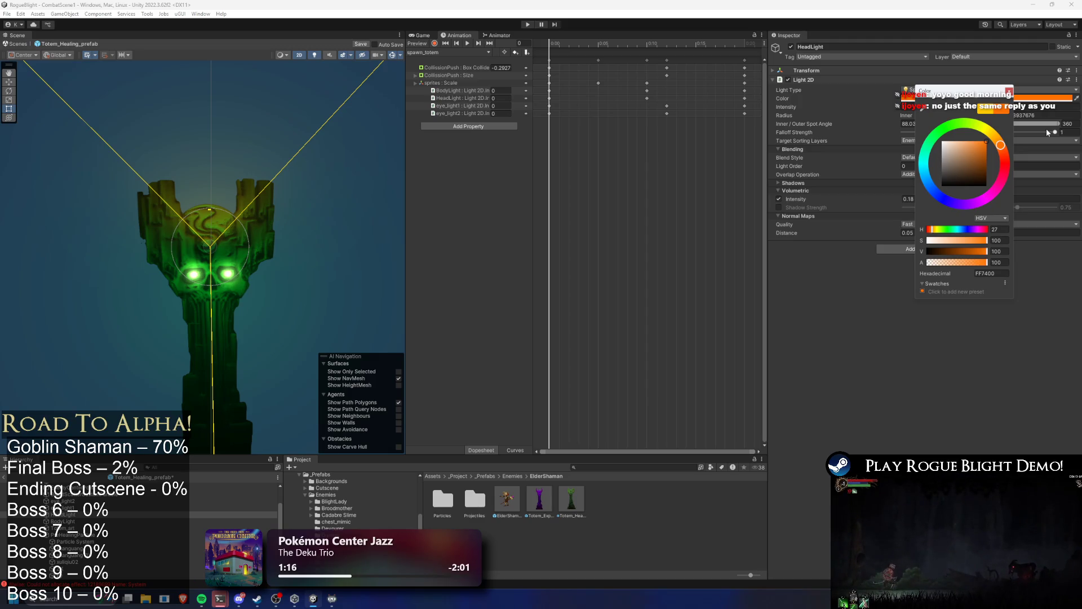
mouse_move(1002, 149)
mouse_down()
mouse_move(988, 195)
mouse_move(940, 192)
mouse_move(932, 110)
mouse_move(986, 121)
mouse_up()
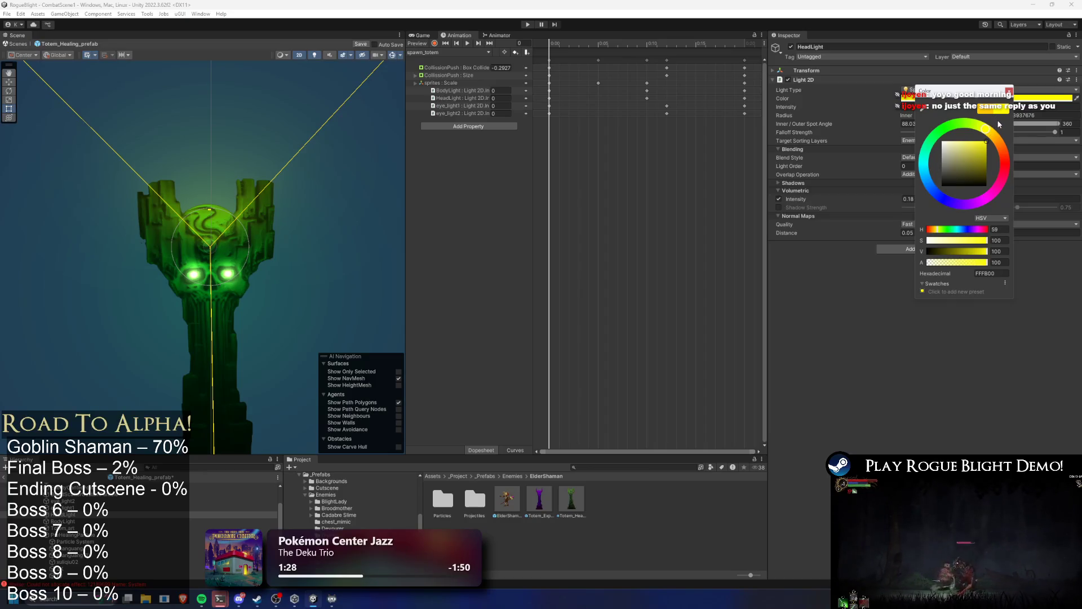
mouse_move(979, 111)
mouse_down()
mouse_move(1003, 148)
mouse_move(1006, 208)
mouse_move(936, 198)
mouse_move(939, 151)
mouse_move(964, 122)
mouse_move(998, 140)
mouse_up()
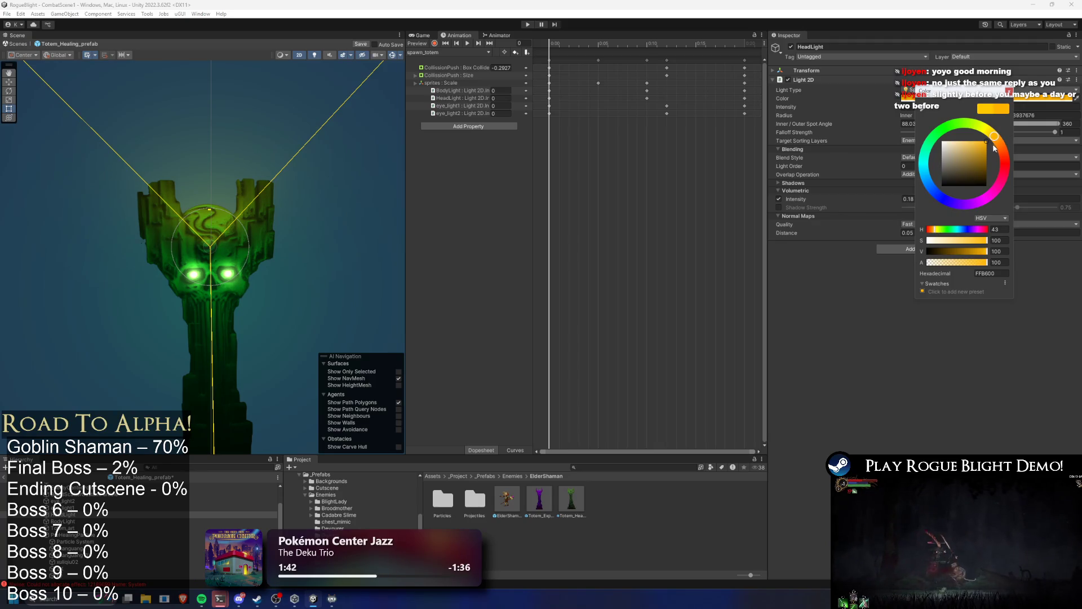
mouse_move(994, 137)
mouse_down()
mouse_move(1006, 163)
mouse_move(972, 203)
mouse_move(945, 199)
mouse_move(929, 152)
mouse_move(937, 174)
mouse_move(929, 172)
mouse_move(956, 195)
mouse_move(1006, 179)
mouse_move(990, 132)
mouse_move(922, 135)
mouse_move(932, 200)
mouse_move(1003, 207)
mouse_up()
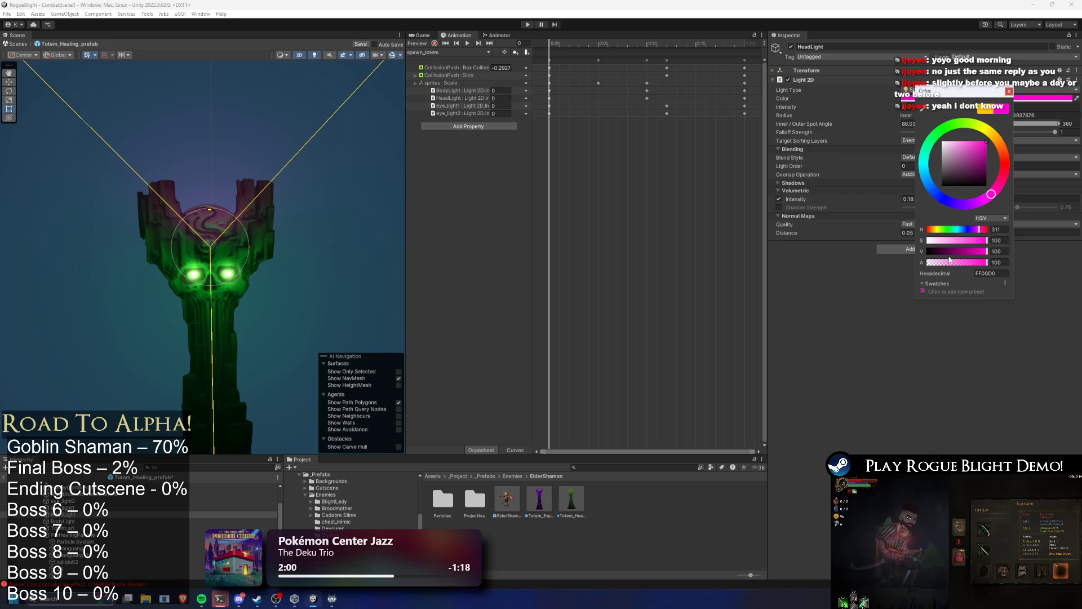
Step: Try orange, green, blue and pinkish-red on the HeadLight, aiming for orange FF5800, then show the desktop
click(1005, 154)
mouse_move(1013, 157)
mouse_down()
mouse_move(982, 115)
mouse_move(932, 125)
mouse_move(901, 145)
mouse_move(903, 184)
mouse_up()
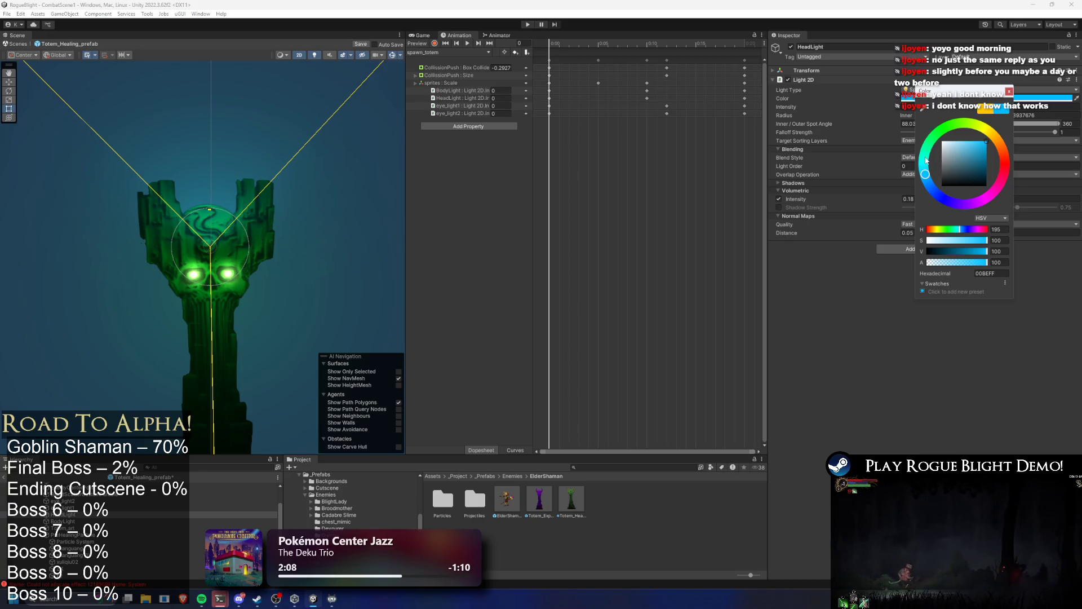
drag(927, 176, 931, 190)
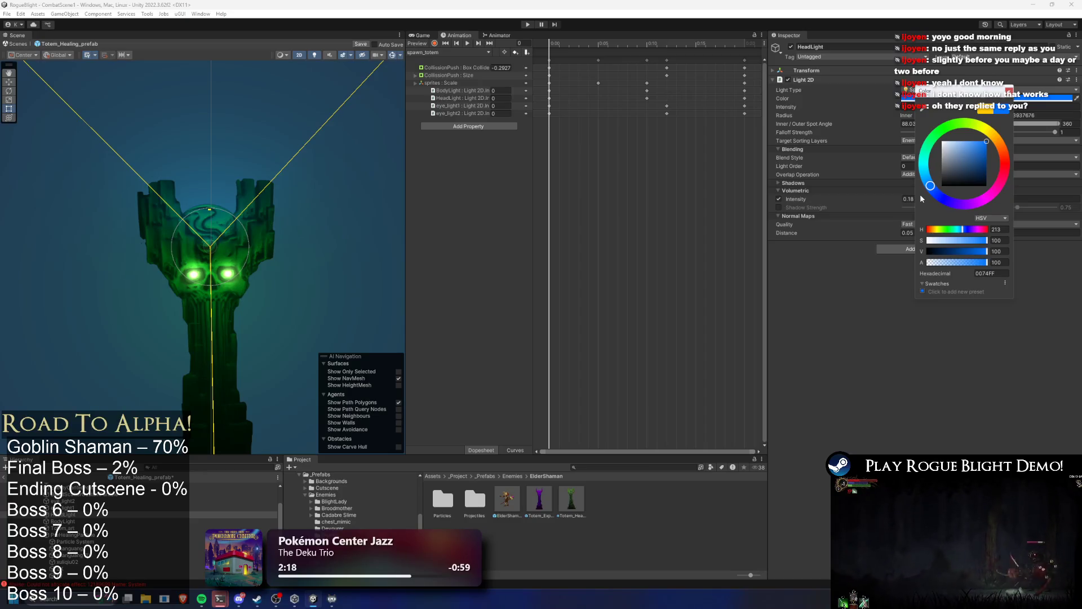
click(939, 143)
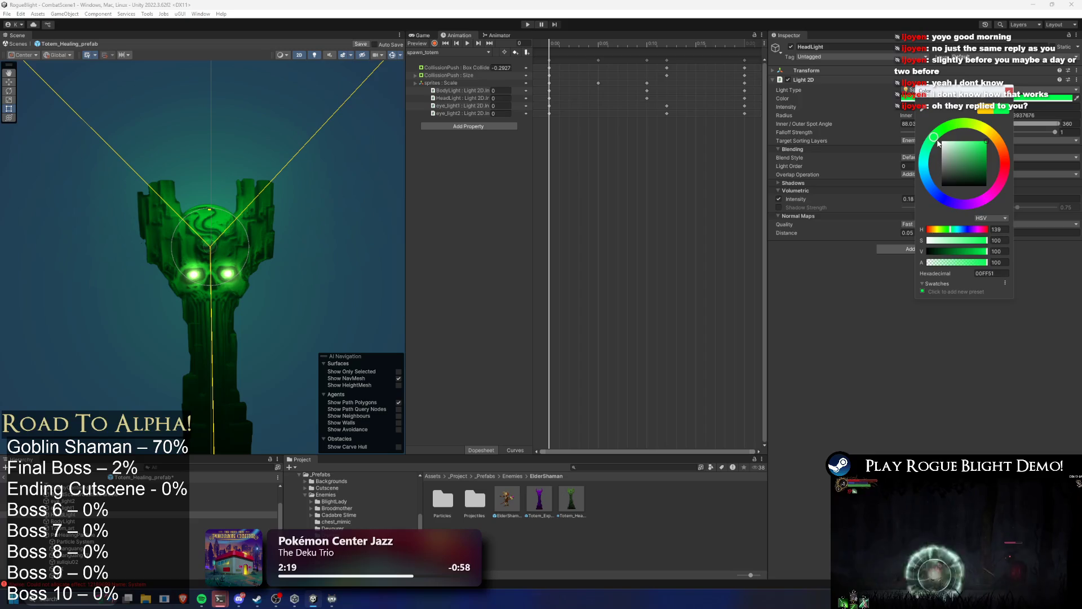
mouse_move(942, 146)
mouse_down()
mouse_move(992, 123)
mouse_move(1021, 148)
mouse_move(1019, 190)
mouse_move(925, 212)
mouse_move(959, 125)
mouse_move(991, 129)
mouse_up()
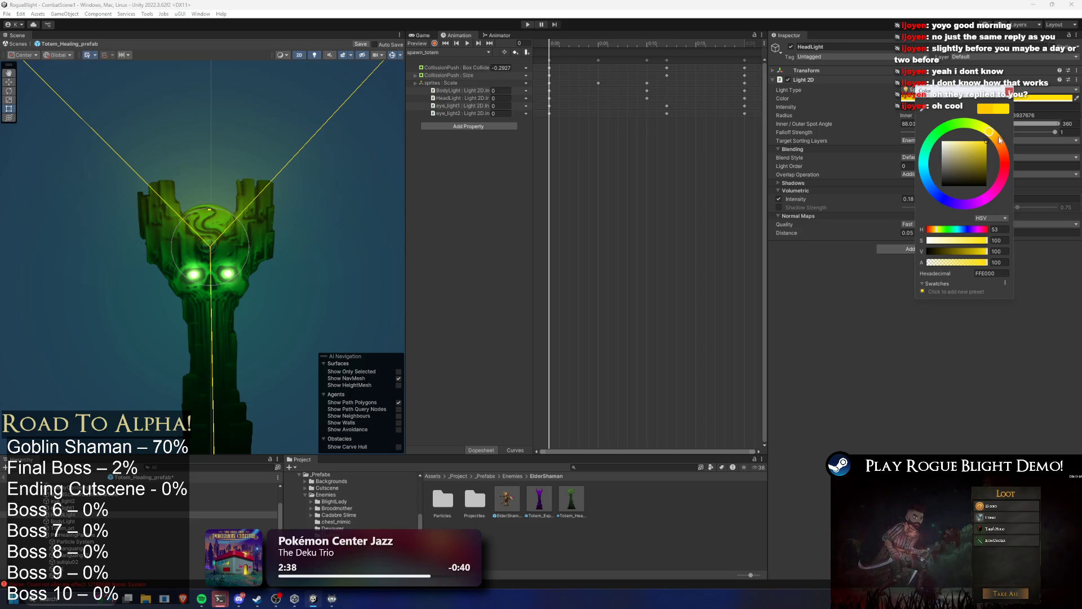
mouse_move(993, 132)
mouse_down()
mouse_move(935, 145)
mouse_move(924, 208)
mouse_move(999, 233)
mouse_move(1016, 179)
mouse_move(1004, 152)
mouse_up()
key(super+d)
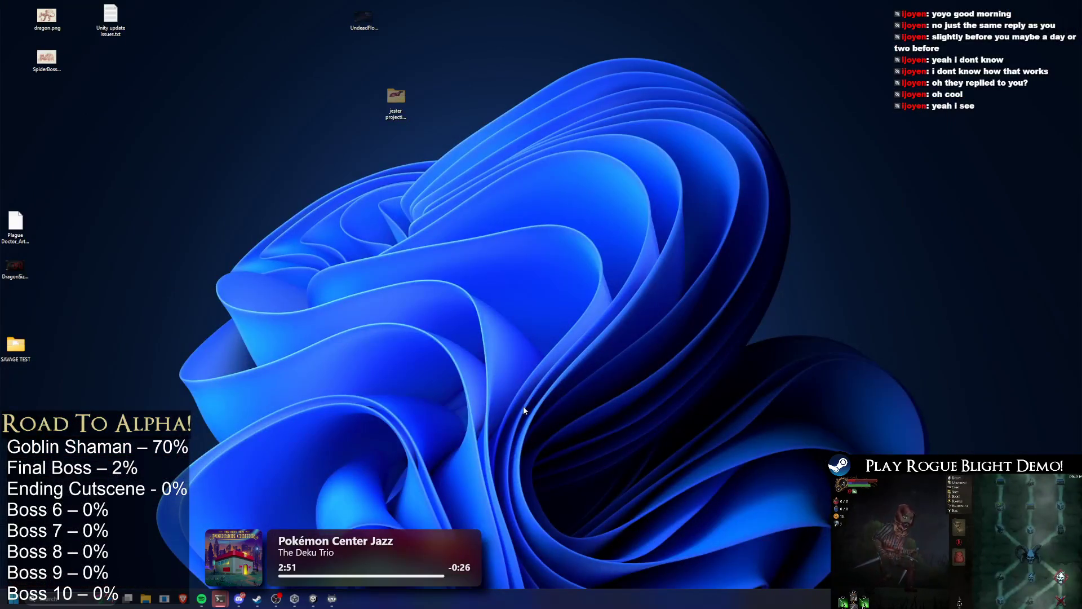
Step: Cycle windows back to Unity and briefly bring up the notification and calendar panel
key(super+d)
key(alt+Tab)
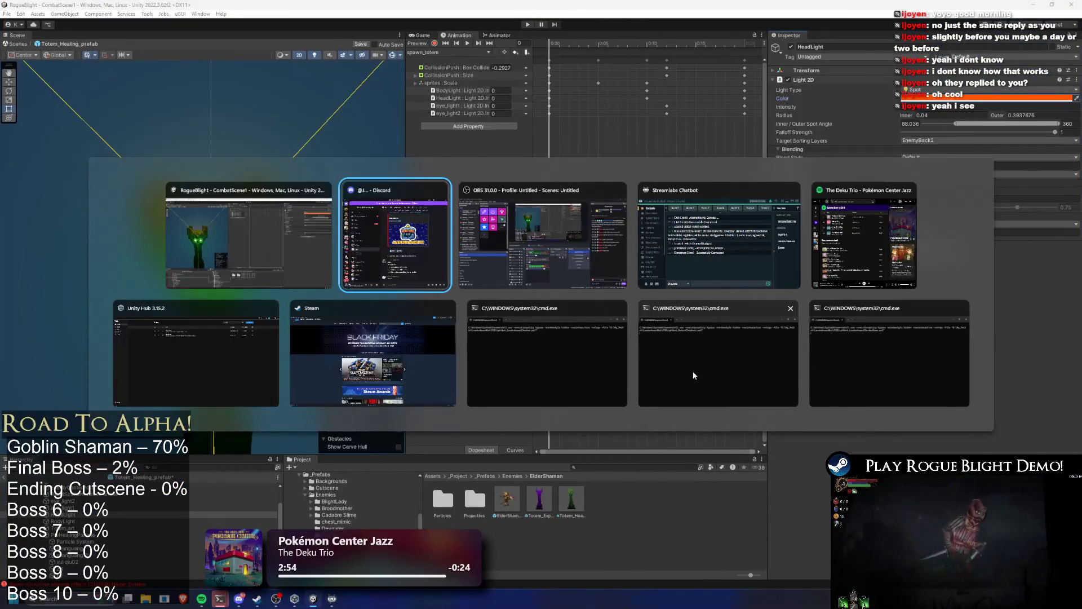
key(alt+Tab)
key(alt+Tab)
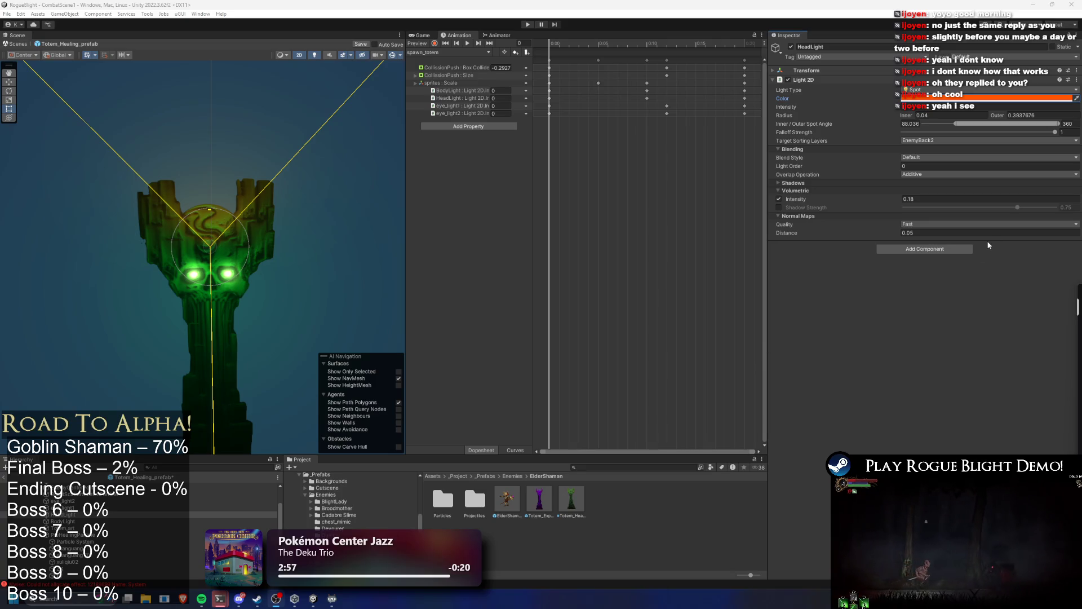
key(super+n)
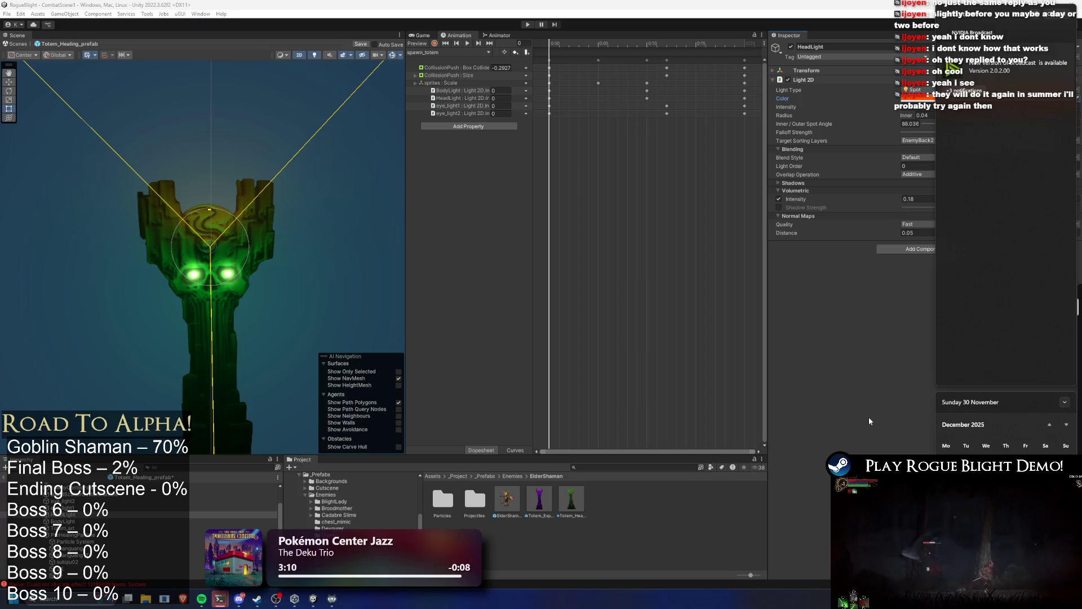
click(925, 101)
Step: Recolour the HeadLight teal-cyan 00FFC6 and close the picker by selecting Canvas
click(924, 99)
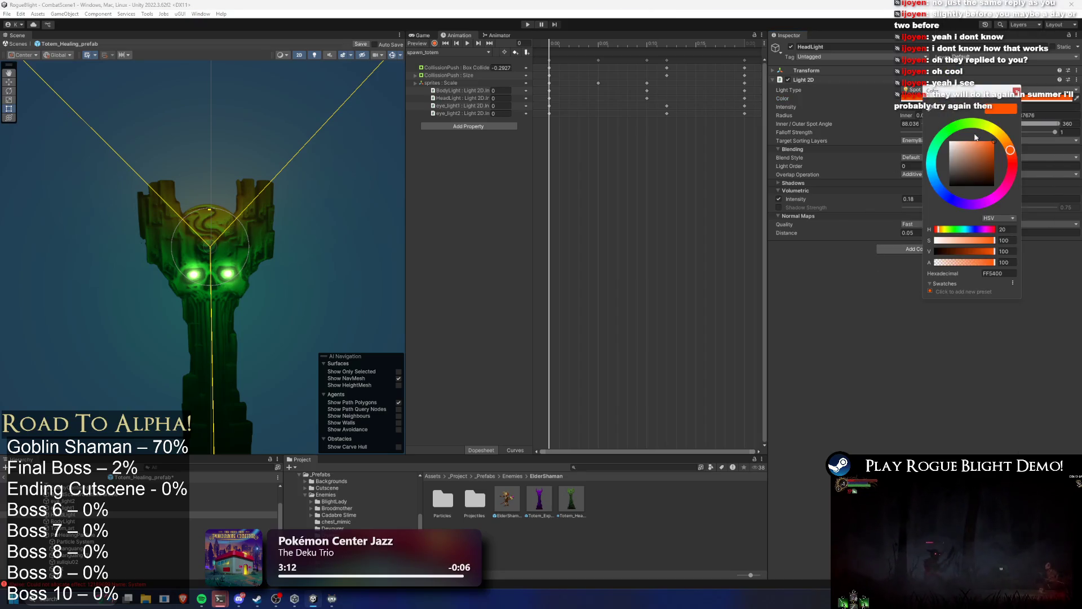
mouse_move(981, 131)
mouse_down()
mouse_move(996, 129)
mouse_move(1009, 196)
mouse_move(898, 240)
mouse_move(857, 183)
mouse_move(911, 139)
mouse_move(885, 175)
mouse_move(891, 200)
mouse_move(931, 204)
mouse_move(996, 131)
mouse_move(1014, 145)
mouse_move(939, 113)
mouse_move(913, 179)
mouse_move(923, 166)
mouse_move(929, 176)
mouse_up()
click(211, 108)
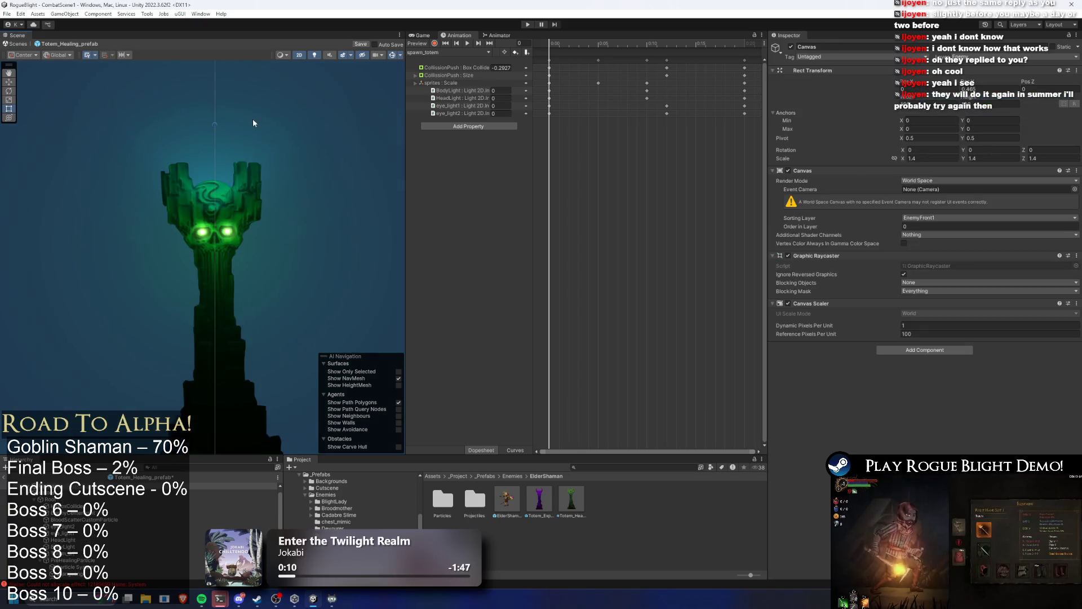
Step: Save the Totem_Healing prefab, preview its animation, and enter Play mode
scroll(252, 118, down, 5)
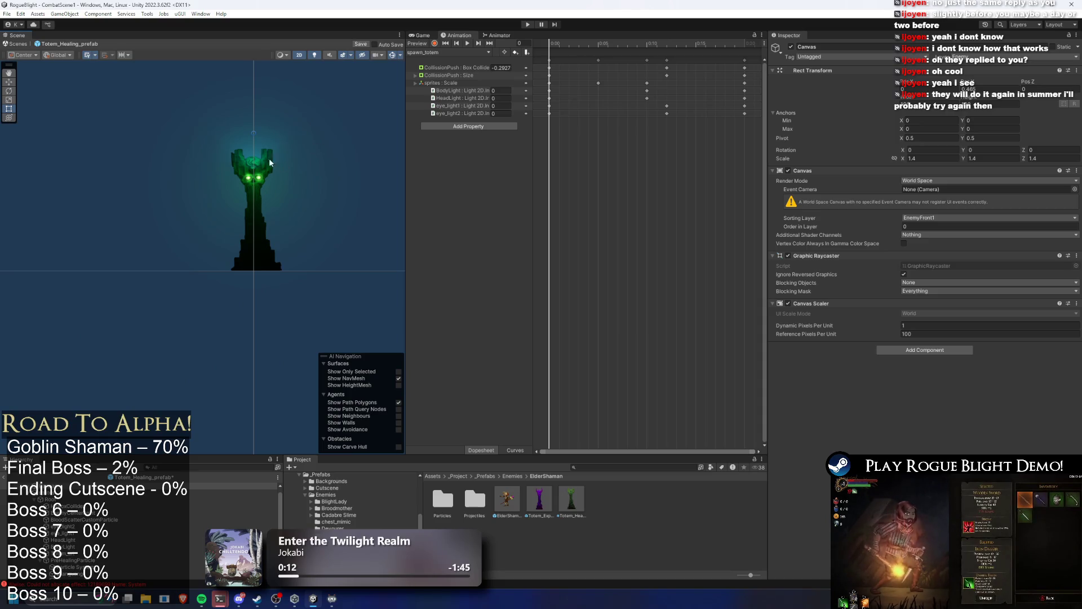
scroll(258, 132, up, 2)
scroll(261, 133, up, 2)
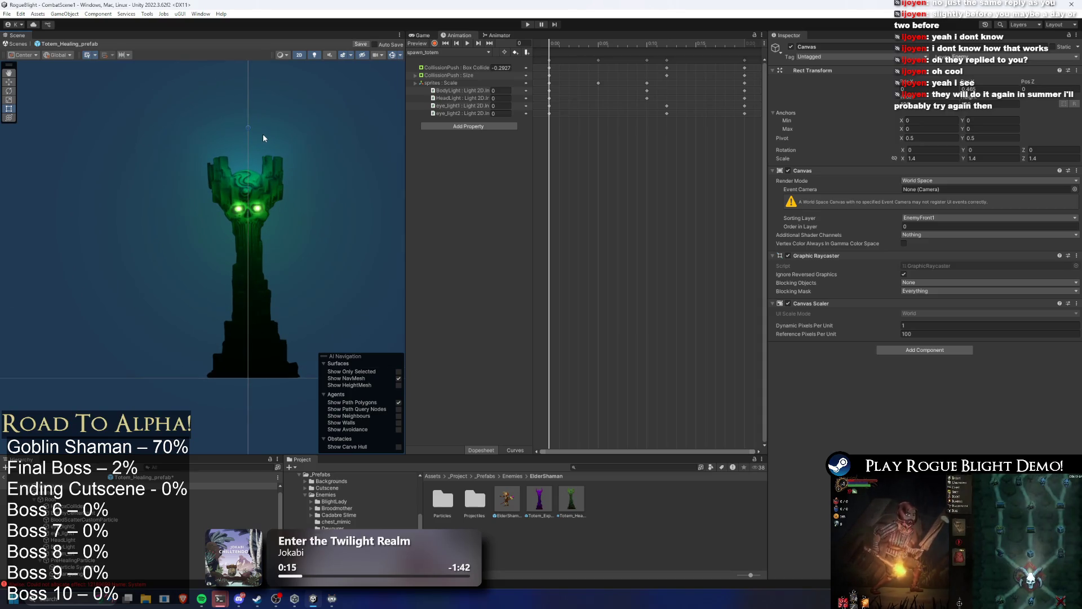
key(ctrl+s)
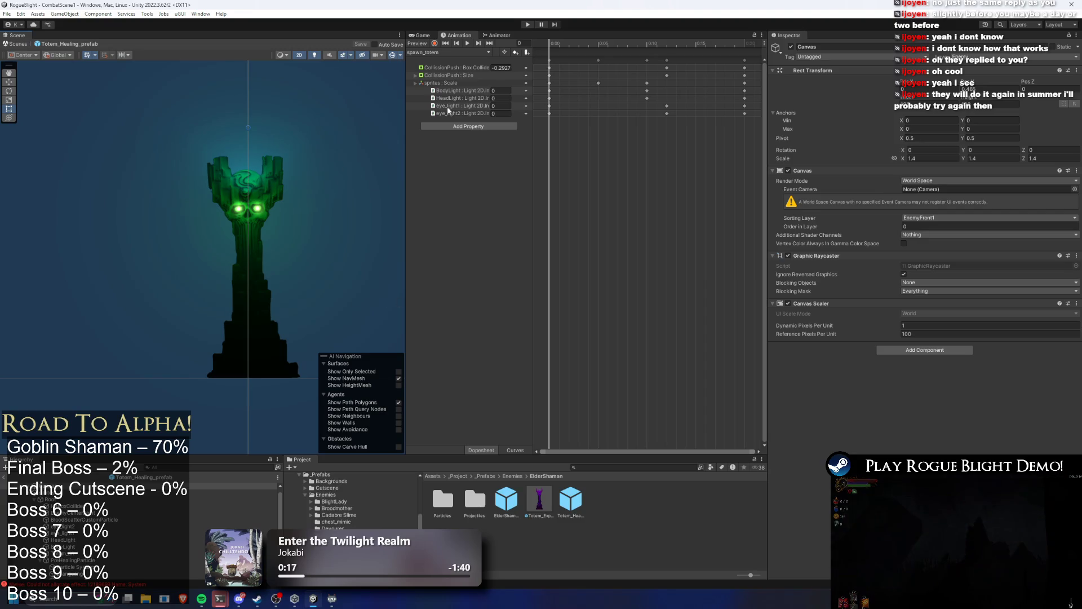
click(467, 43)
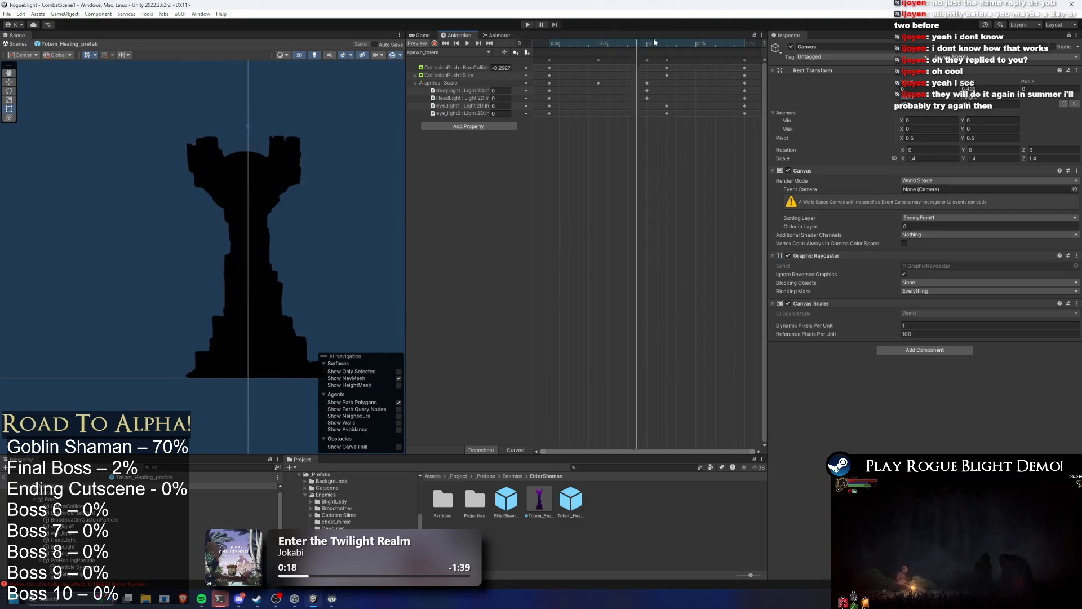
click(527, 25)
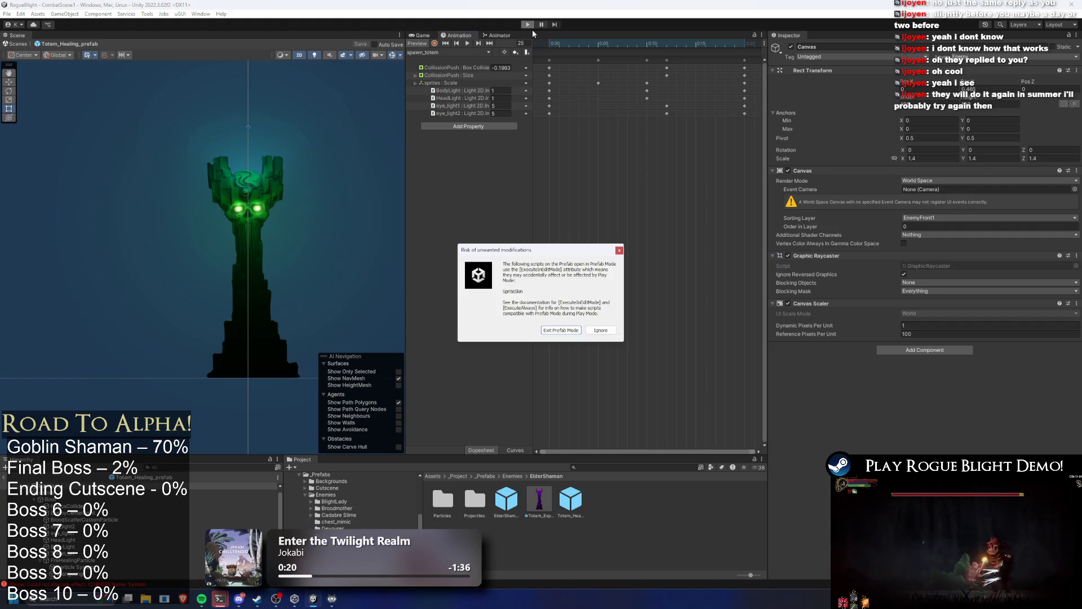
Step: Confirm the warning, then dash, jump and slash the Elder Shaman boss with the fire sword
key(Return)
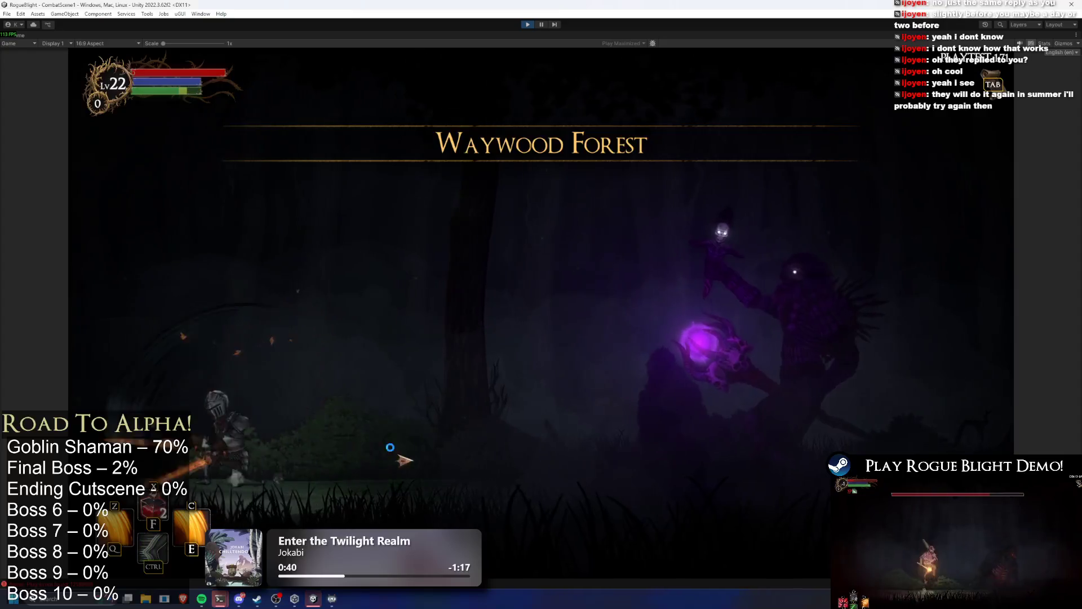
key(ctrl)
key(space)
click(738, 424)
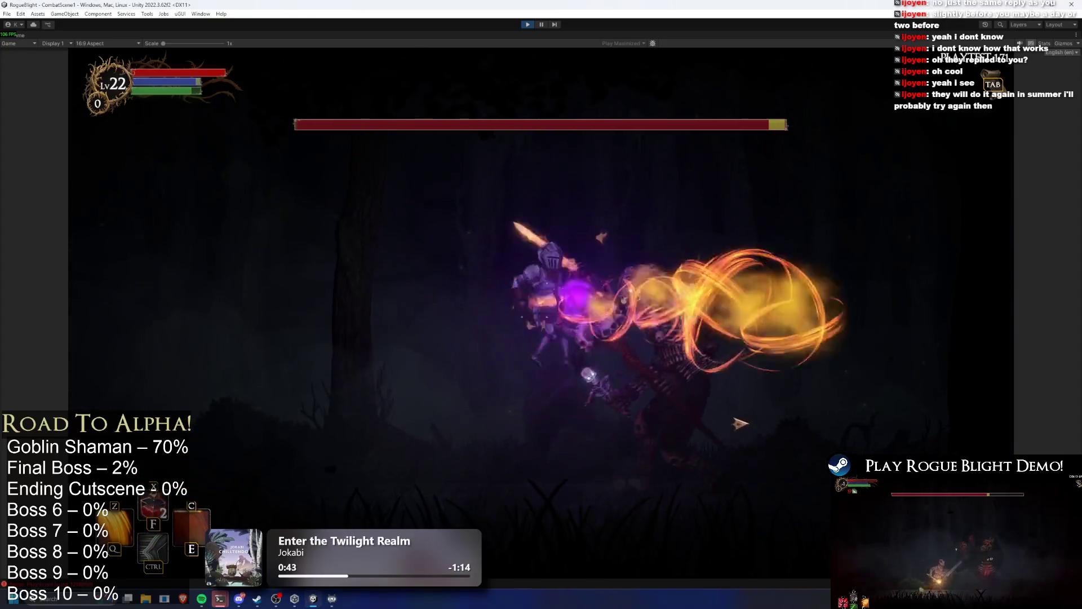
key(a)
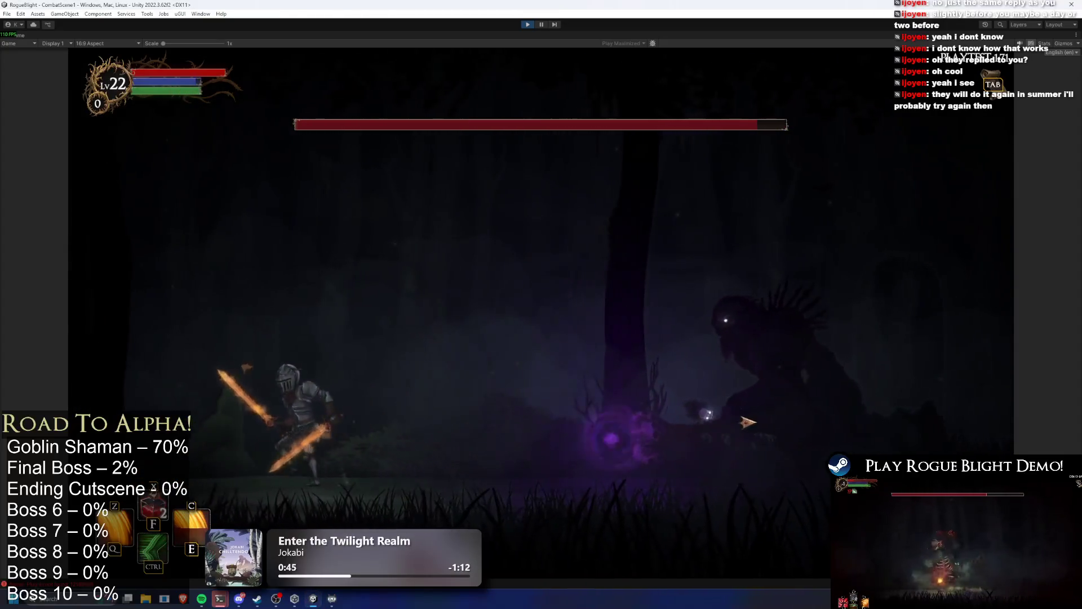
key(d)
click(767, 413)
click(766, 413)
Step: Run the knight back and forth past the boss, landing repeated flaming-sword slashes
key(d)
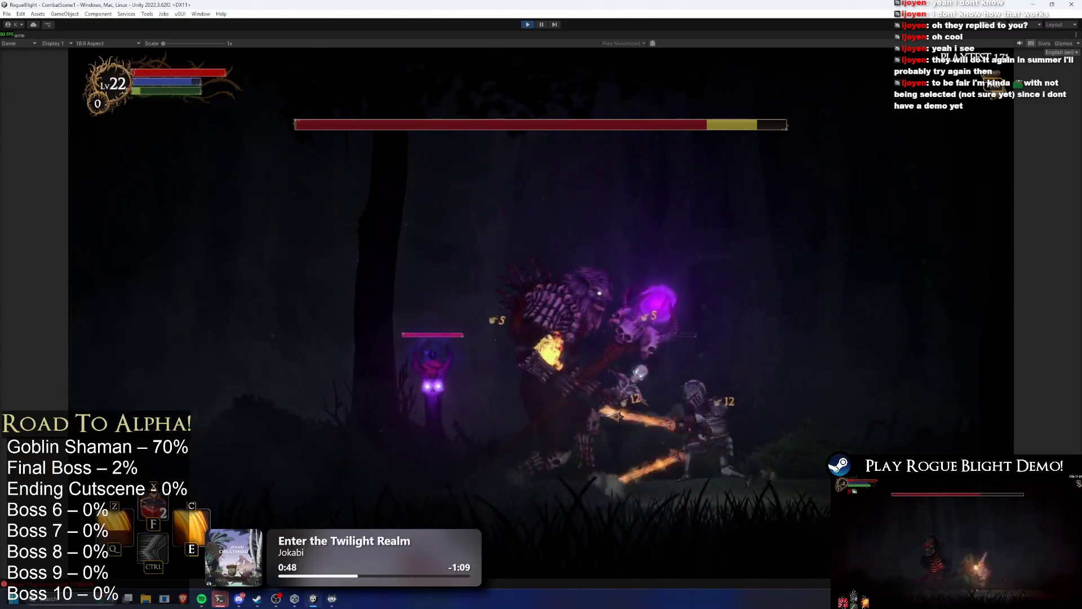
key(a)
click(598, 420)
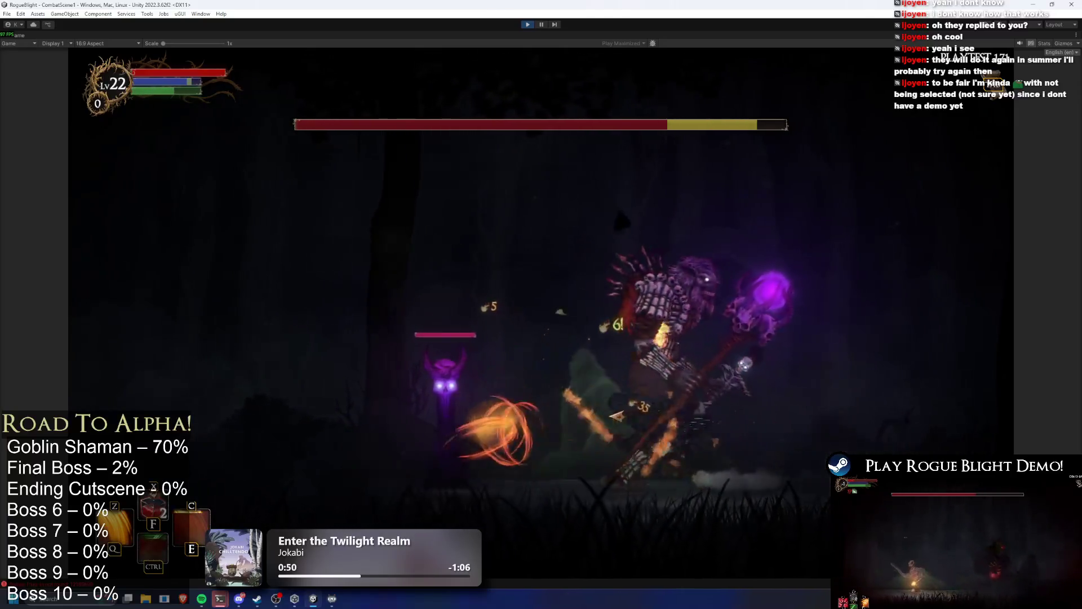
click(580, 426)
key(a)
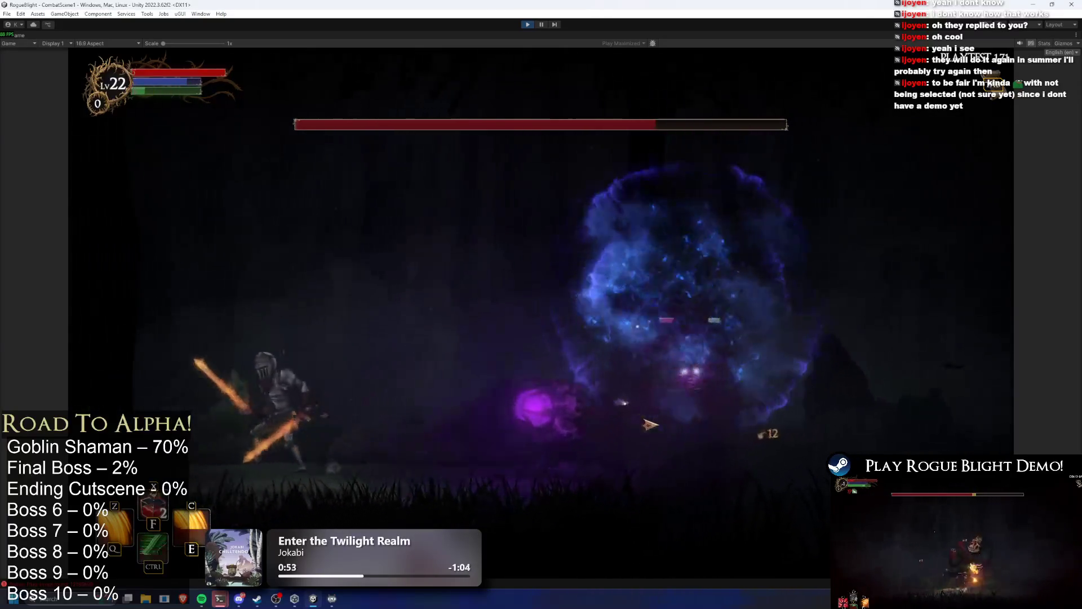
key(d)
click(659, 422)
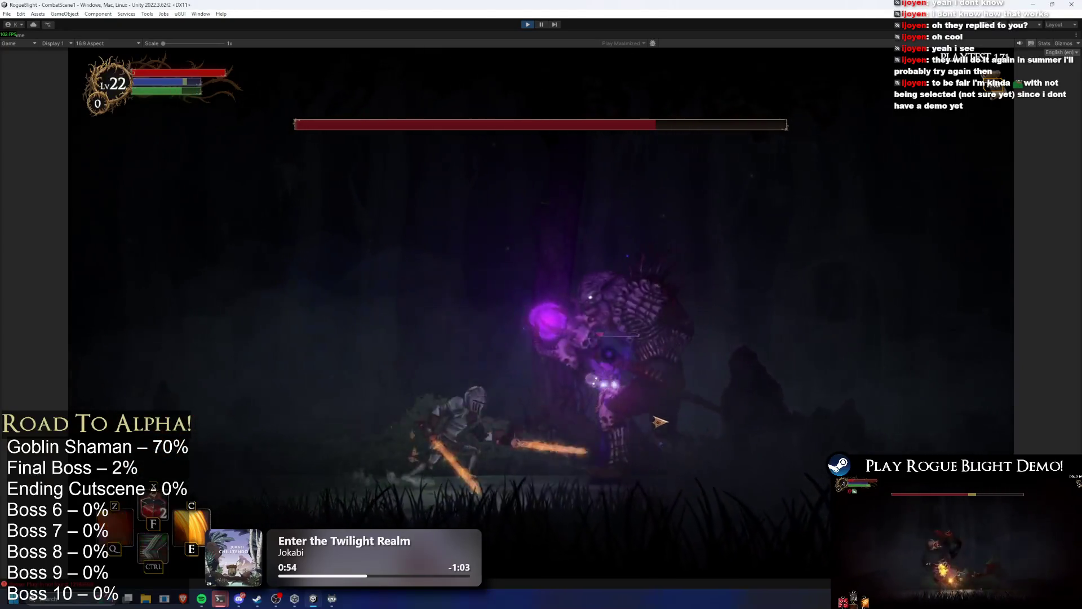
click(781, 412)
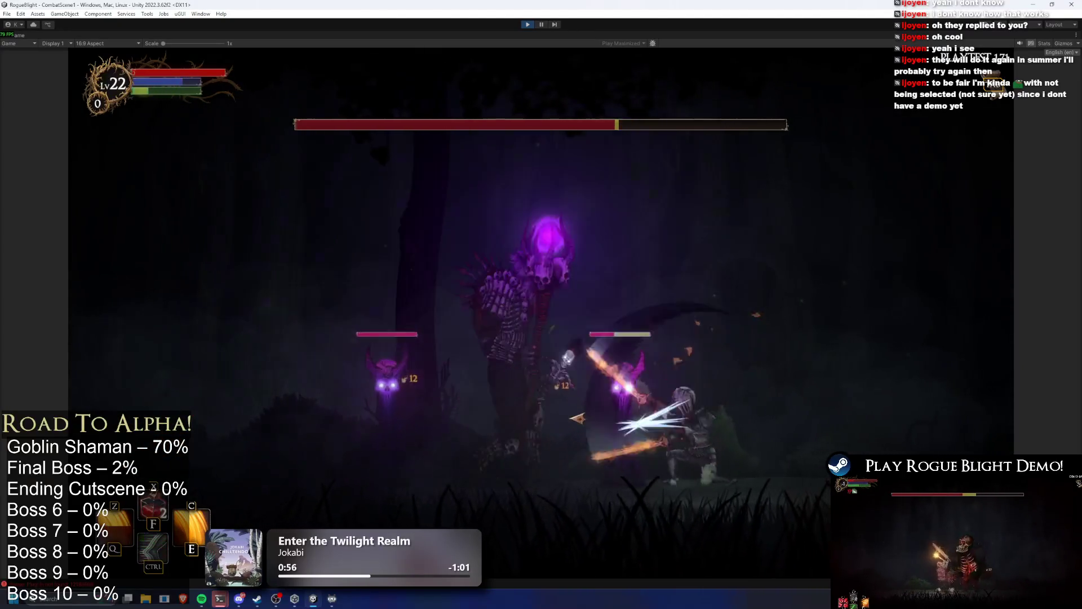
key(d)
key(a)
click(431, 446)
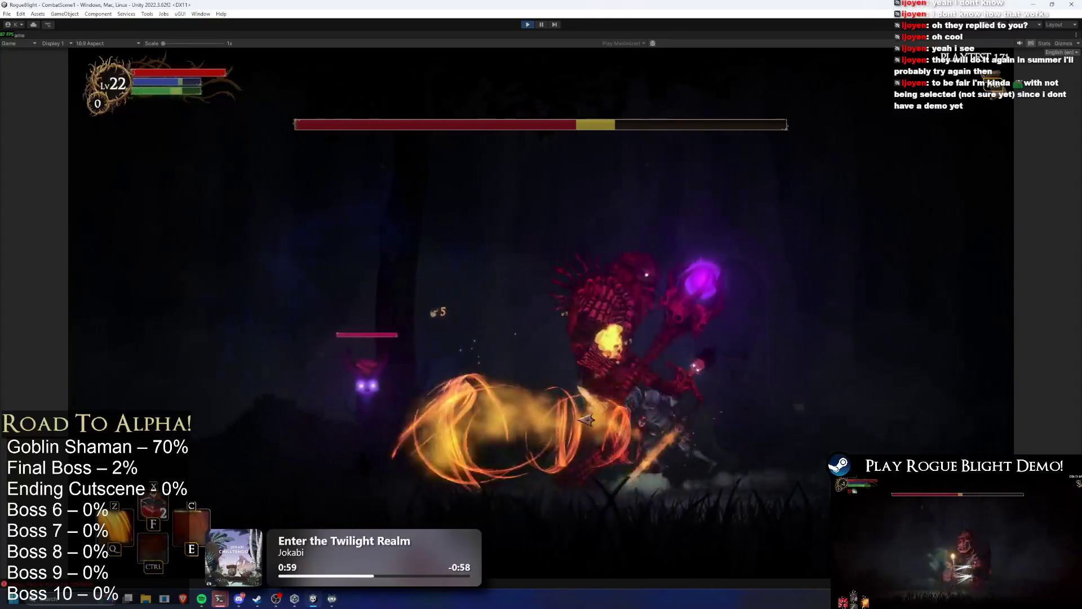
key(a)
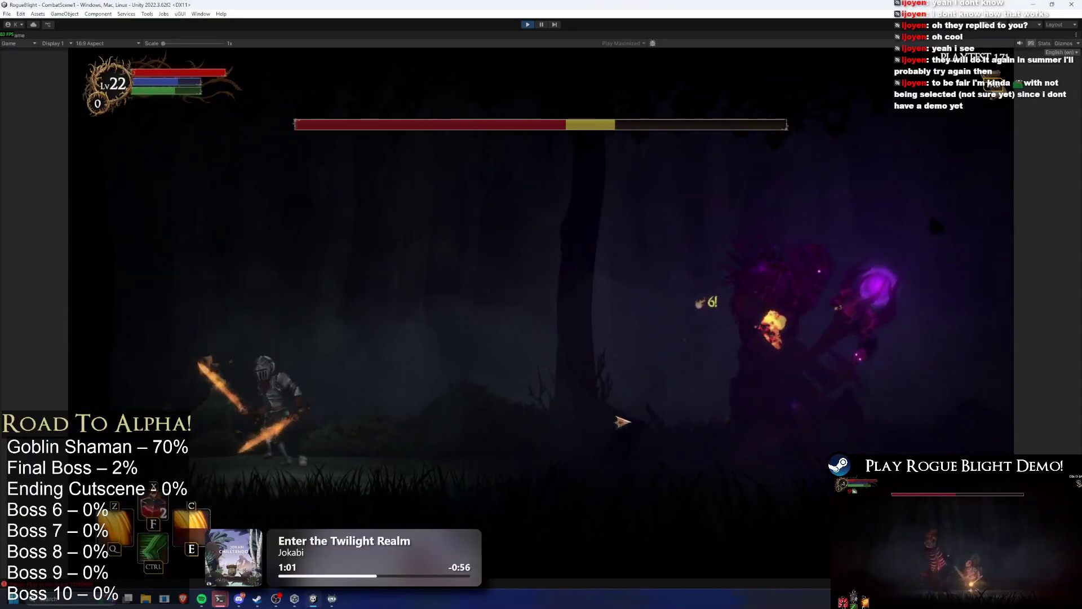
Step: Unleash fiery spiral specials and more slashes until the boss summons its totems
key(ctrl)
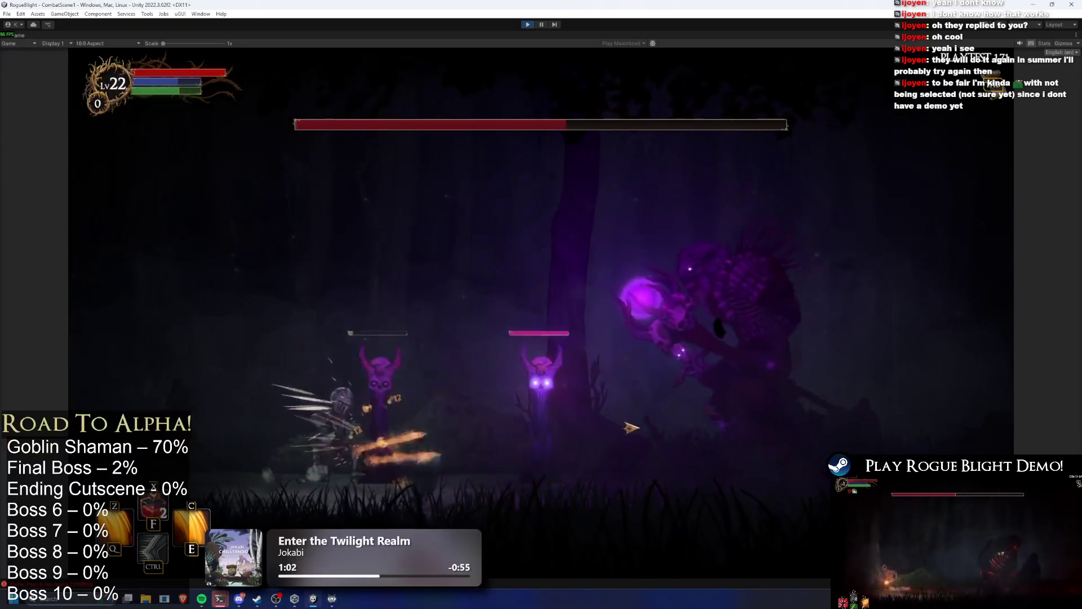
key(c)
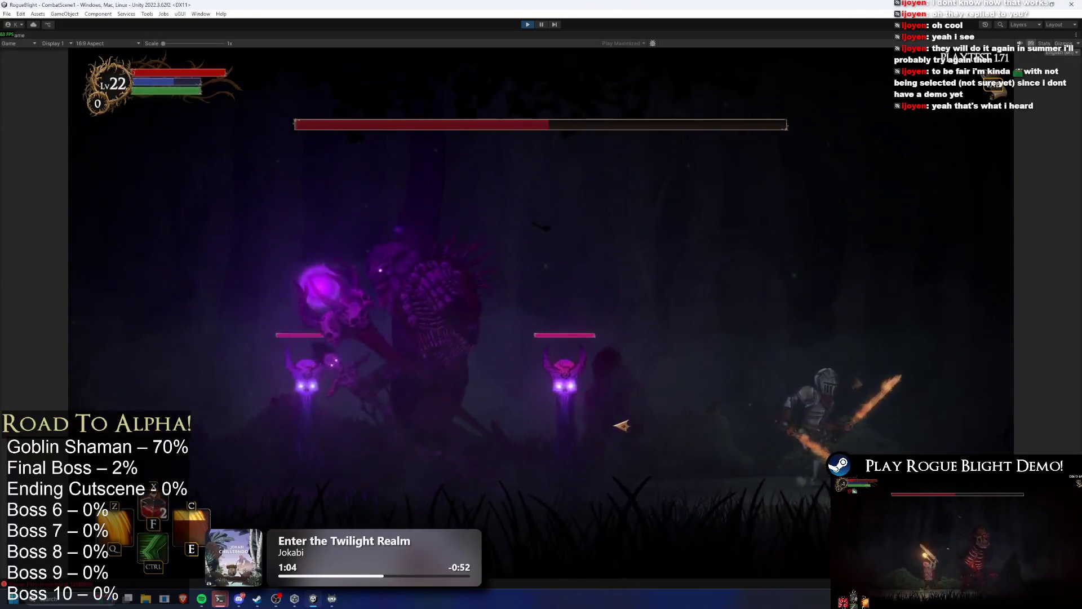
key(a)
click(510, 429)
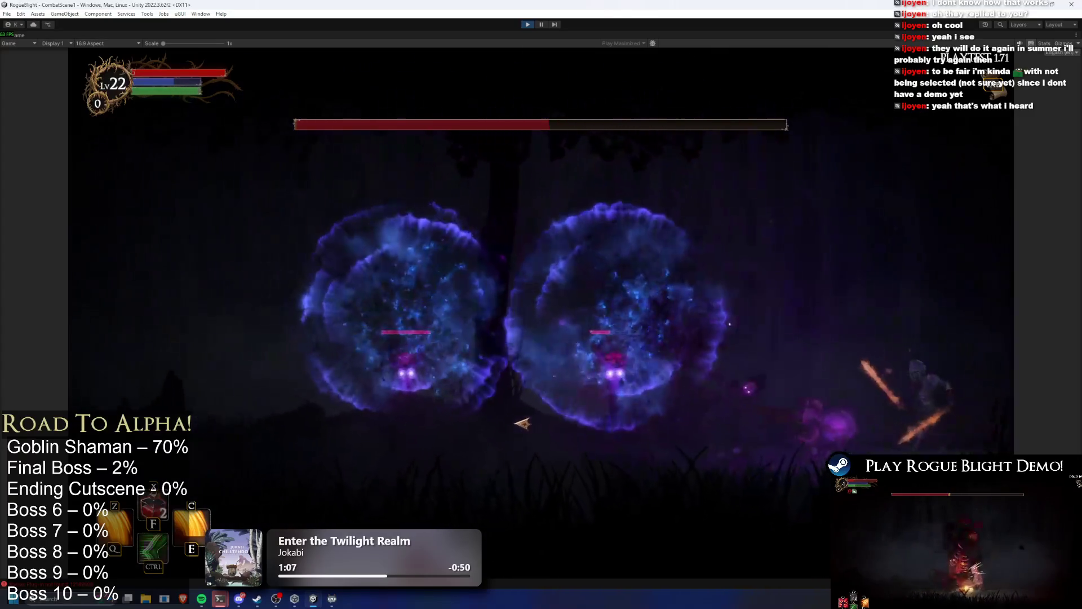
key(ctrl)
key(z)
click(474, 418)
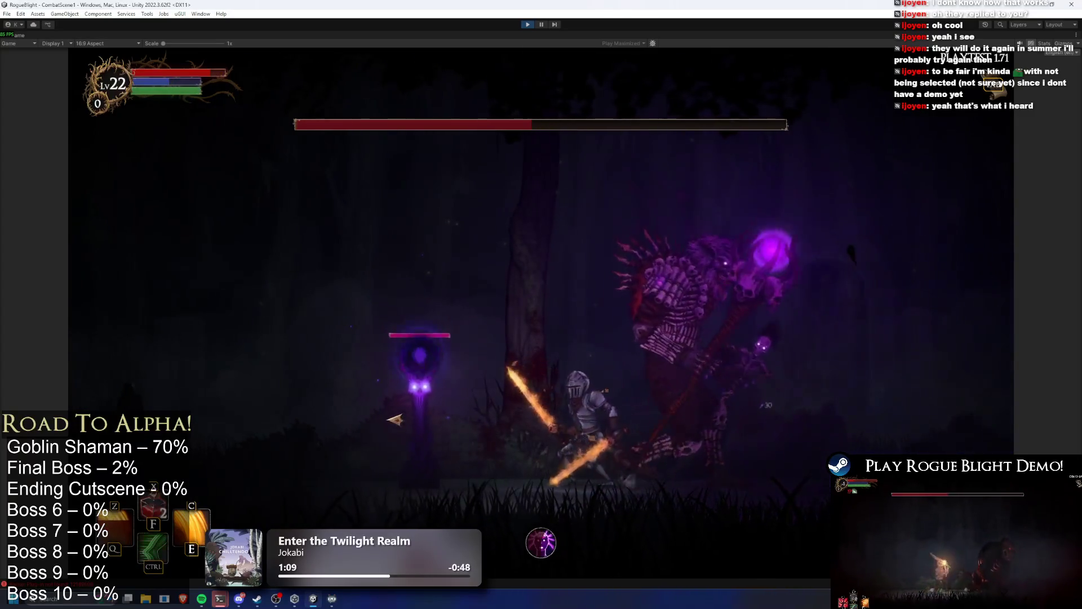
key(a)
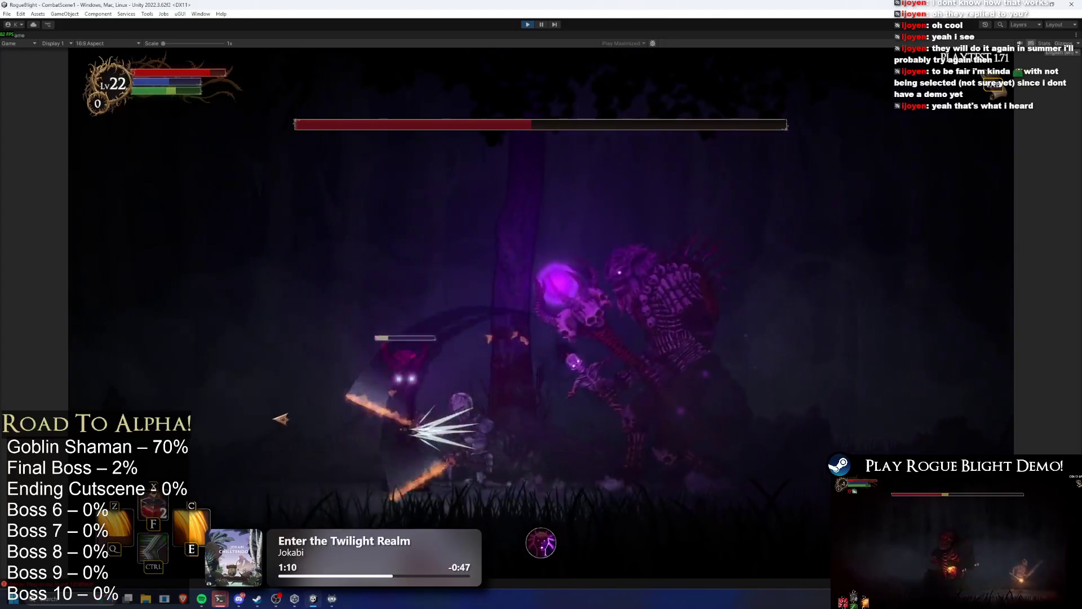
click(510, 411)
key(a)
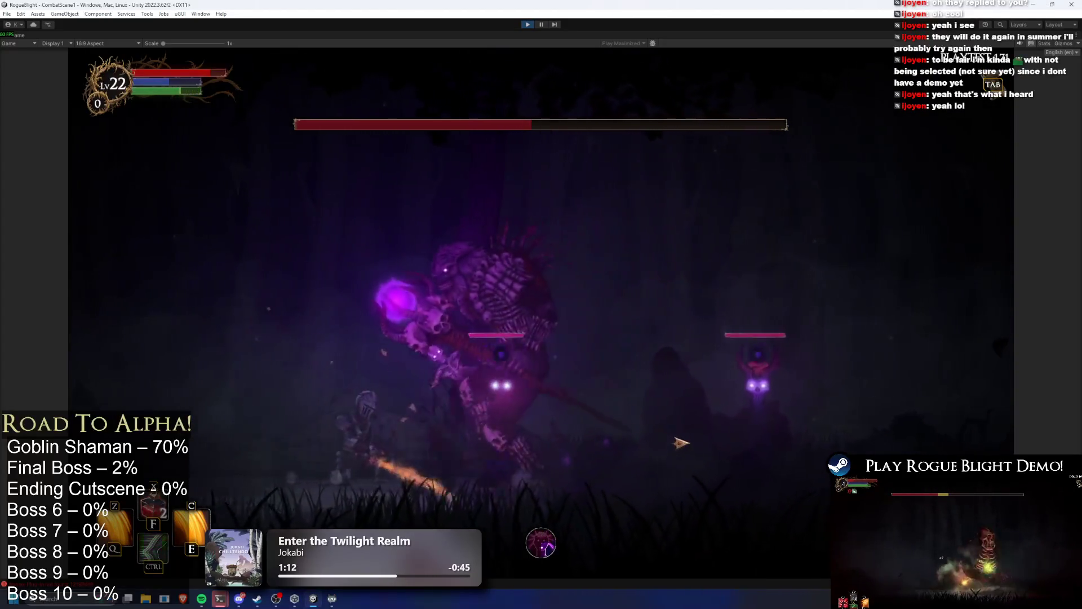
click(675, 442)
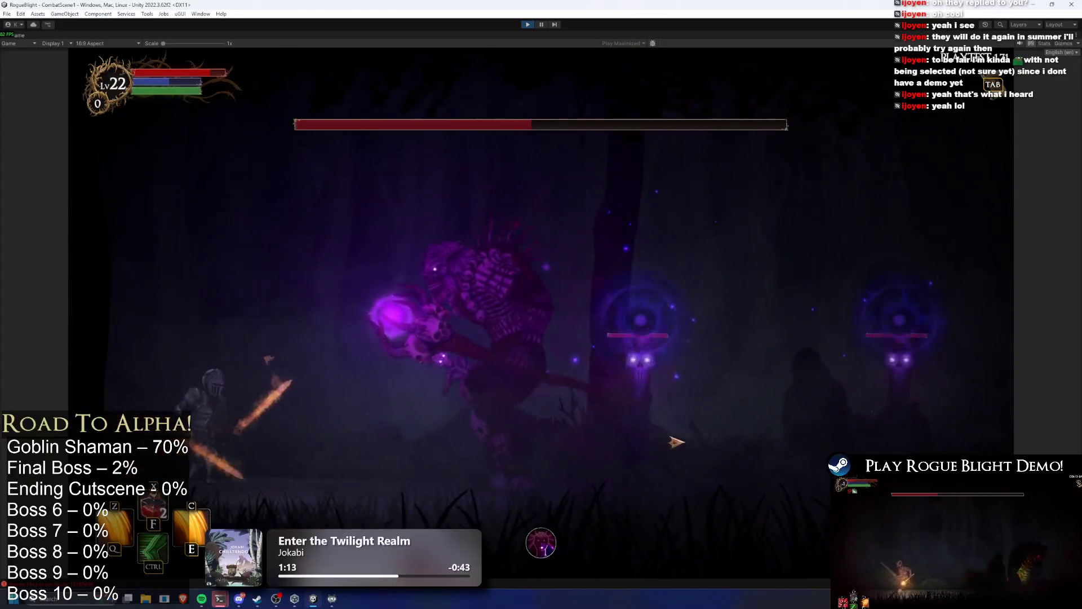
key(d)
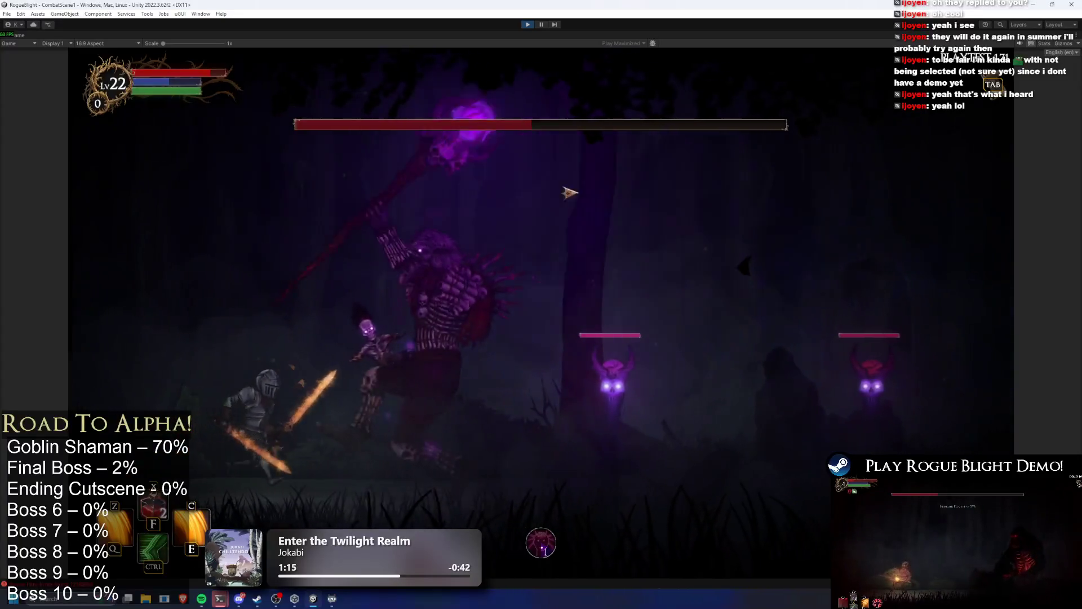
click(459, 58)
key(a)
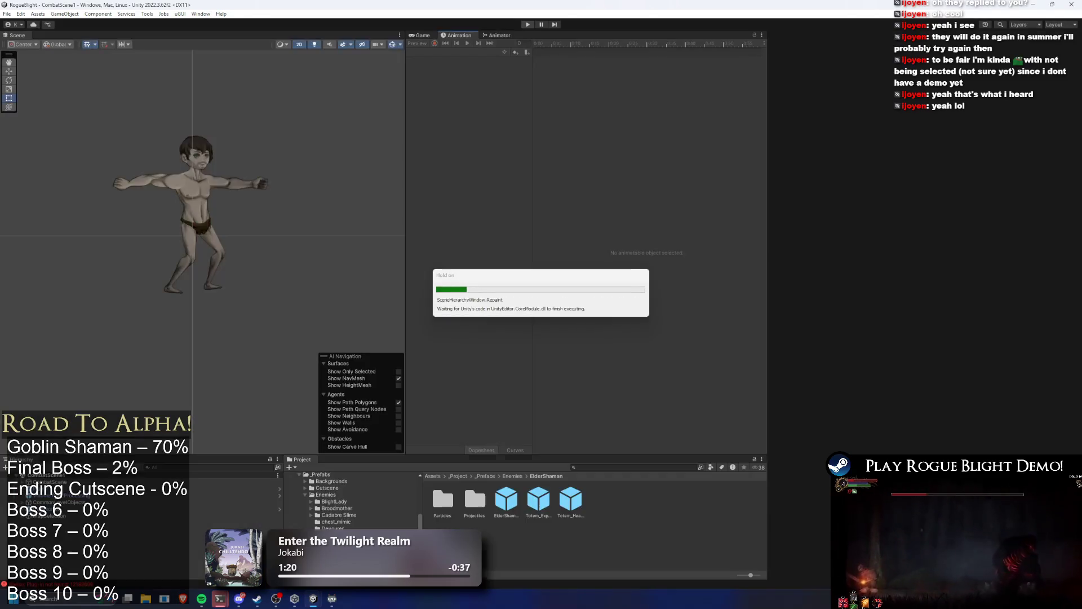
Step: Open Totem_Explosive_prefab and select both of its eye lights
double_click(539, 498)
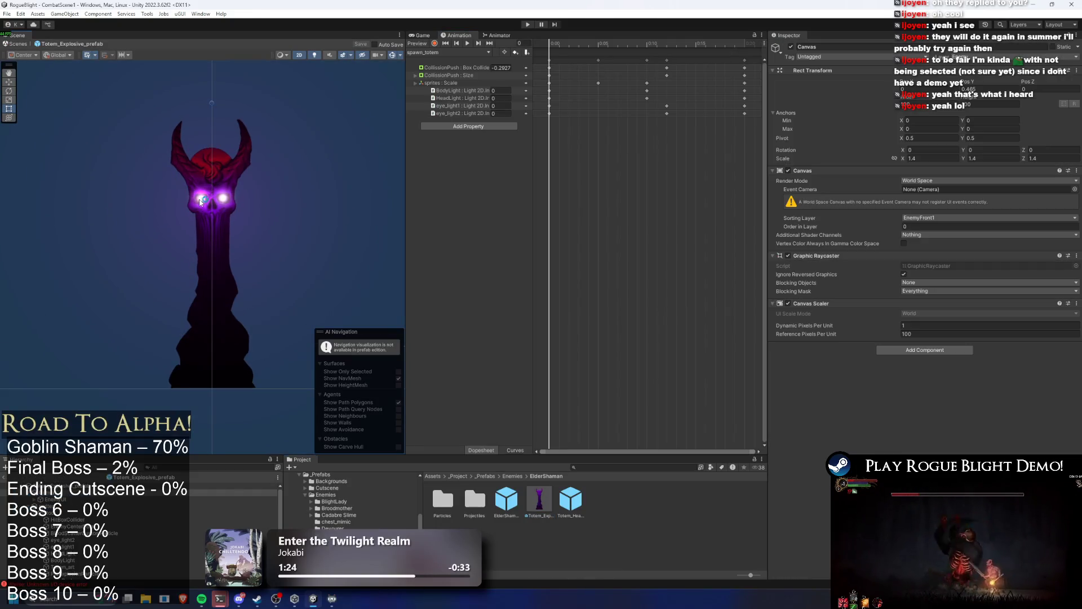
scroll(201, 203, up, 2)
click(199, 206)
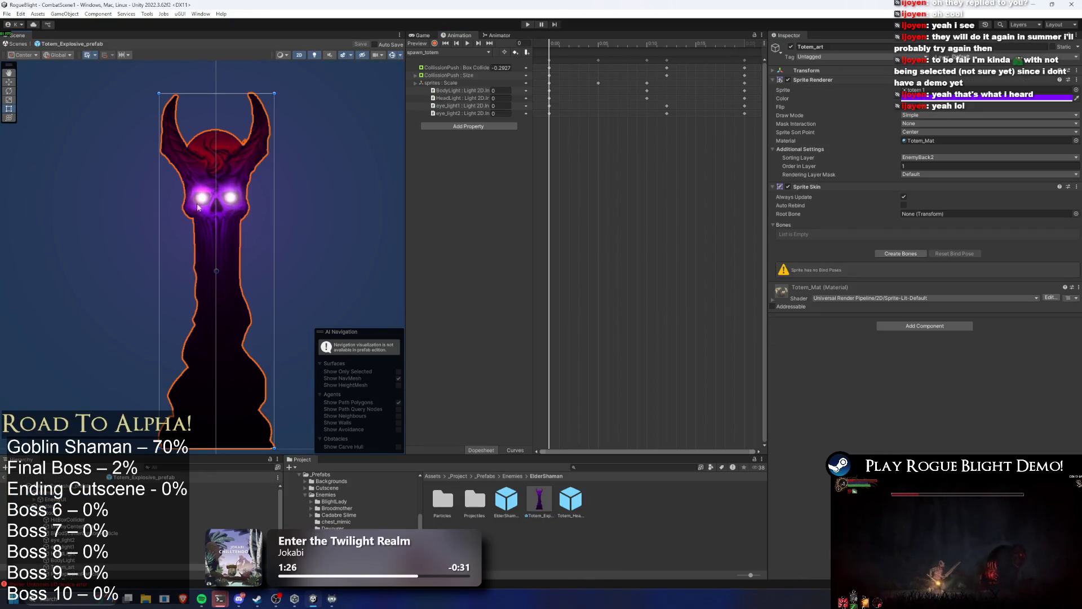
click(72, 547)
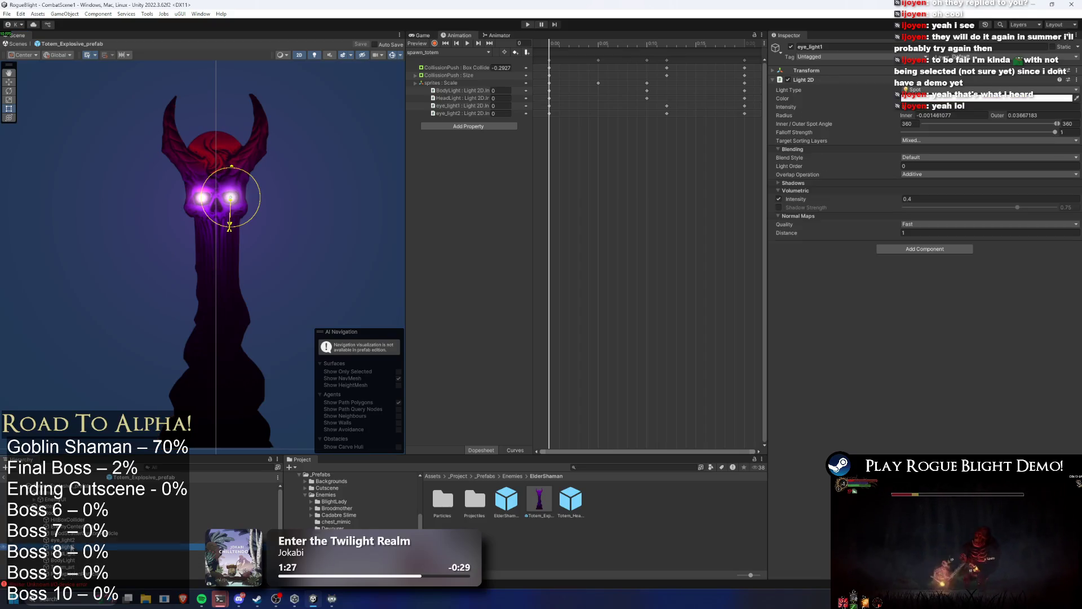
ctrl+click(82, 541)
Step: Limit the eye lights' Target Sorting Layers to EnemyBack2 only, then open Totem_Healing_prefab
click(920, 140)
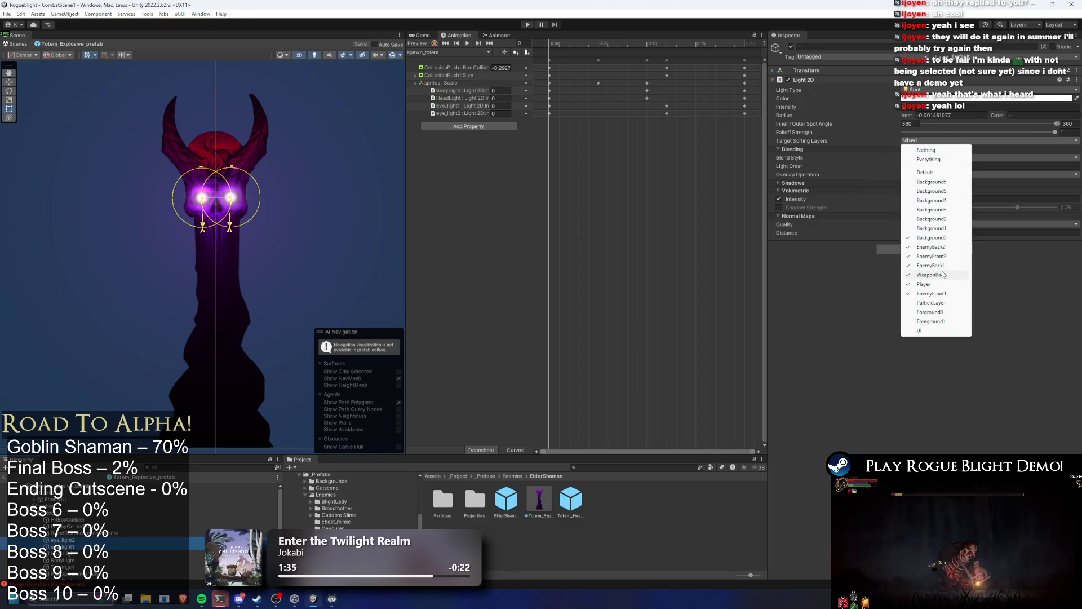
click(937, 293)
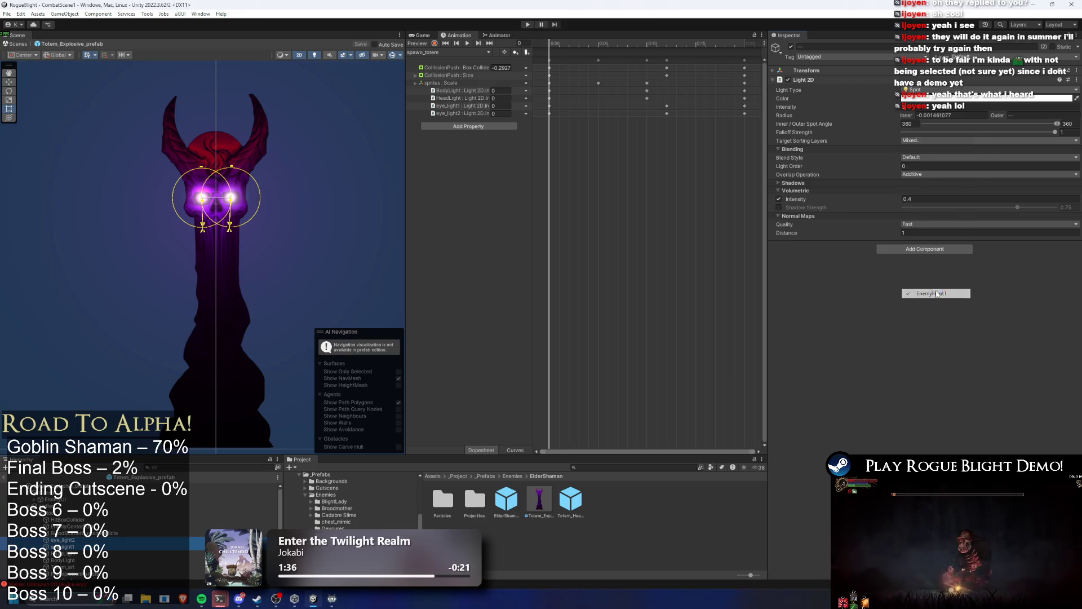
click(932, 141)
click(913, 141)
click(914, 141)
click(934, 275)
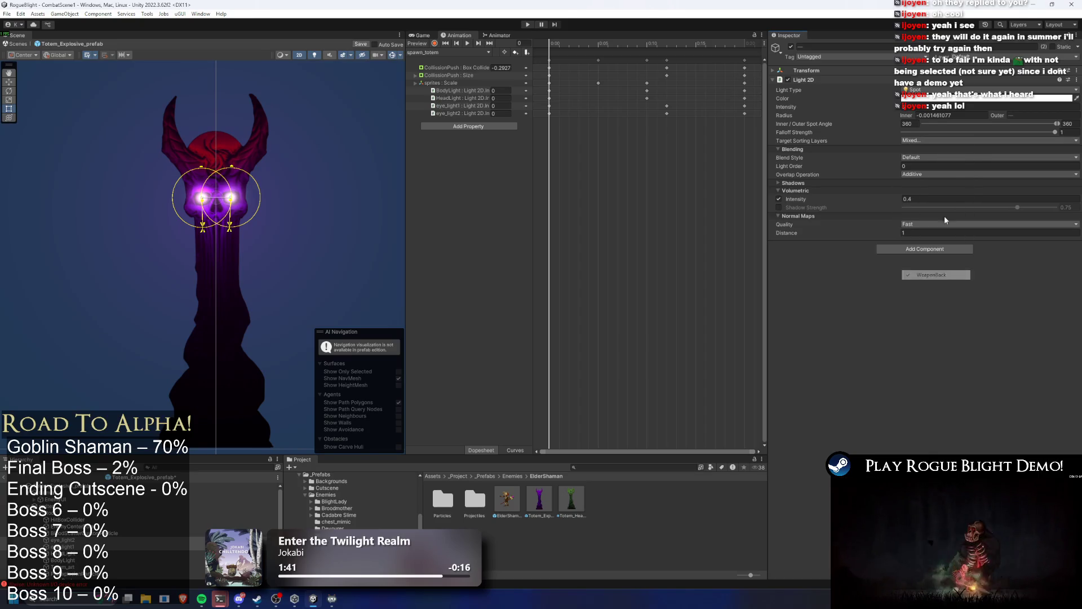
scroll(226, 144, up, 8)
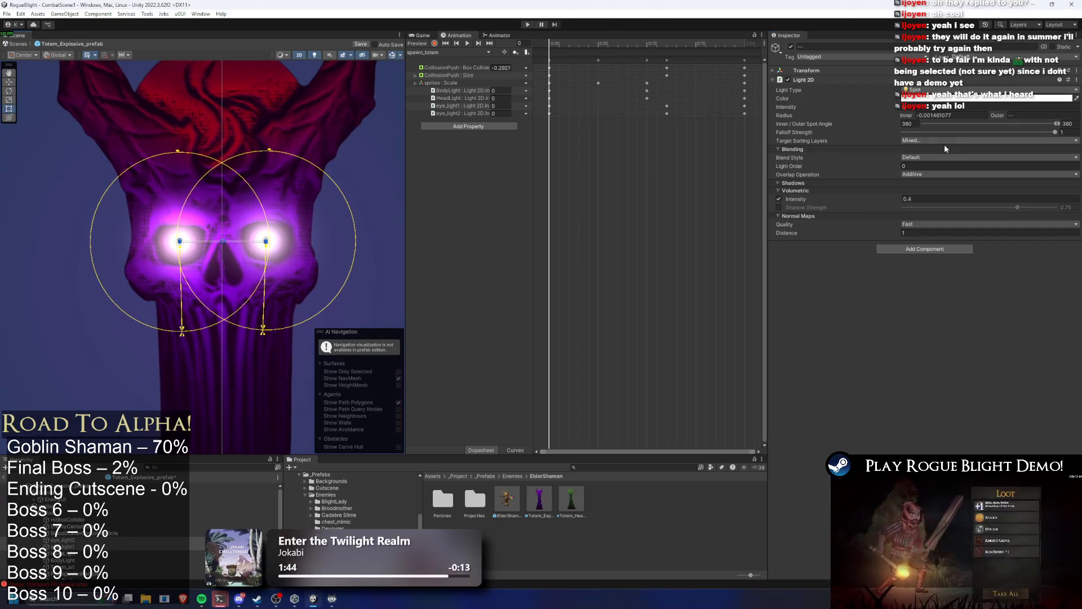
click(945, 141)
click(937, 271)
click(918, 138)
click(930, 259)
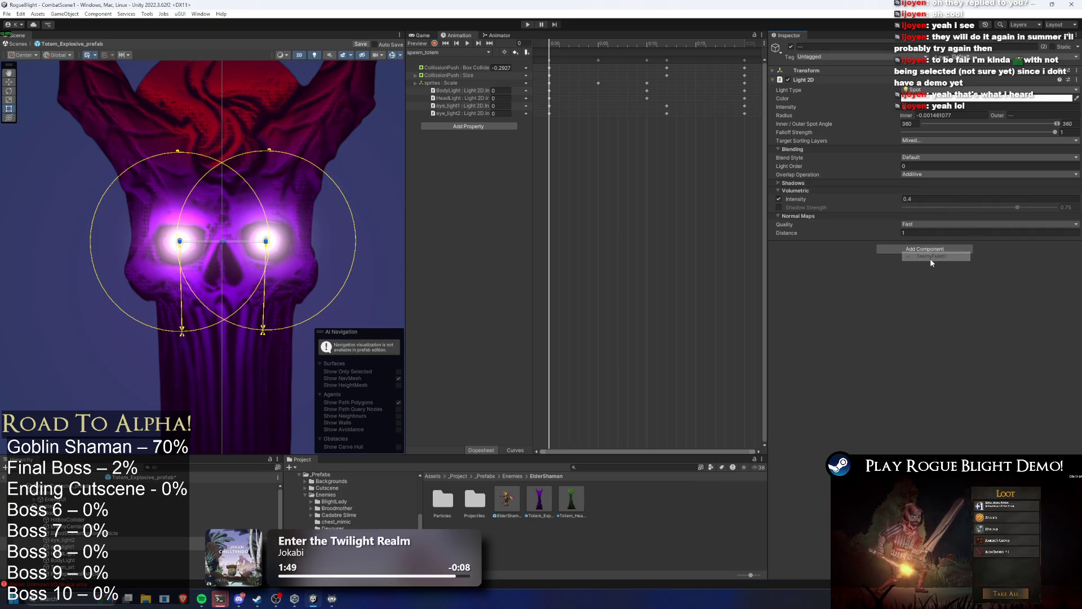
click(928, 140)
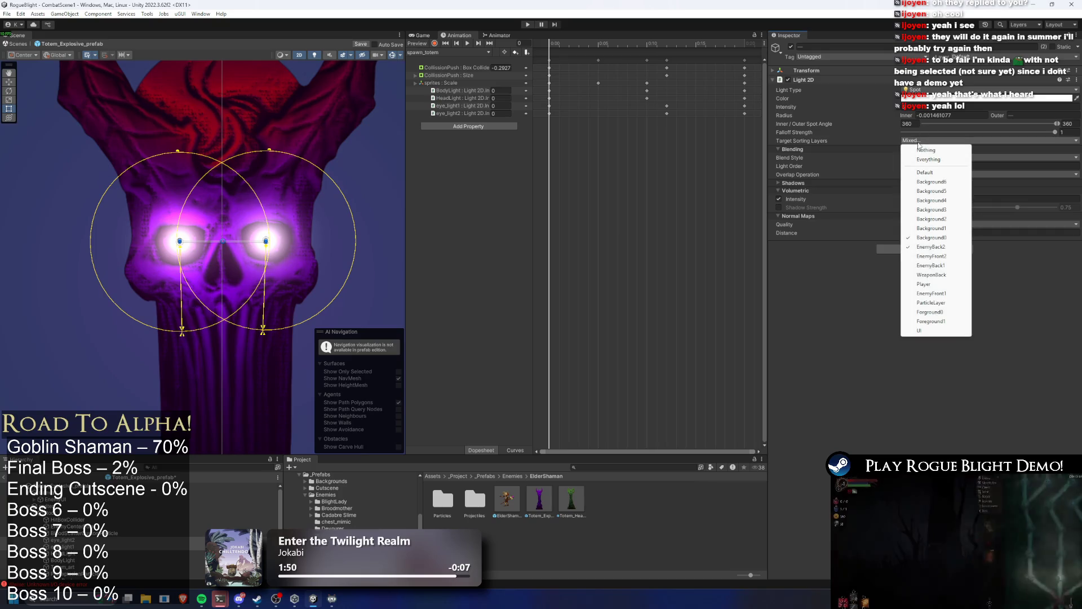
click(957, 236)
scroll(242, 292, down, 3)
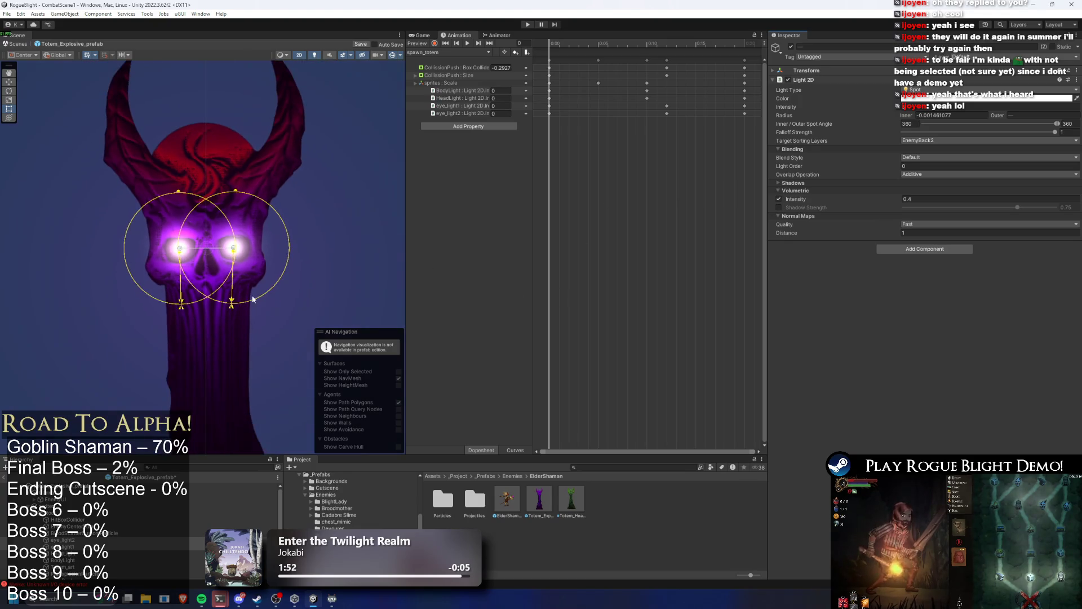
double_click(571, 499)
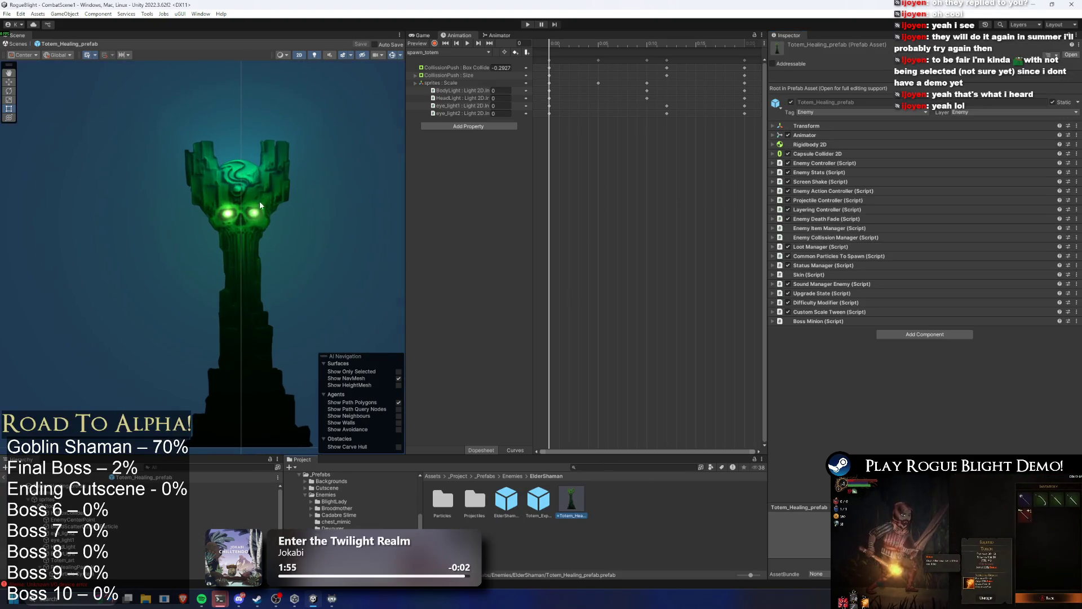
Step: Select the healing totem's two eye lights and drop EnemyFront1 from their Target Sorting Layers
scroll(264, 202, up, 2)
click(57, 532)
ctrl+click(57, 540)
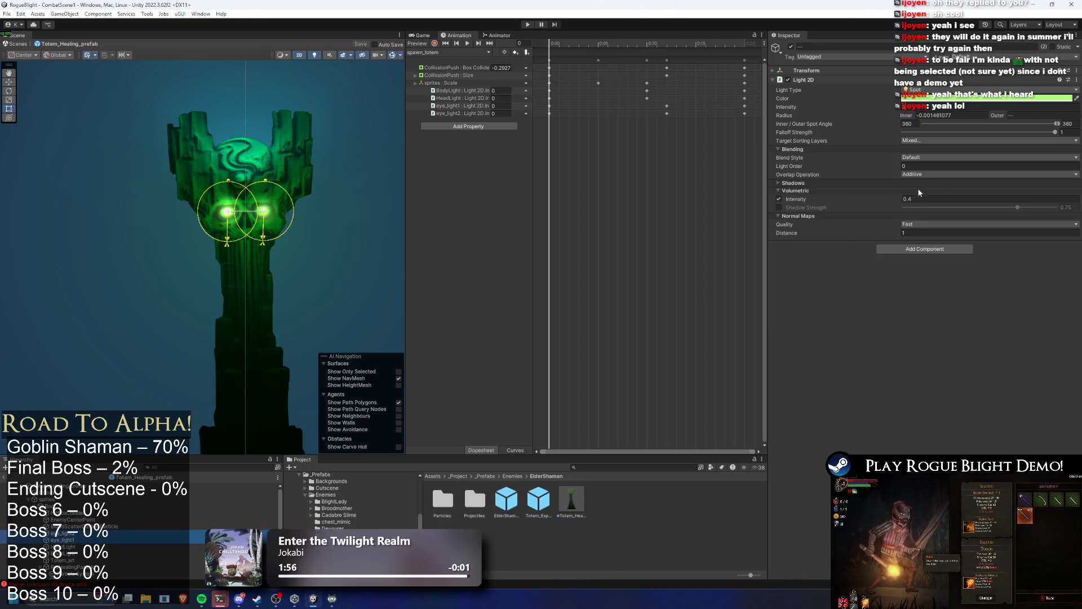
click(933, 141)
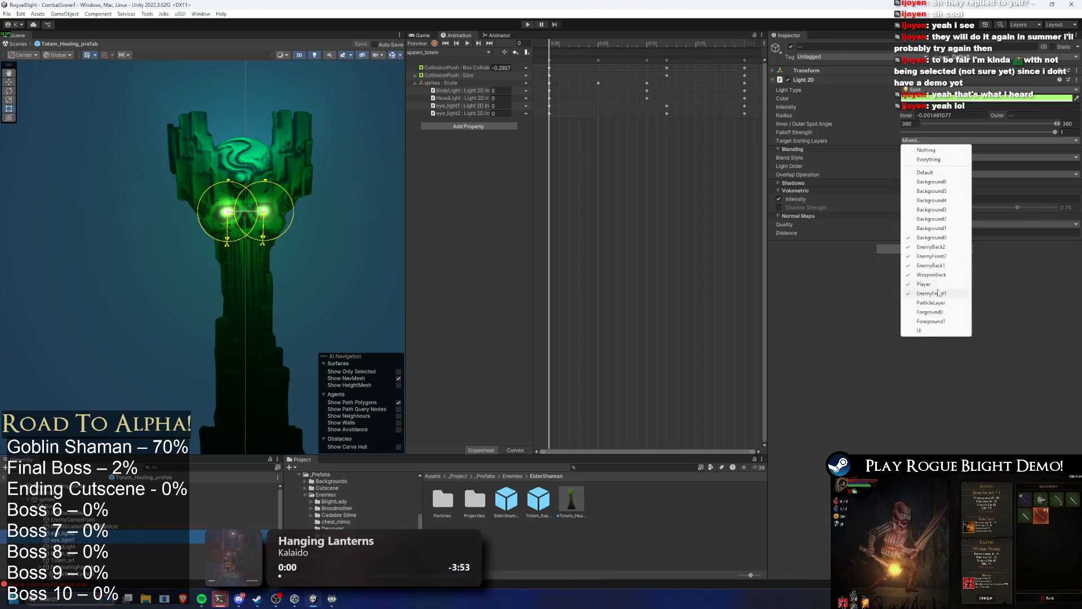
click(932, 294)
Step: Remove Player, WeaponBack, EnemyBack1 and EnemyFront2, leaving EnemyBack2 as the only target layer
click(922, 141)
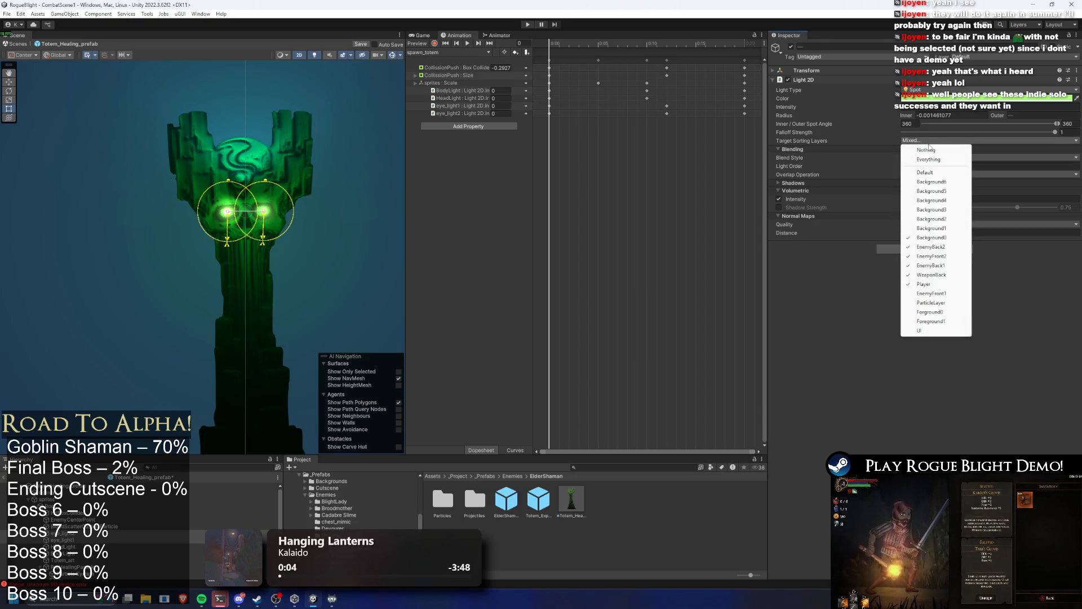
click(923, 284)
click(922, 141)
click(928, 275)
click(929, 141)
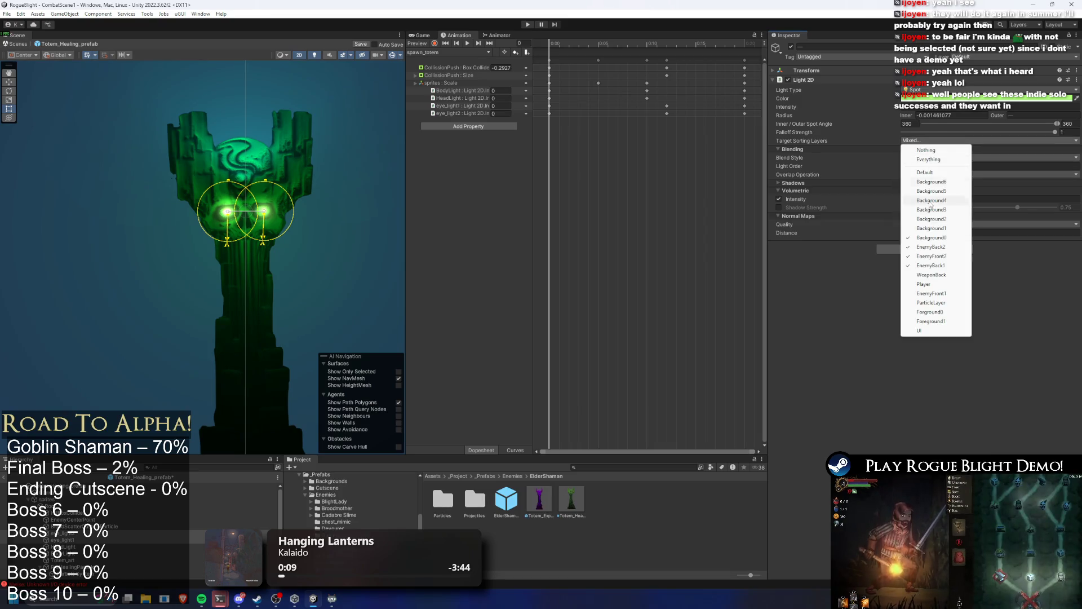
click(940, 265)
click(929, 141)
click(930, 255)
click(930, 141)
click(936, 237)
Step: Verify the sorting-layer list, select Canvas, and start a Play-mode test
scroll(257, 188, up, 5)
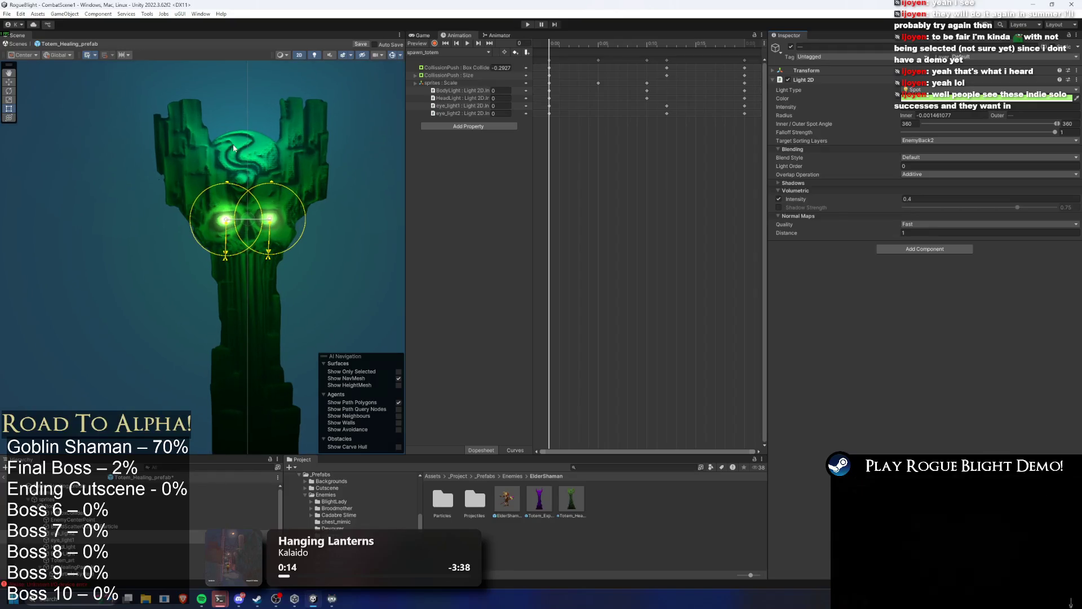
click(925, 141)
click(334, 277)
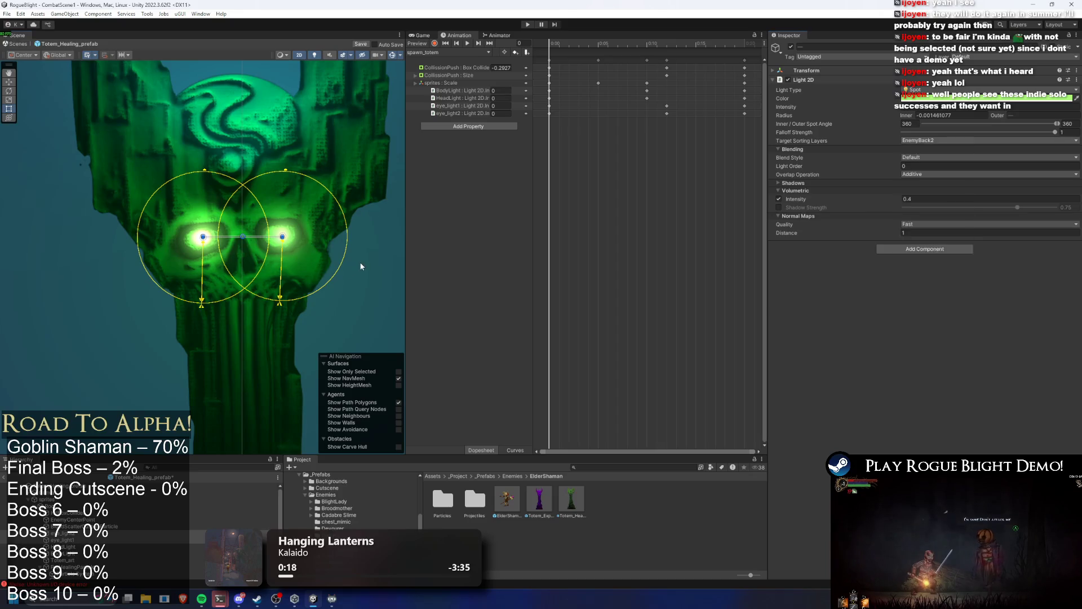
click(360, 262)
click(532, 24)
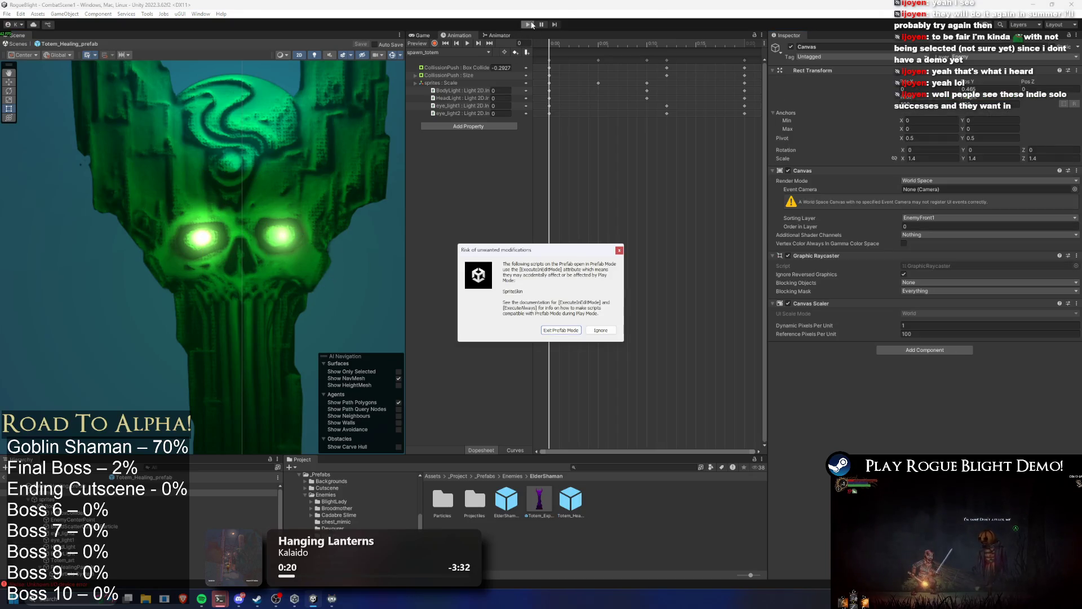
Step: Dismiss the 'Risk of unwanted modifications' warning and continue into Play Mode
key(Return)
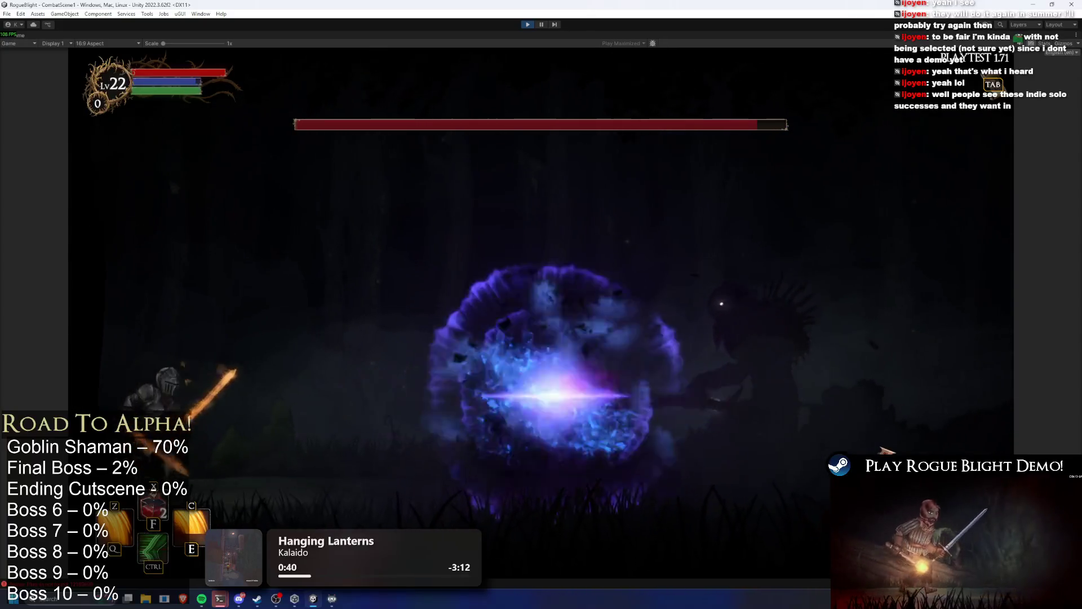
Step: Fight the shaman boss with dashes, sword slashes, fire skills and a healing item
key(ctrl)
key(a)
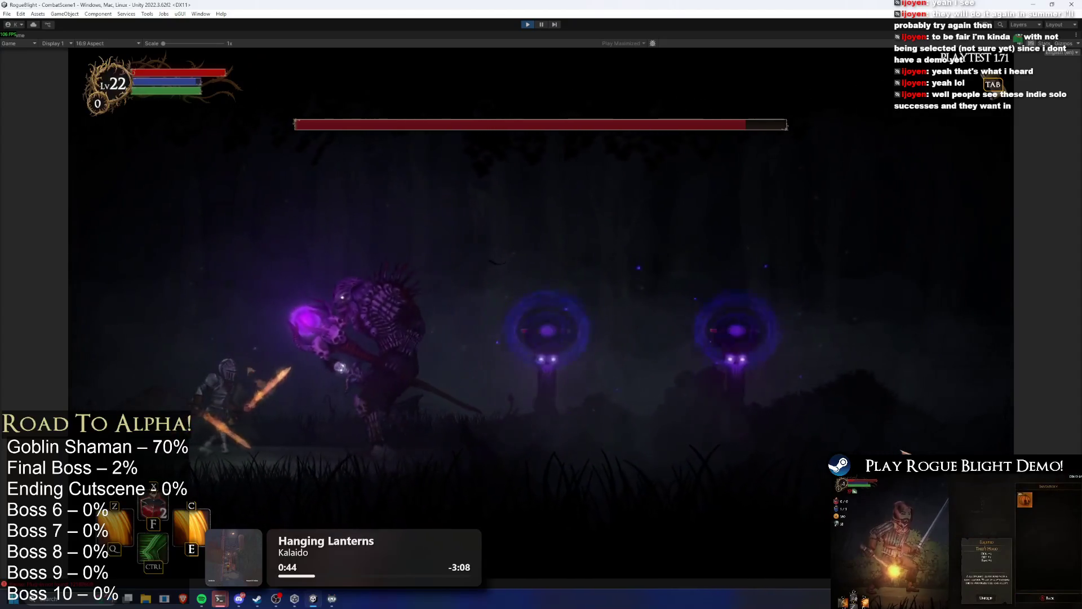
key(e)
key(ctrl)
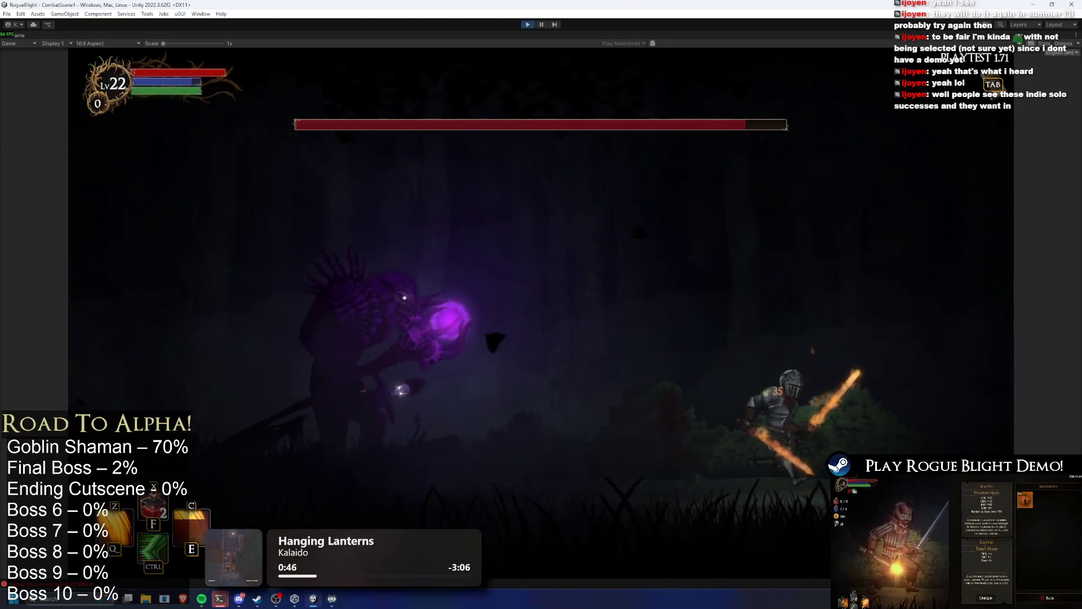
key(a)
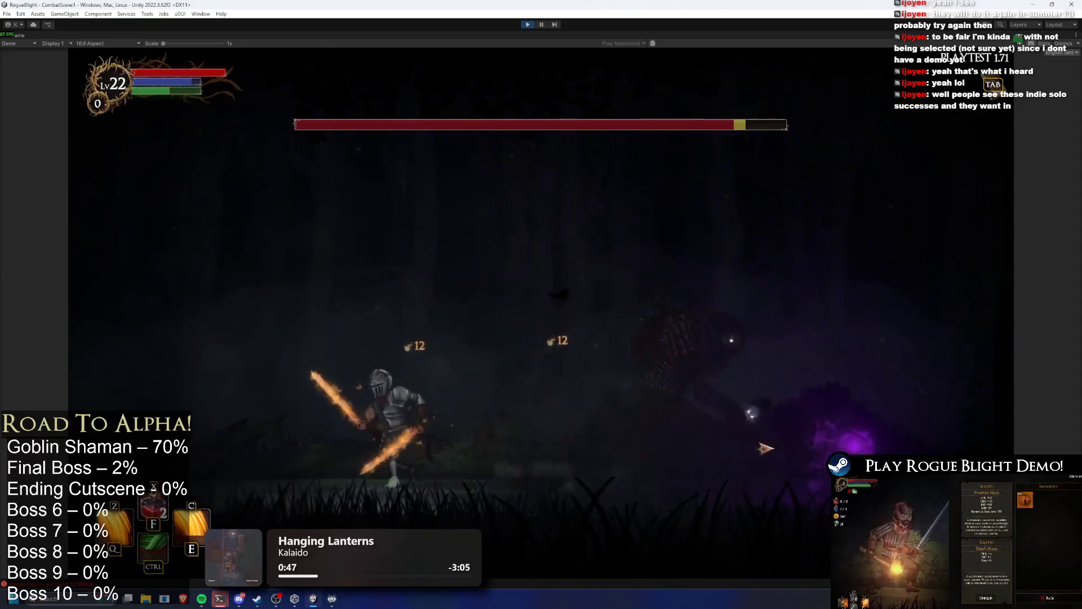
key(ctrl)
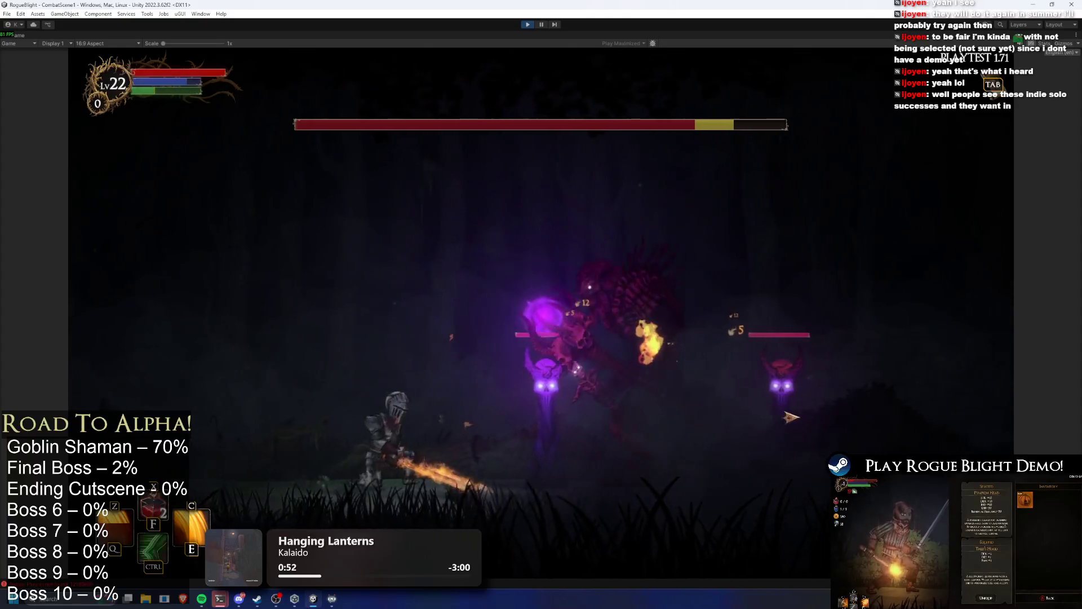
key(e)
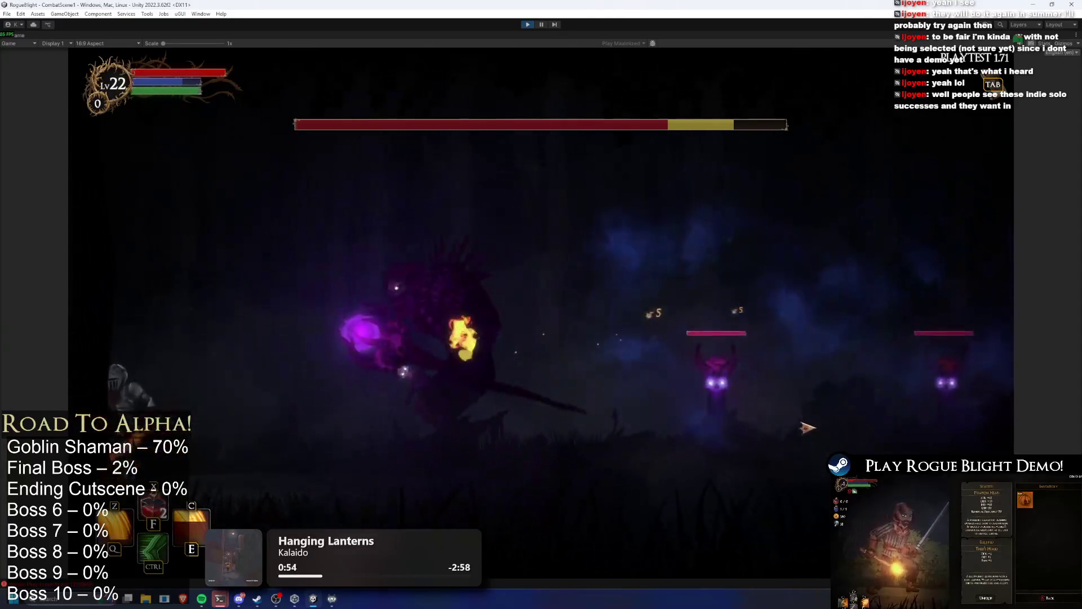
key(ctrl)
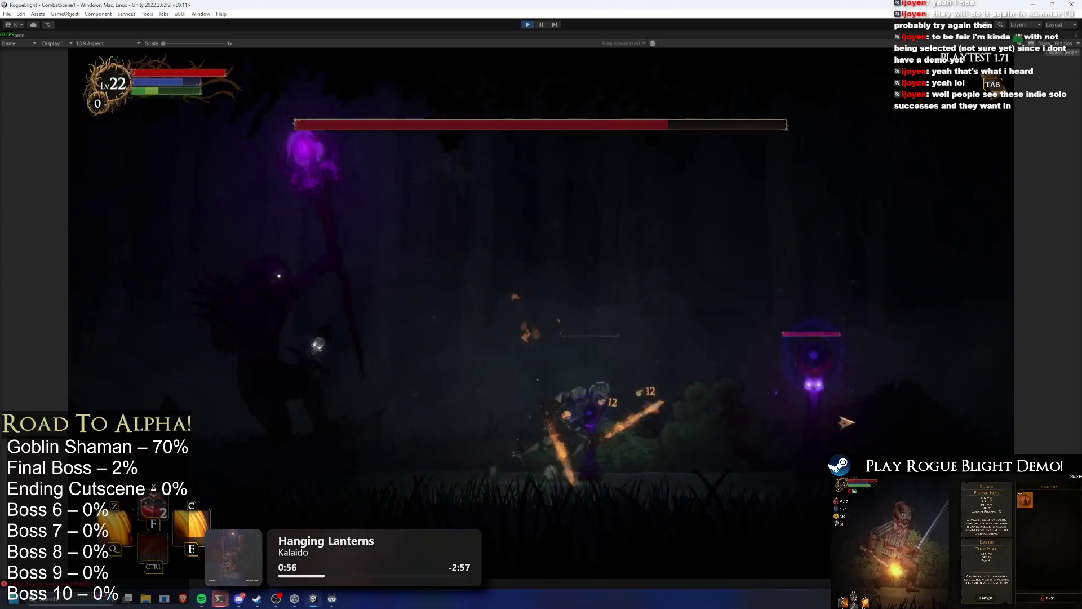
click(841, 429)
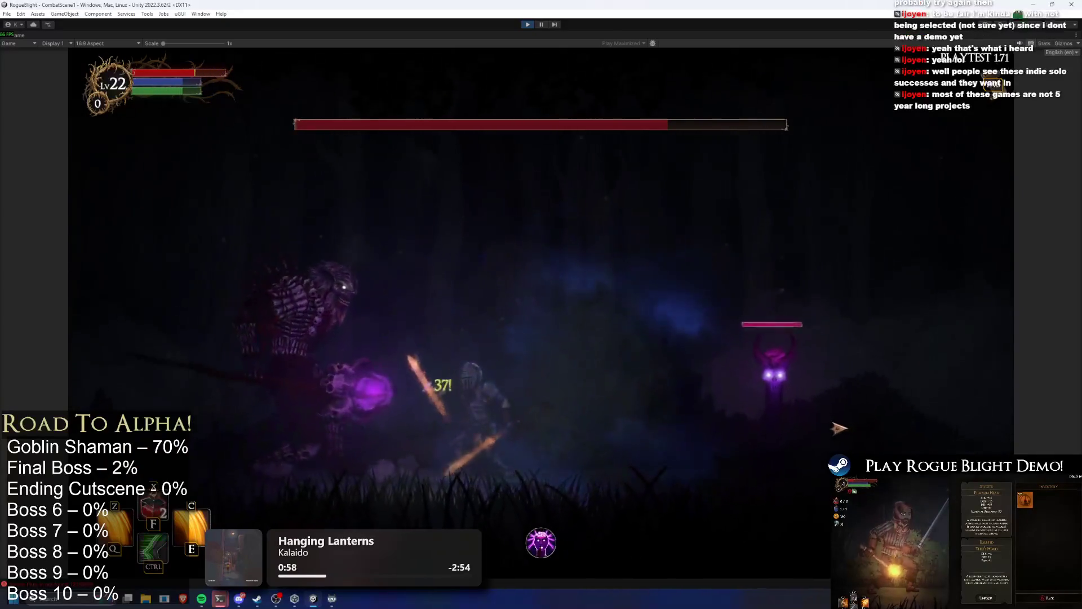
click(626, 373)
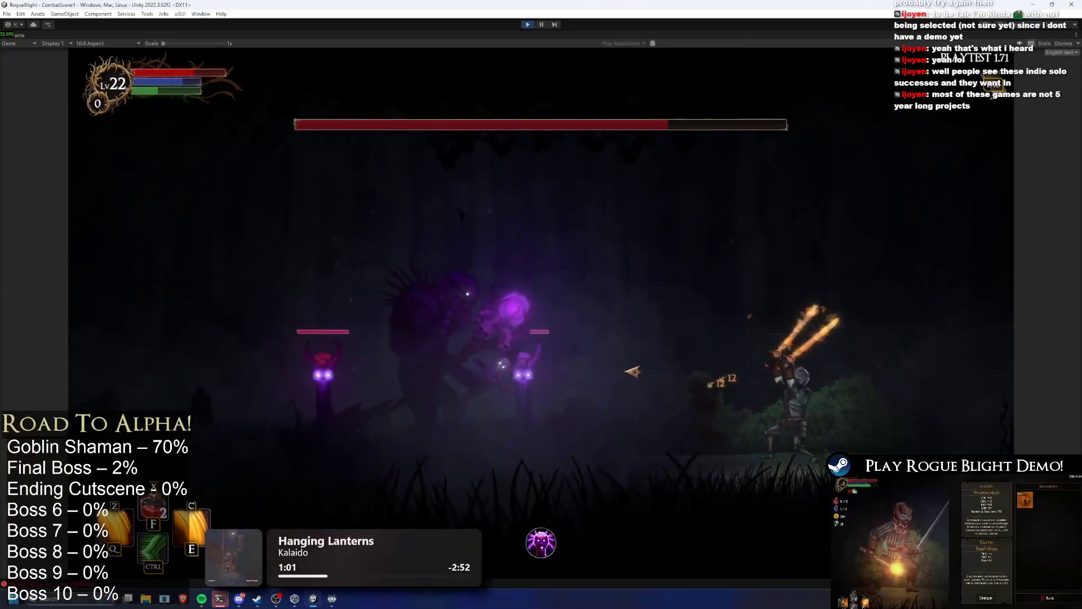
click(598, 376)
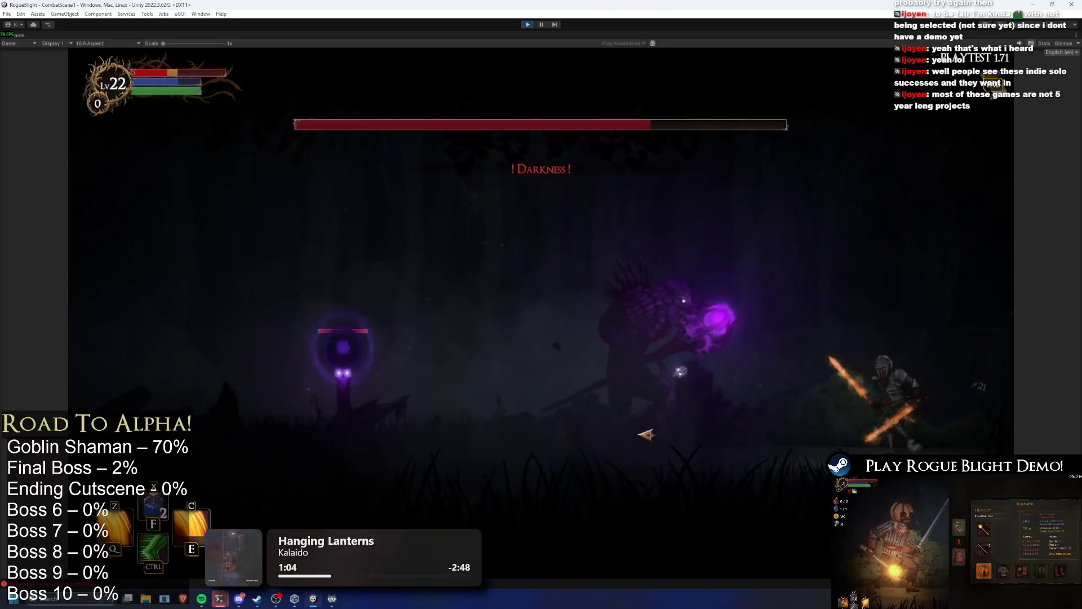
click(654, 437)
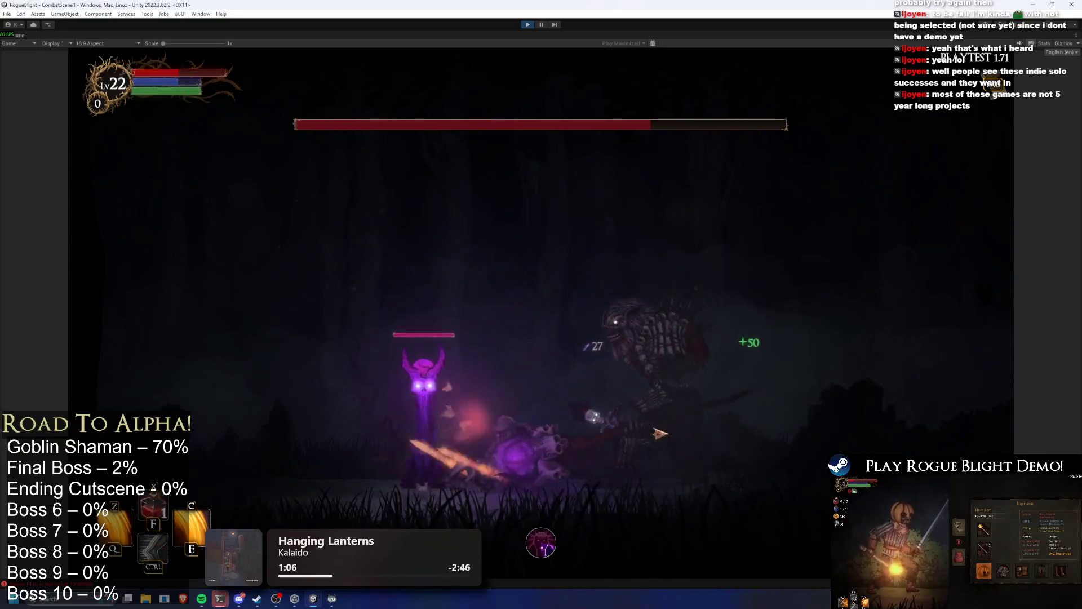
key(a)
key(f)
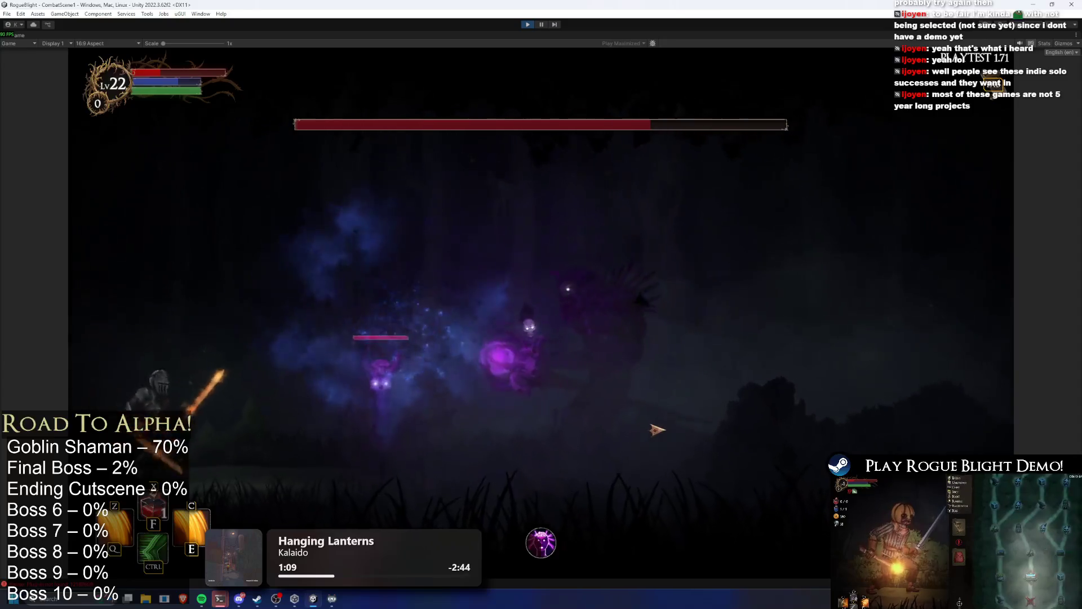
key(d)
click(665, 423)
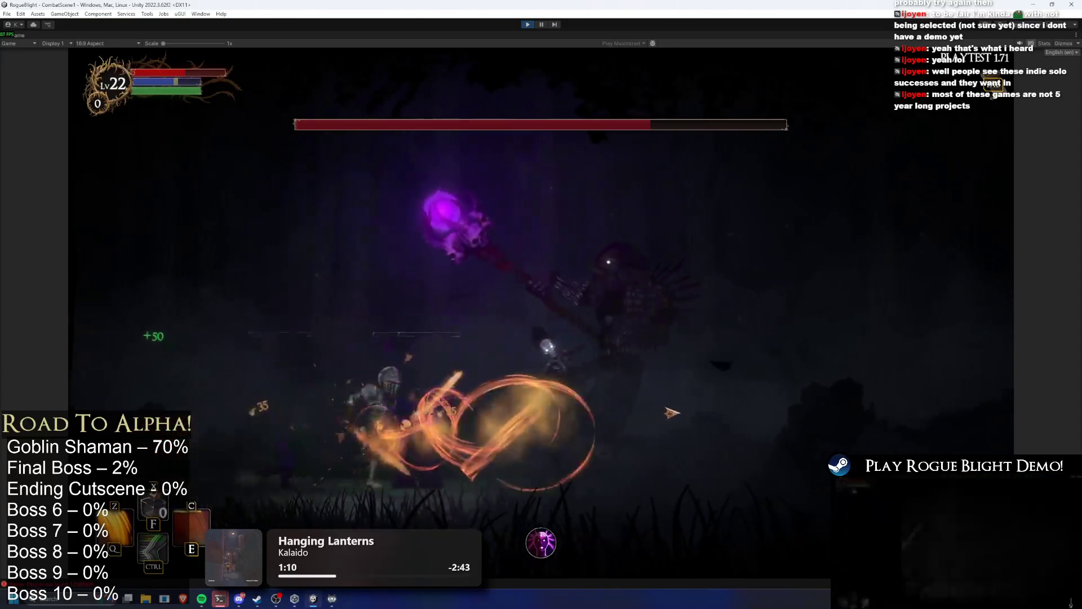
click(682, 409)
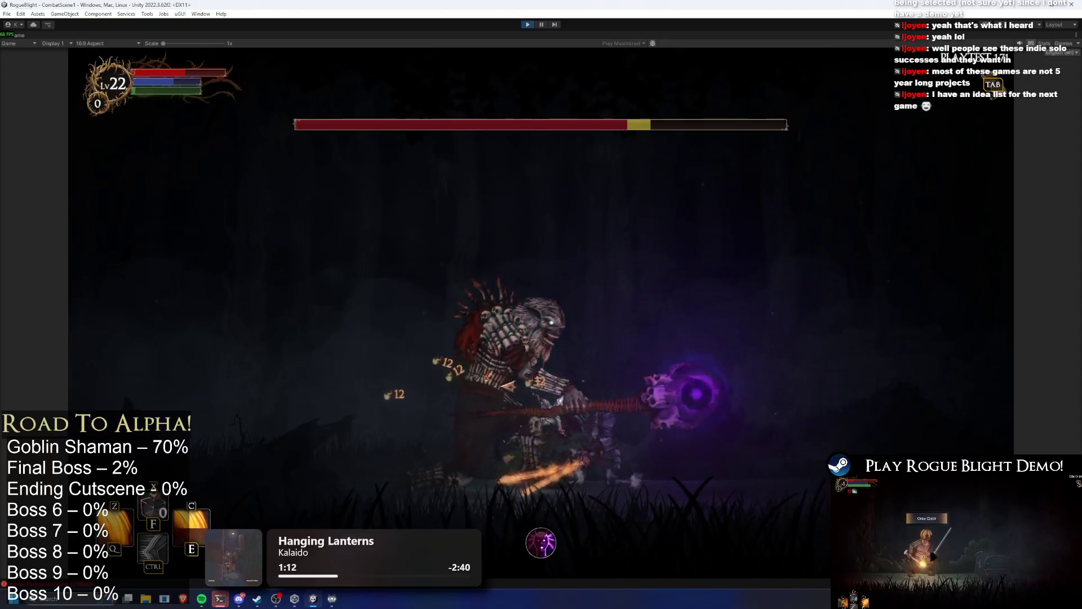
click(746, 412)
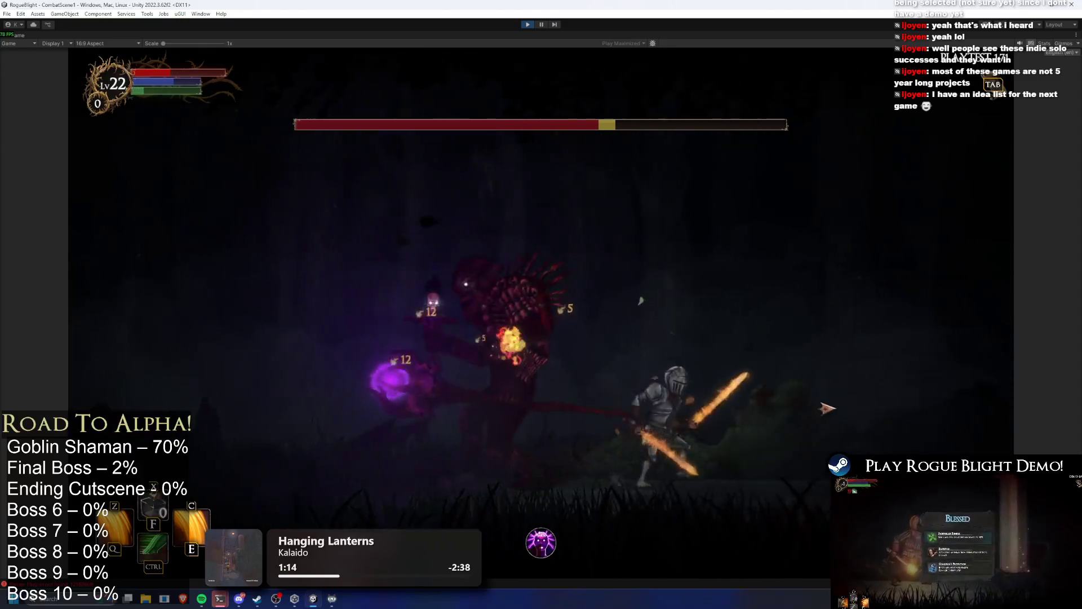
click(826, 408)
Step: Keep attacking the boss and its summoned totems, then pause the game with Escape
key(f)
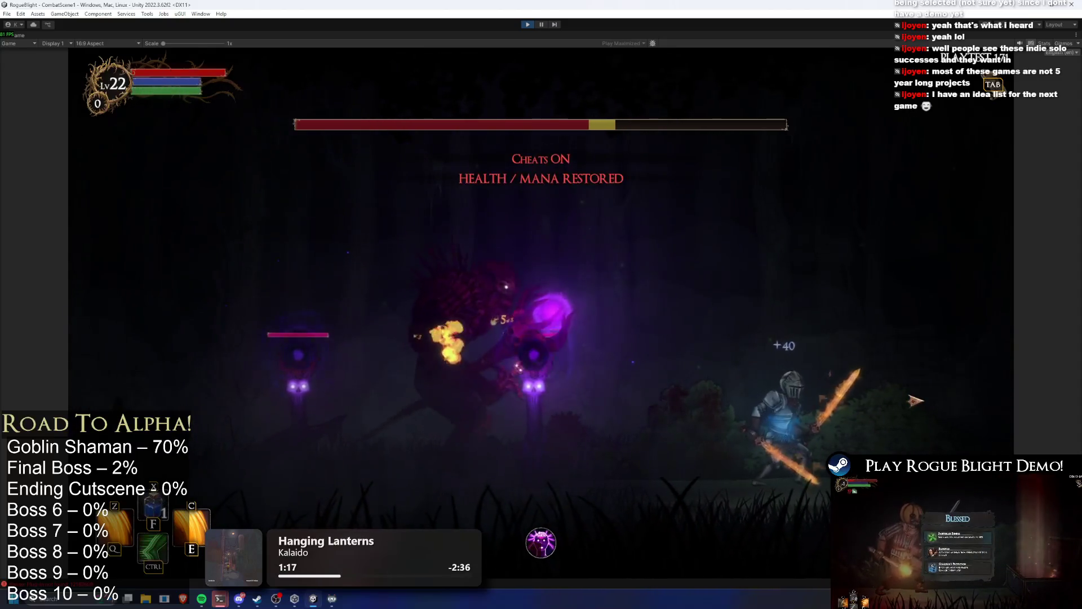
click(580, 282)
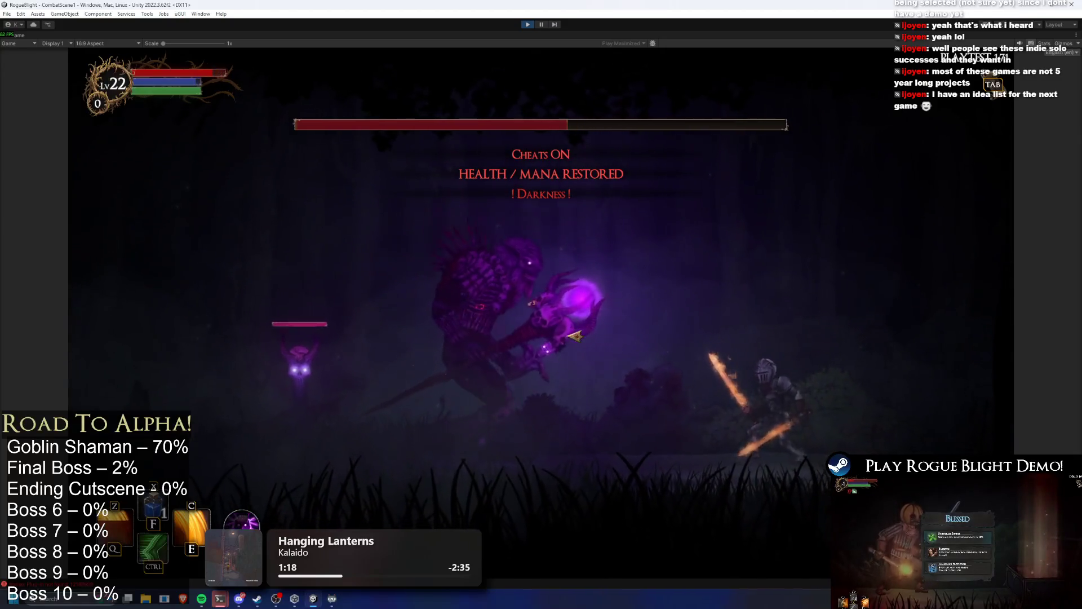
click(285, 380)
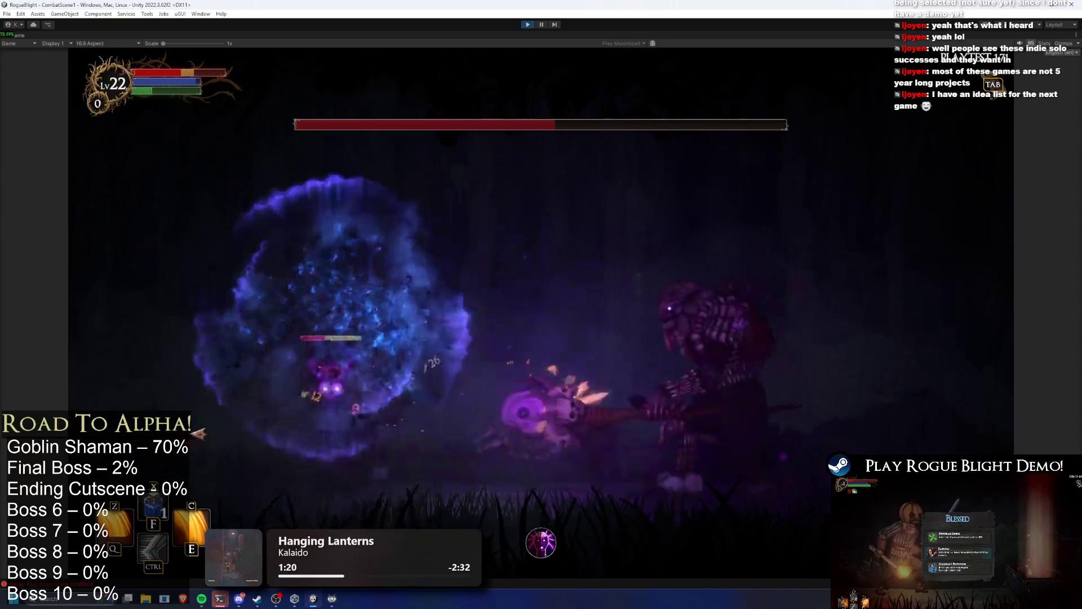
click(293, 435)
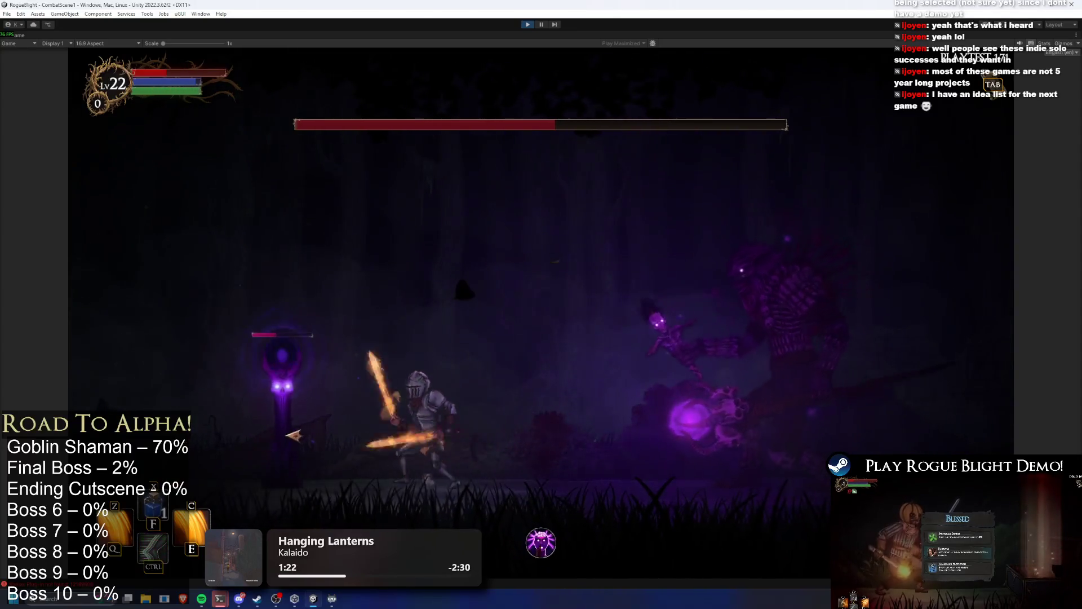
key(a)
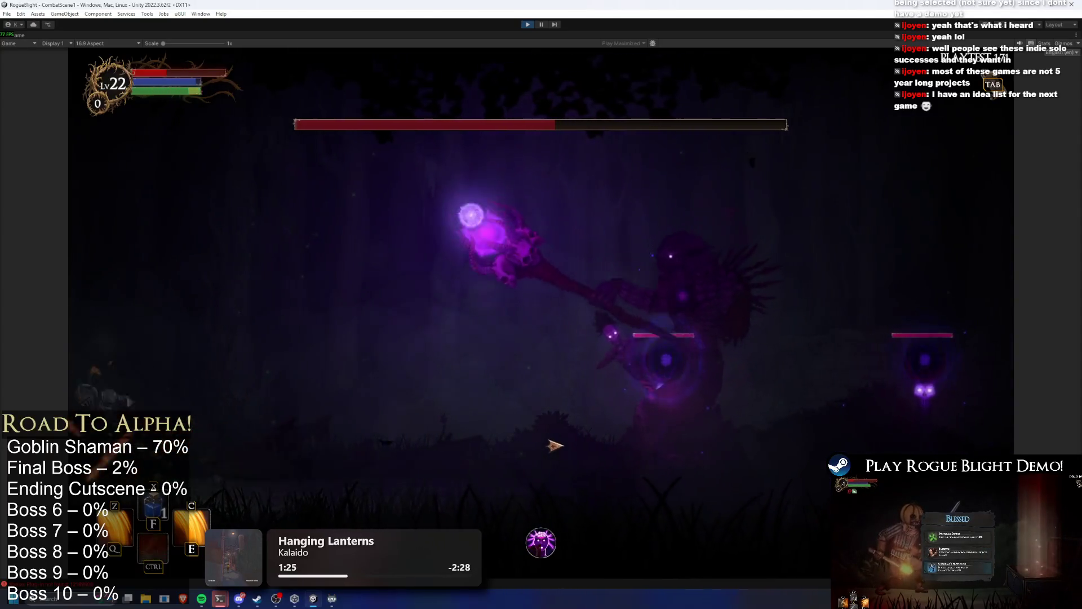
click(556, 445)
key(d)
key(d)
click(640, 458)
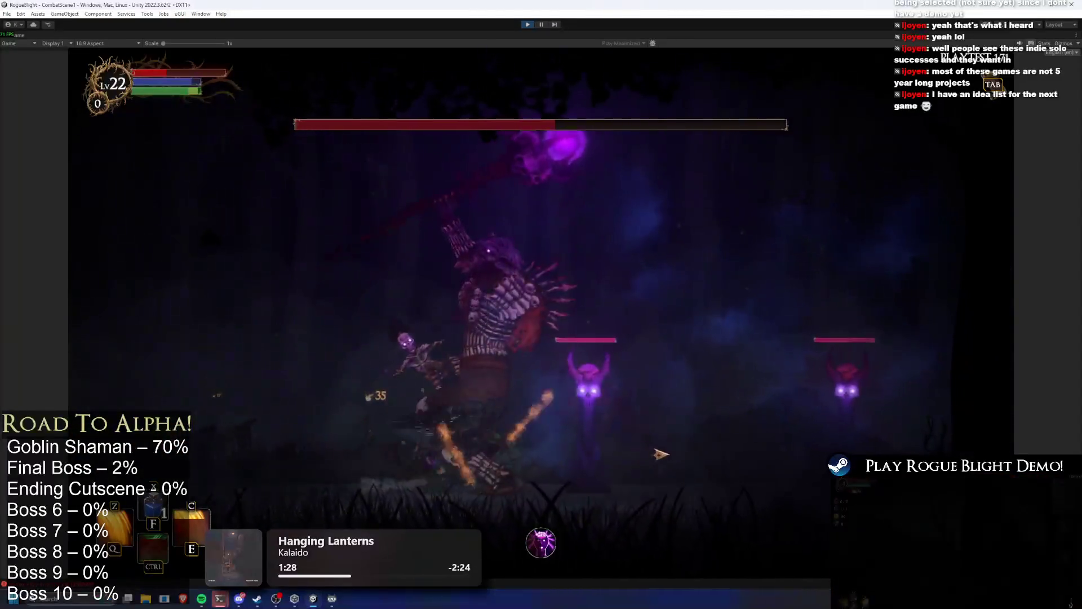
click(652, 455)
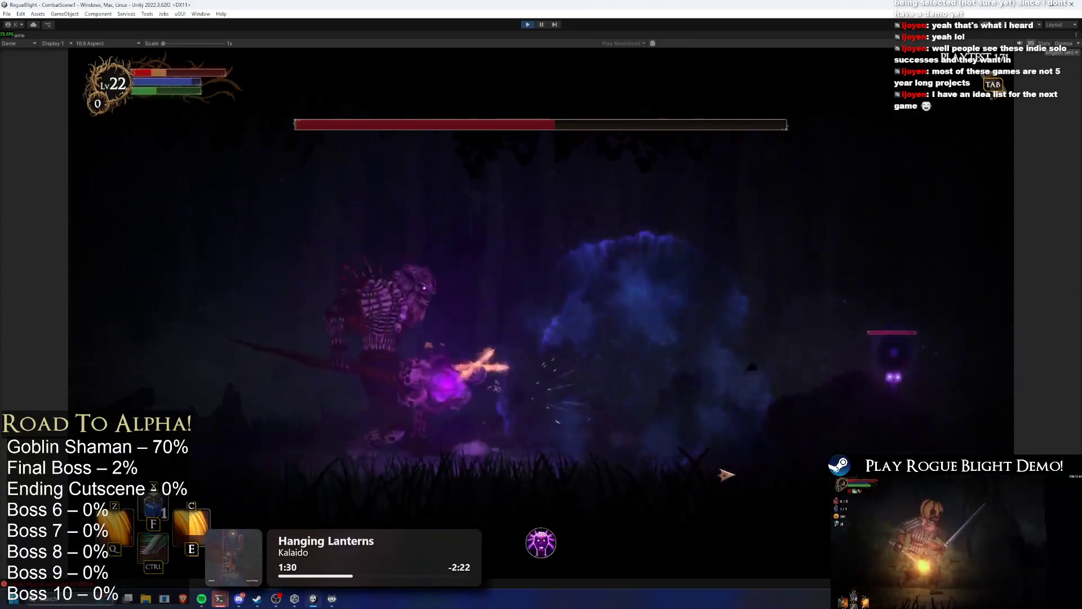
click(719, 462)
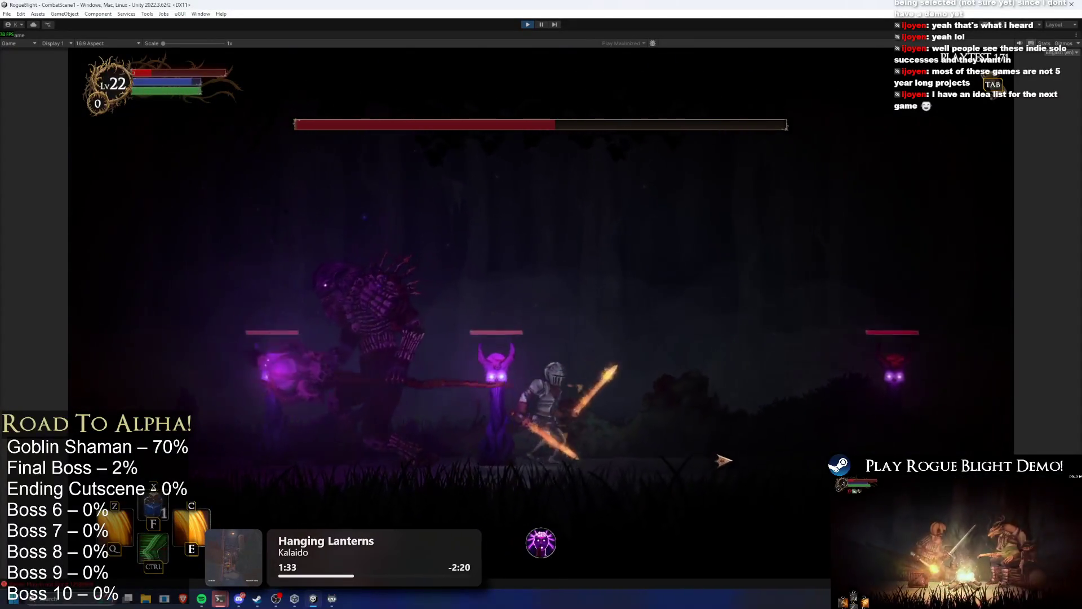
click(724, 460)
key(d)
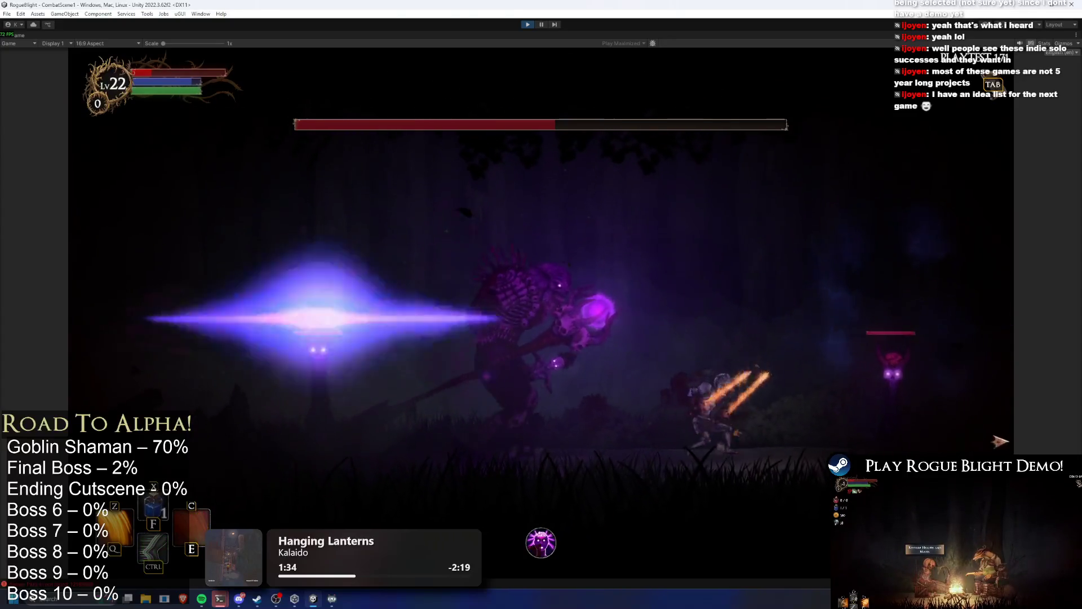
key(a)
click(192, 370)
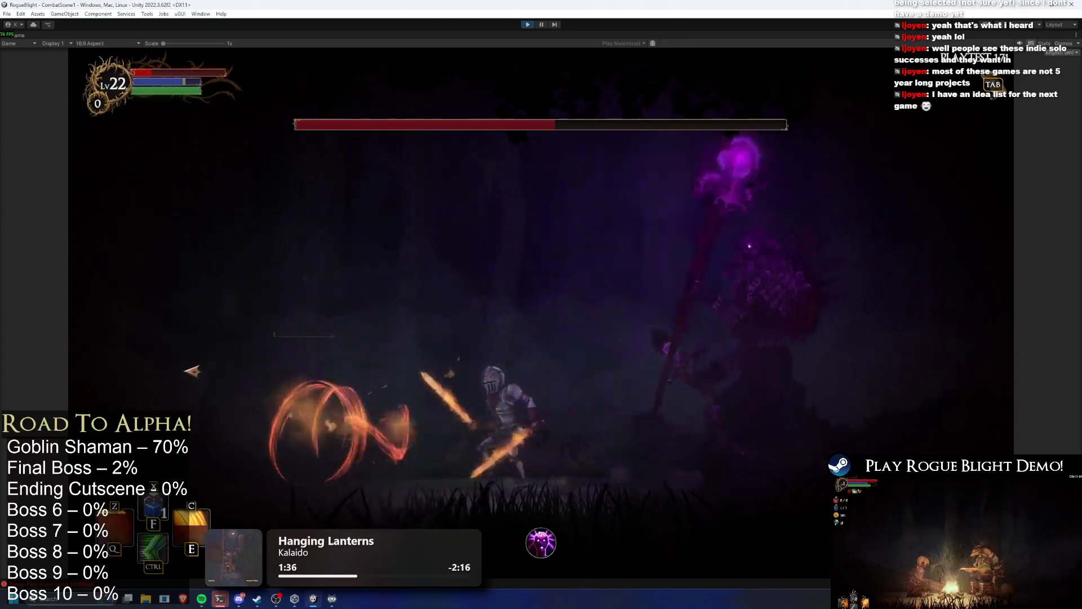
key(a)
click(508, 374)
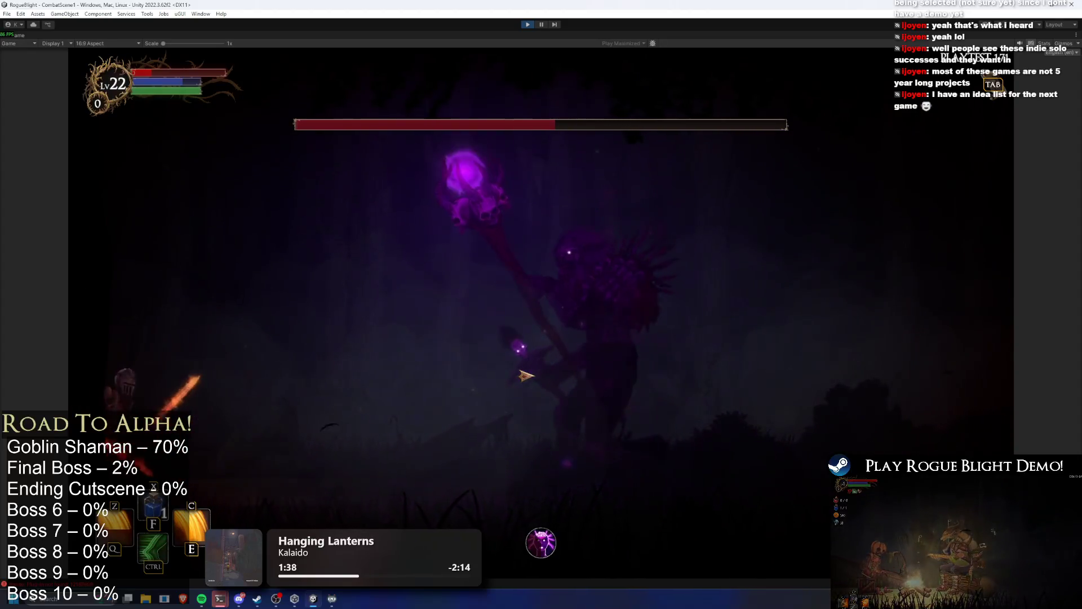
key(d)
click(530, 375)
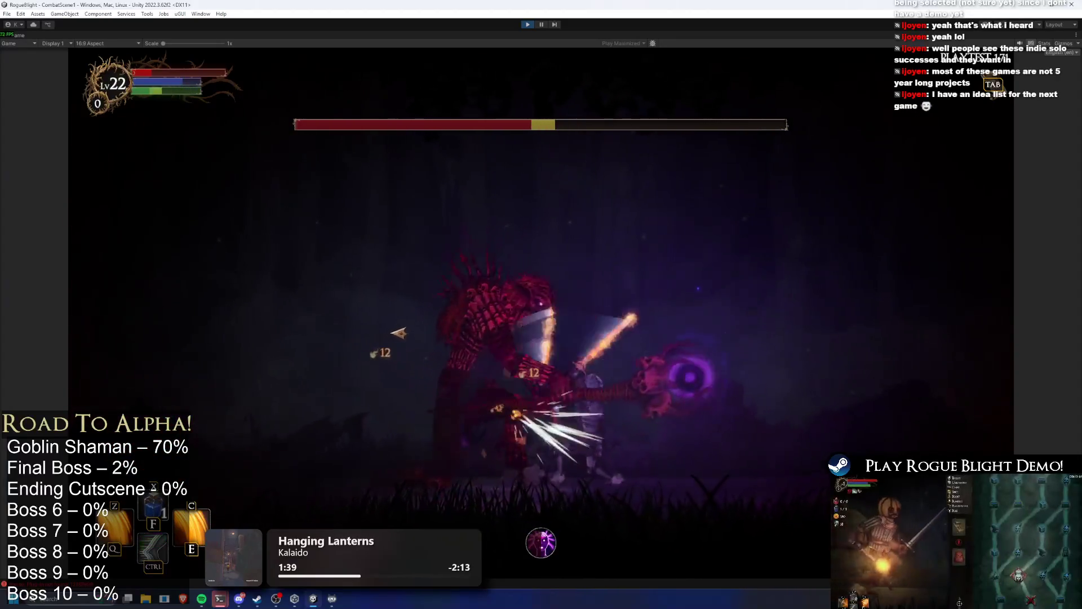
key(Escape)
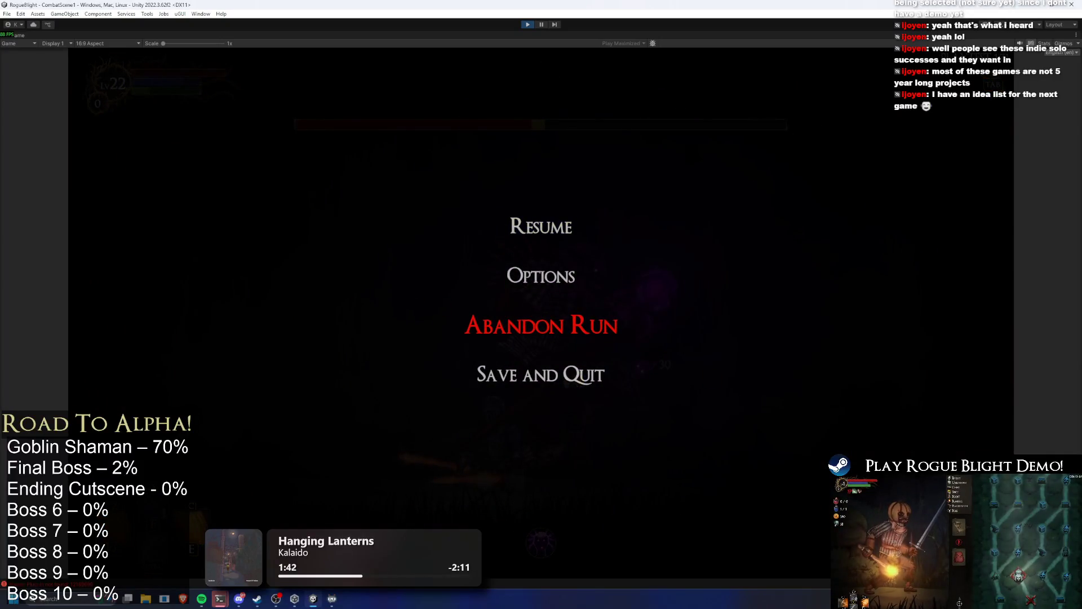
key(XF86AudioRaiseVolume)
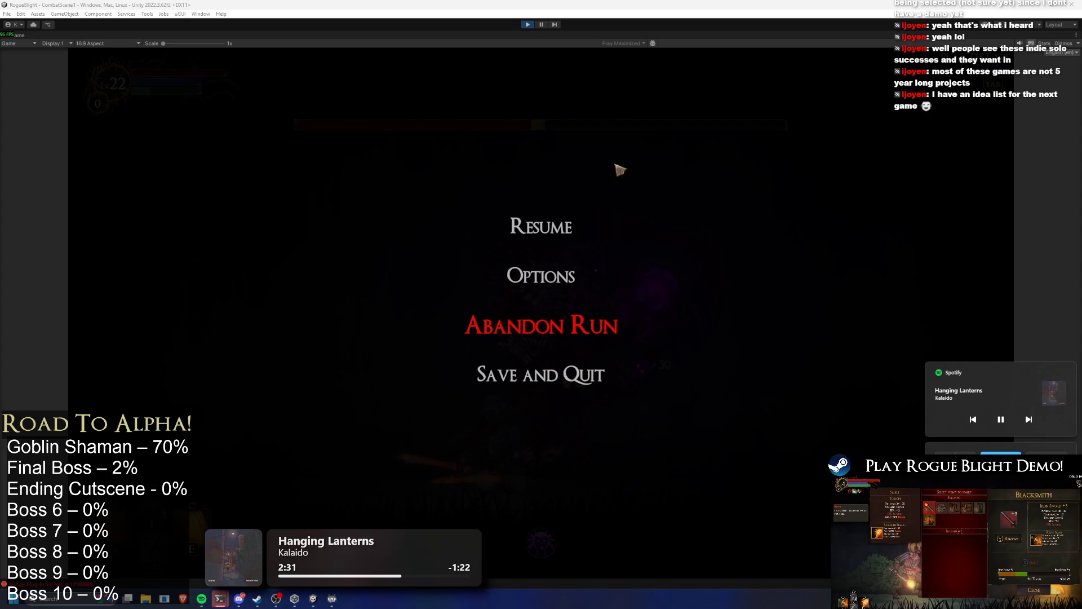
click(528, 240)
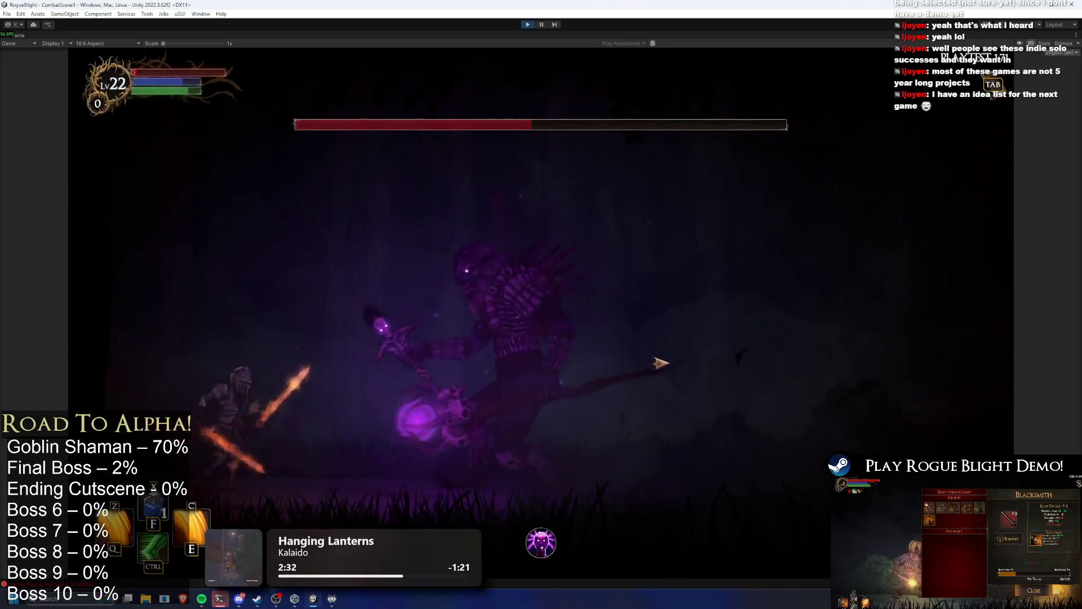
Step: Fight on until the knight perishes, then confirm the Level Progress dialog
key(ctrl)
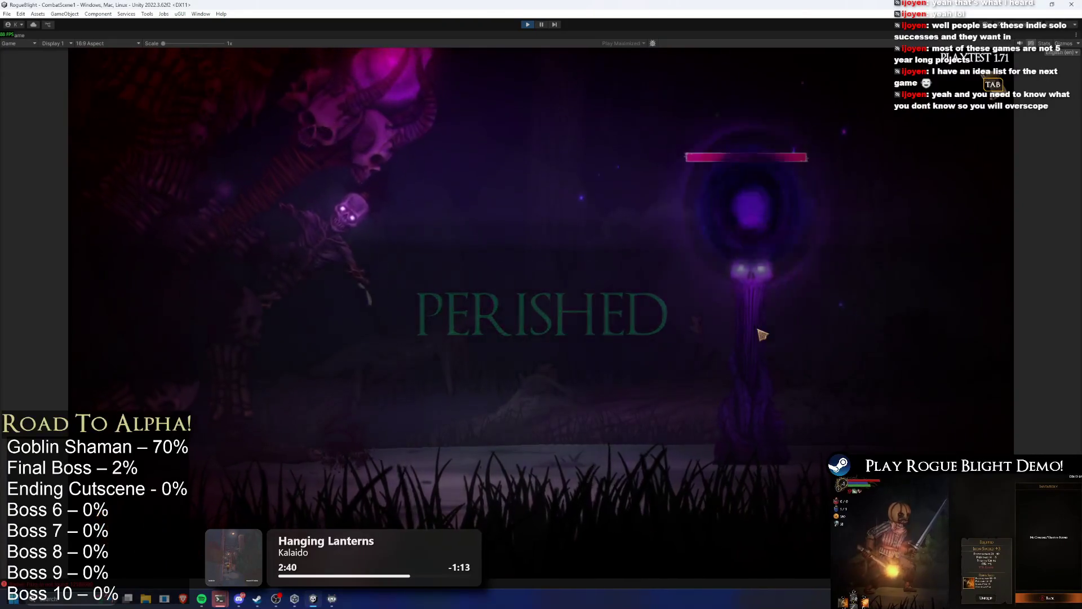
click(572, 397)
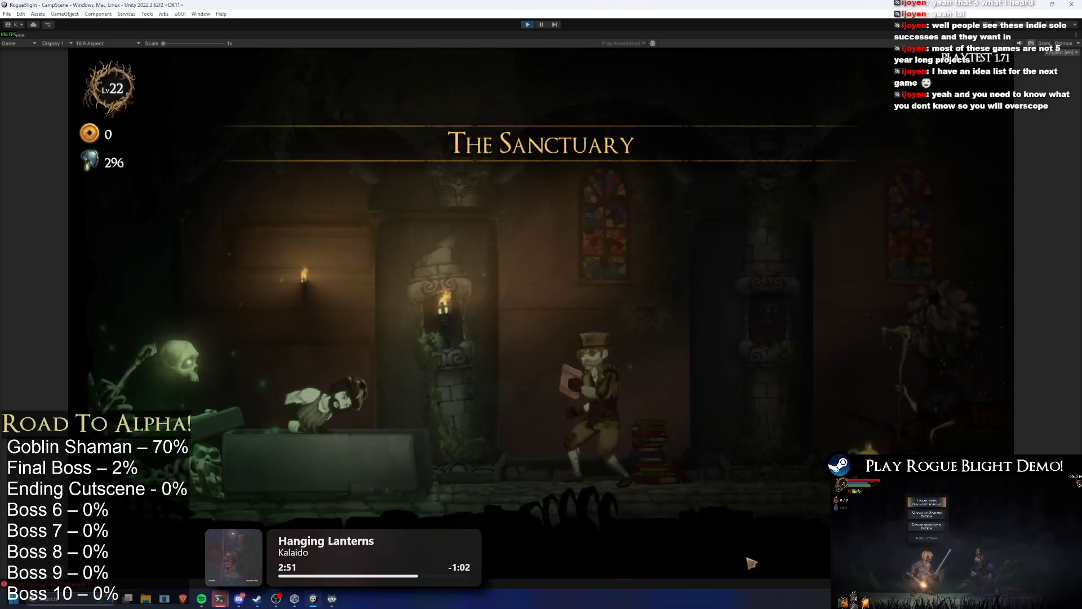
Step: Open map selection at the forge NPC and start Story Mode at difficulty 0
key(a)
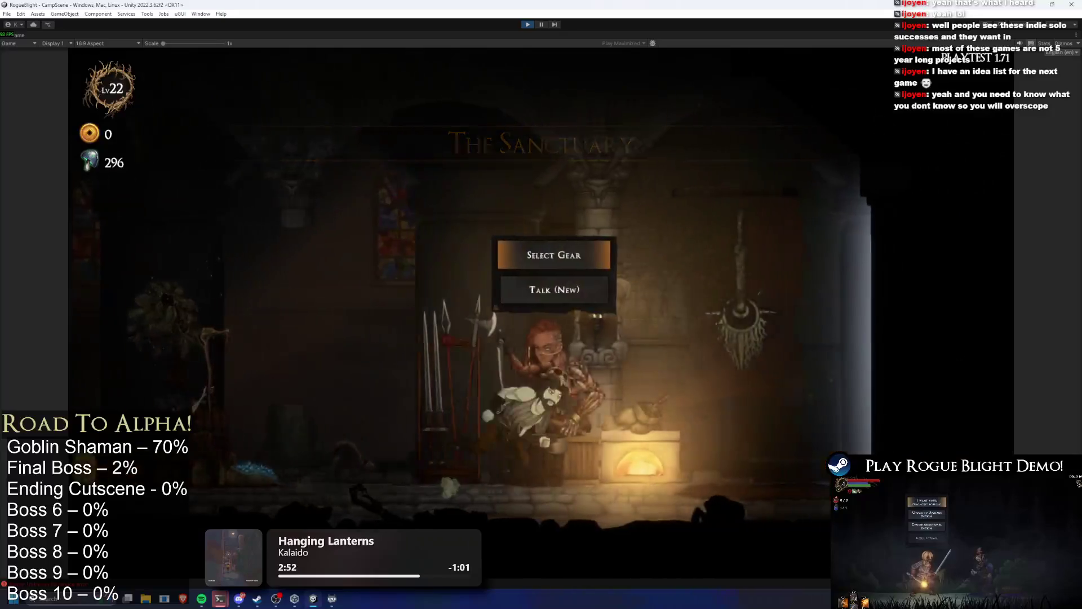
key(e)
key(e)
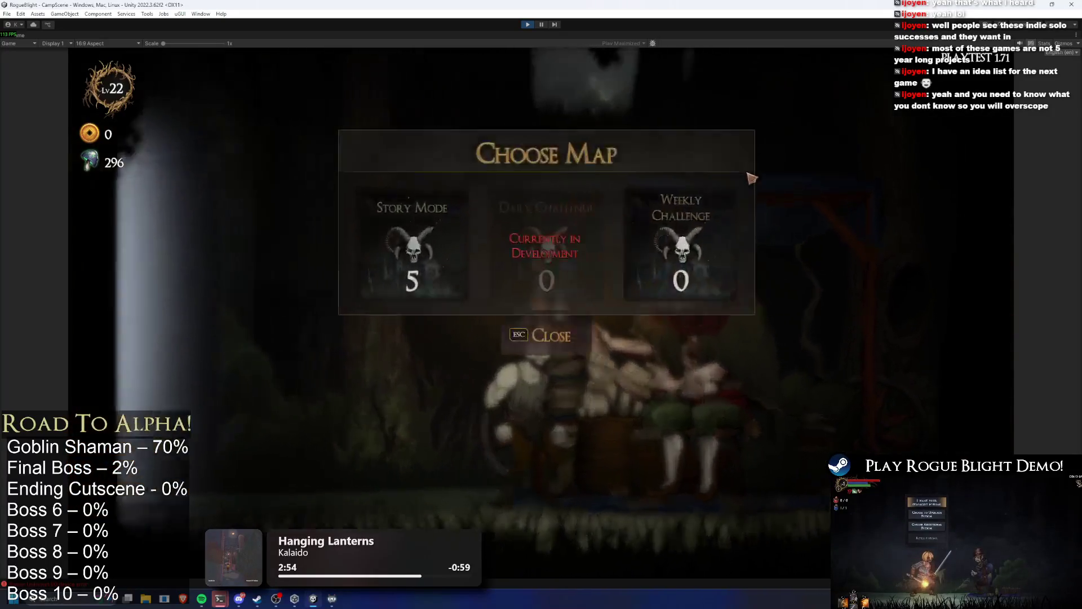
key(e)
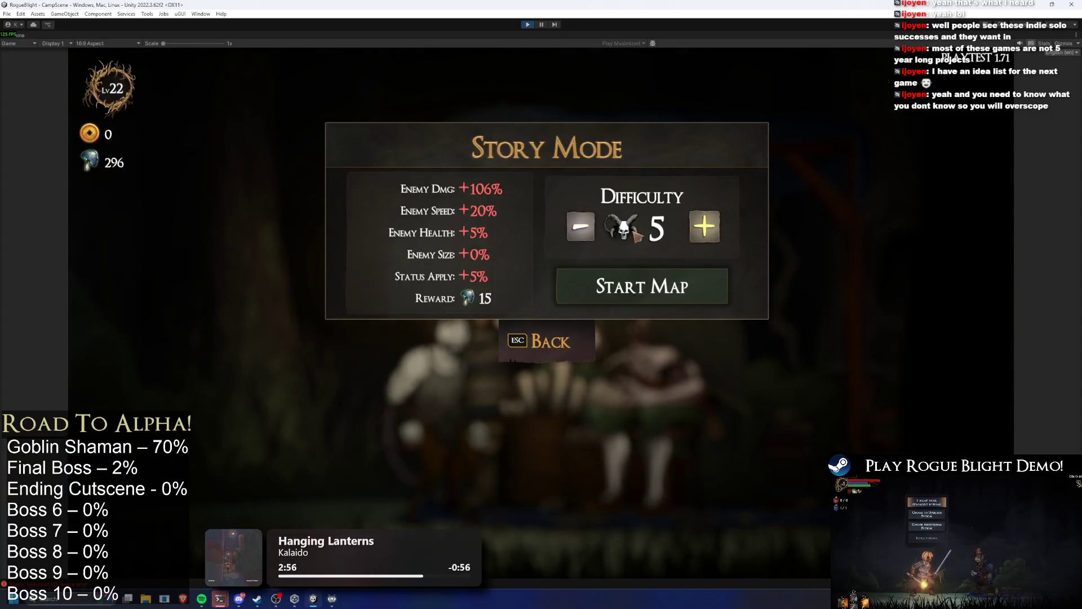
click(580, 227)
click(581, 226)
click(581, 226)
click(581, 226)
click(580, 226)
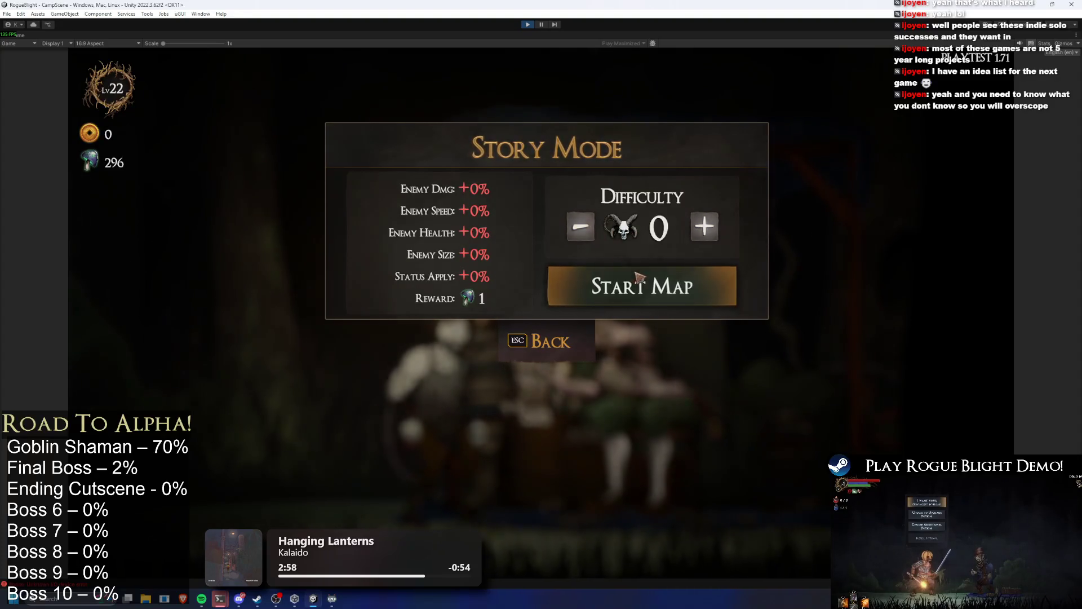
click(641, 283)
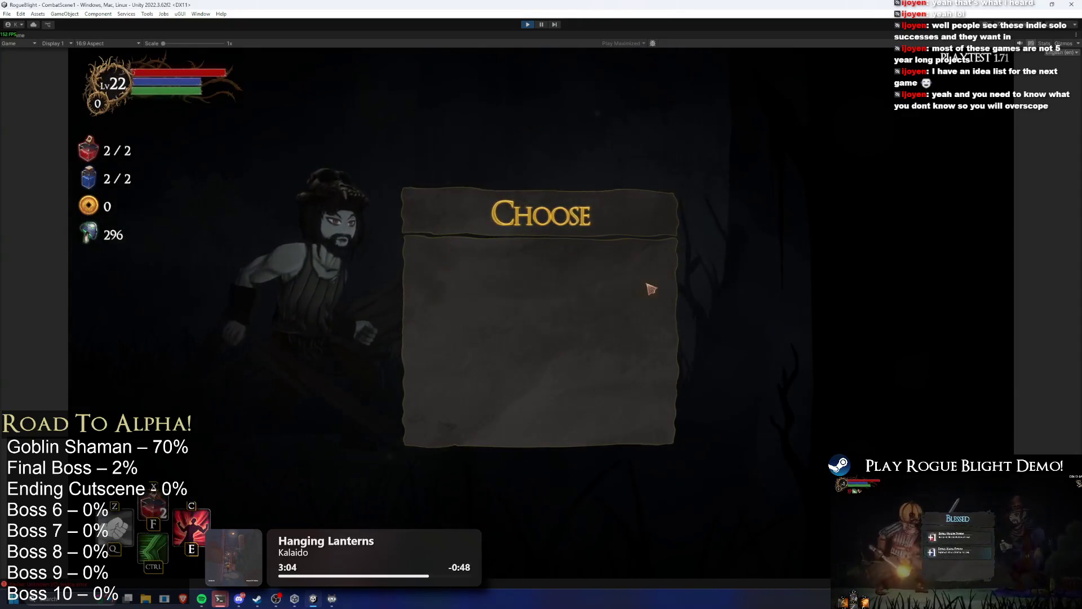
Step: Close the Choose panel and pick the next skull node on the run map
click(651, 288)
key(Tab)
key(Tab)
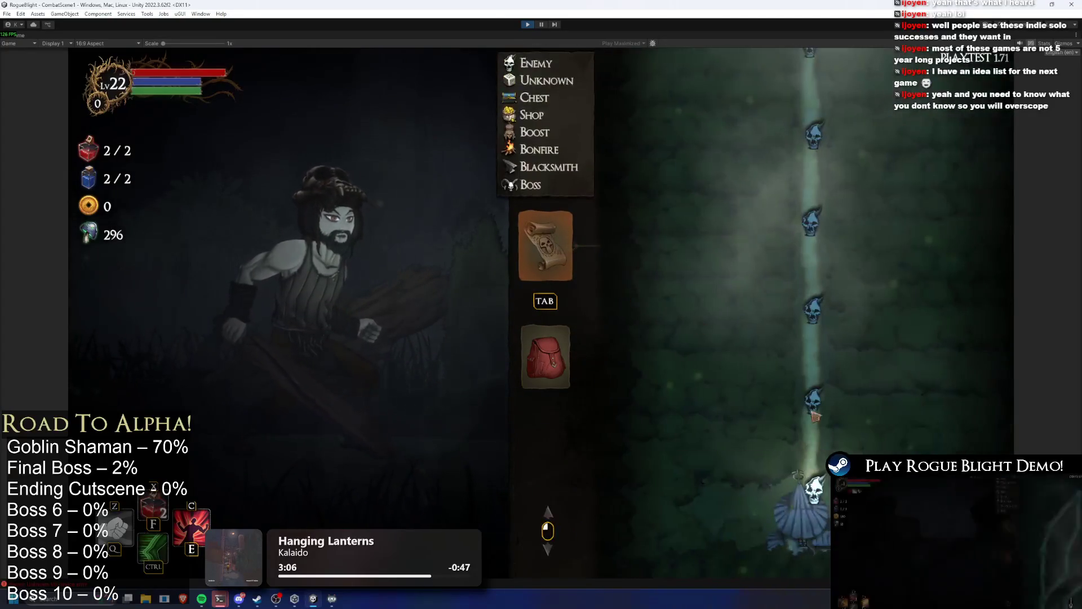
click(799, 401)
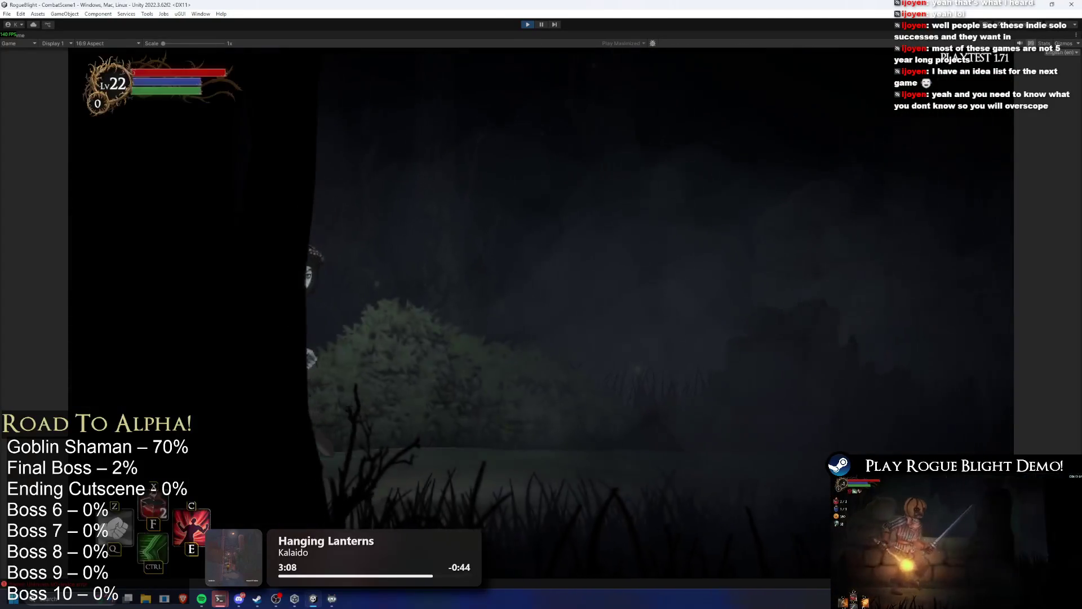
Step: Fight the shaman boss again, then stop Play Mode with Ctrl+P
key(e)
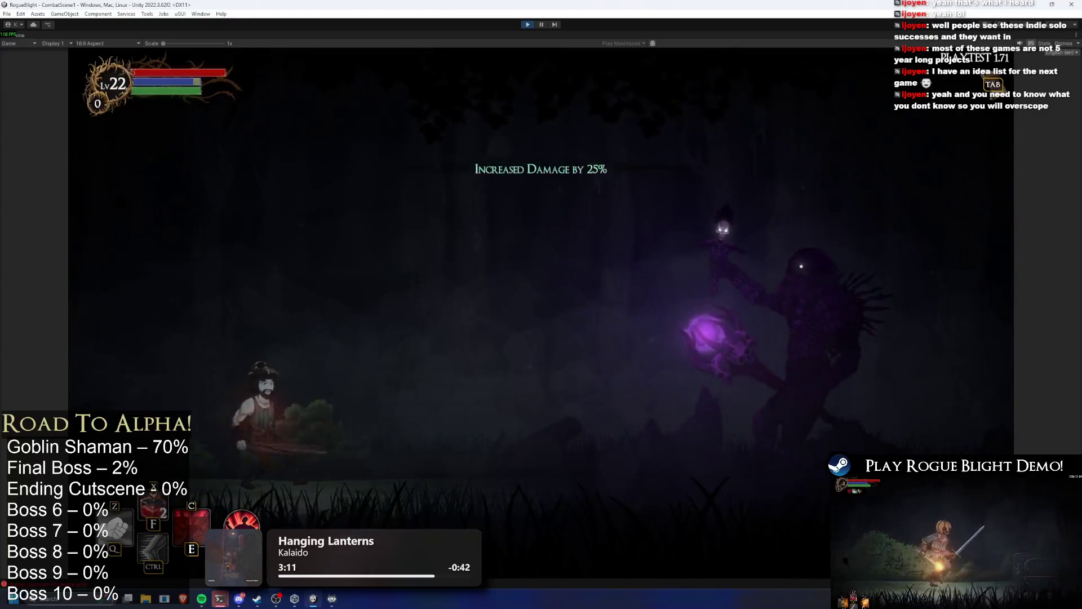
key(d)
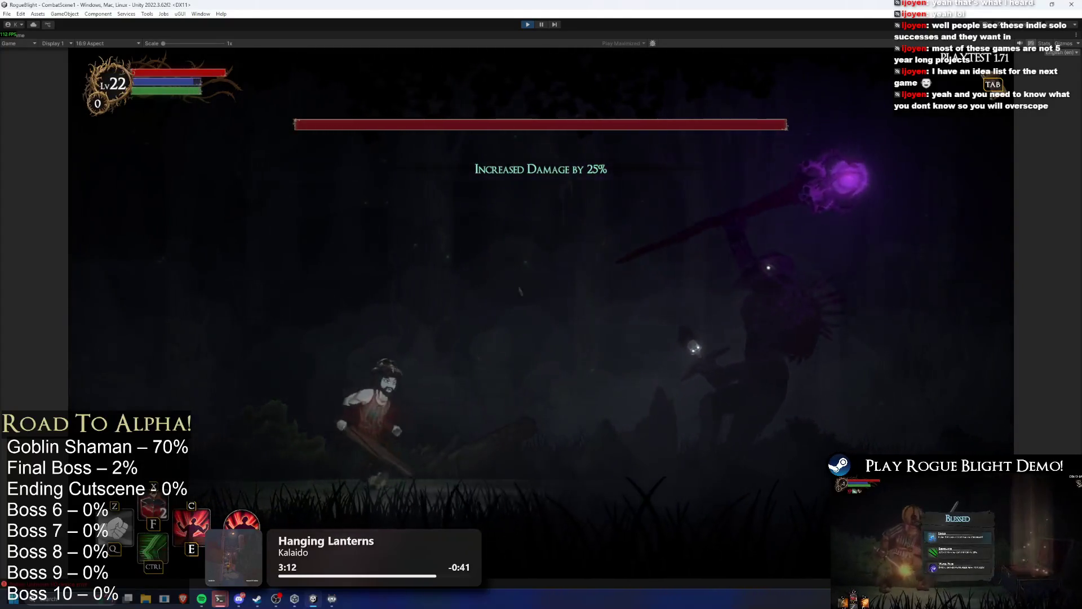
key(a)
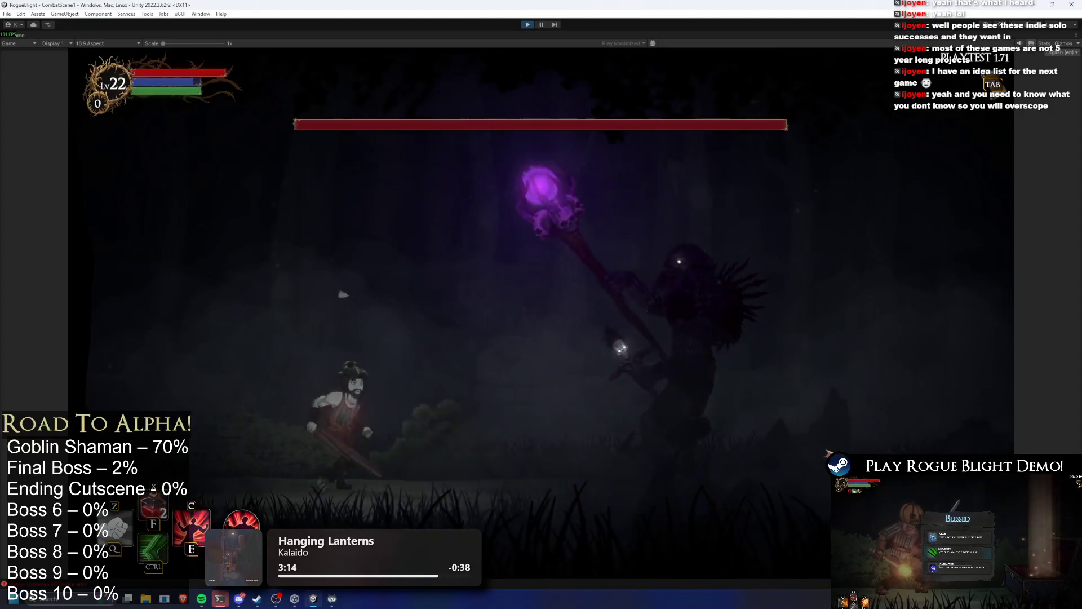
key(d)
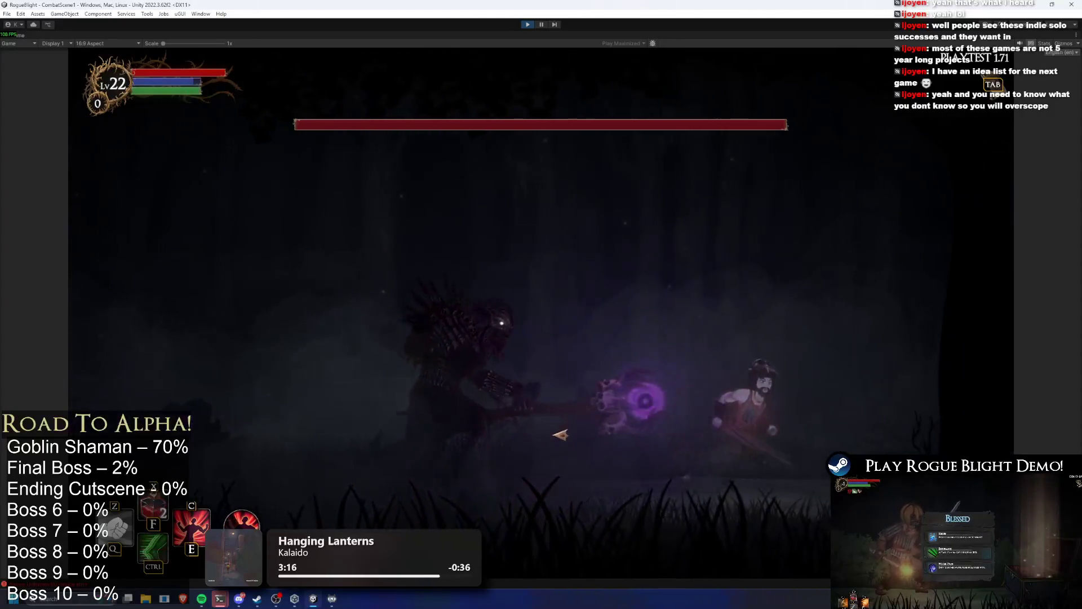
key(d)
key(a)
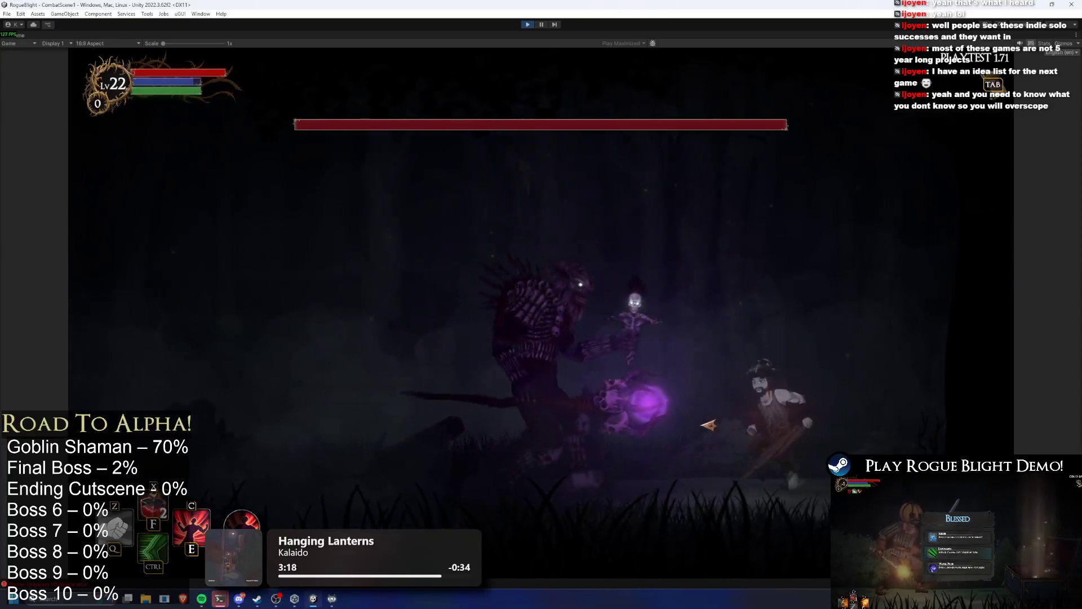
key(a)
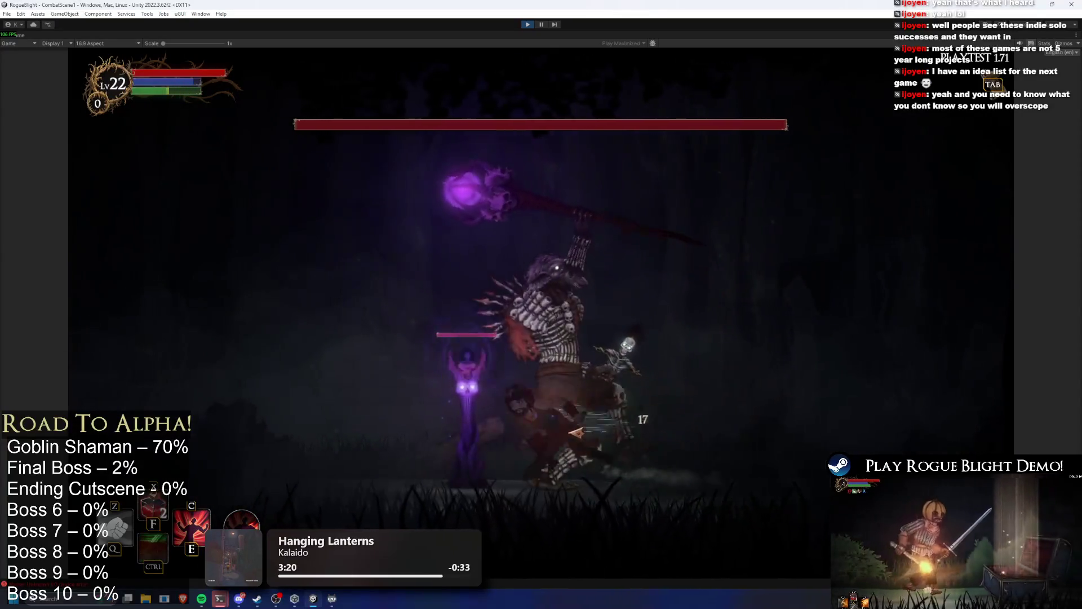
key(a)
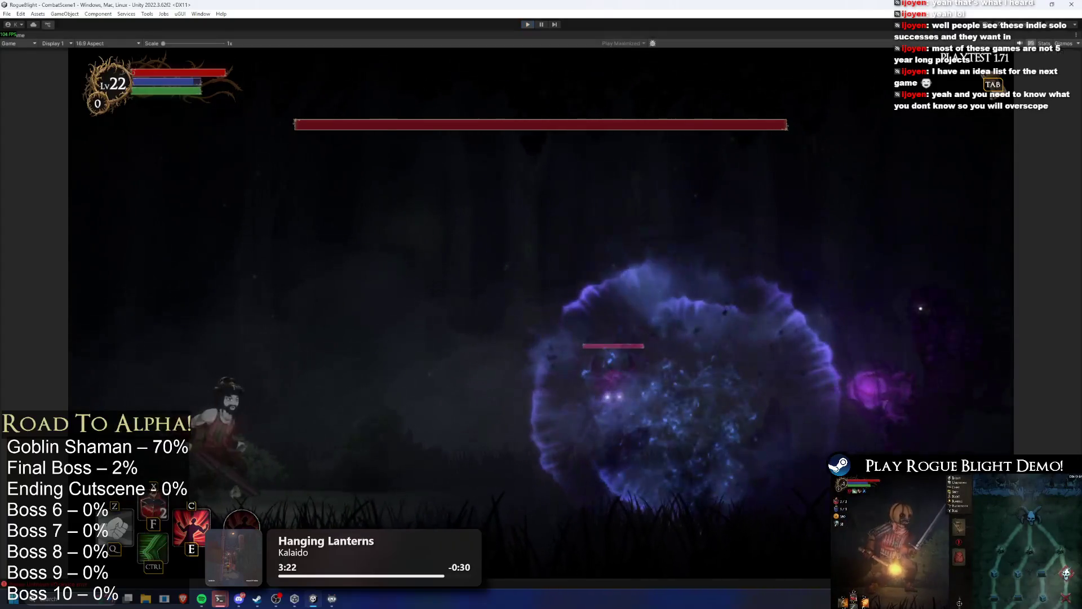
key(ctrl+p)
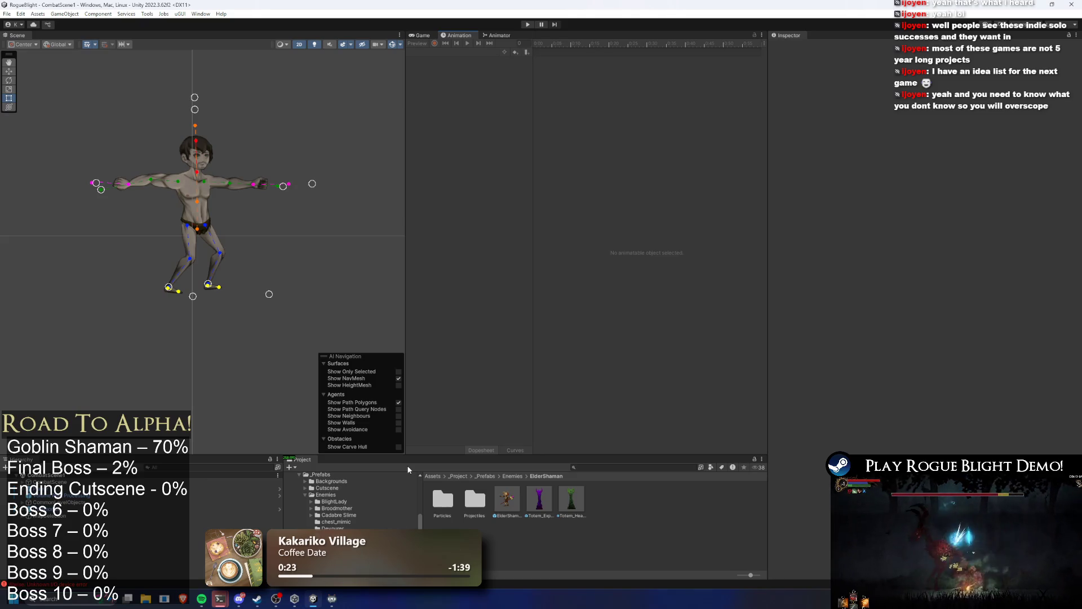
Step: Open the ElderShaman prefab and scrub and play the death_elder_shaman clip preview
double_click(516, 506)
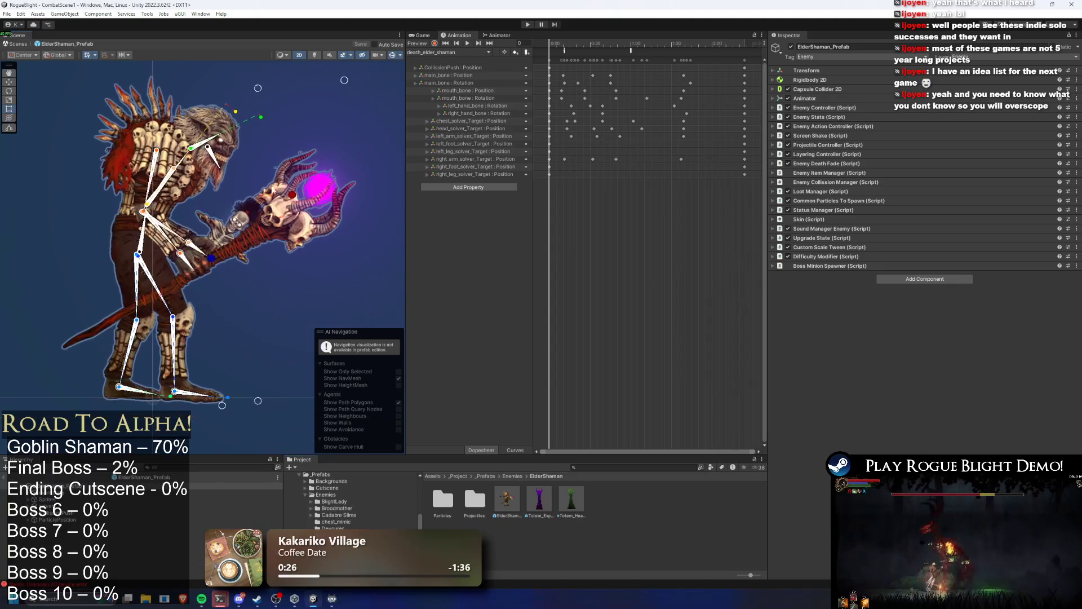
click(561, 47)
drag(561, 46, 763, 64)
click(445, 44)
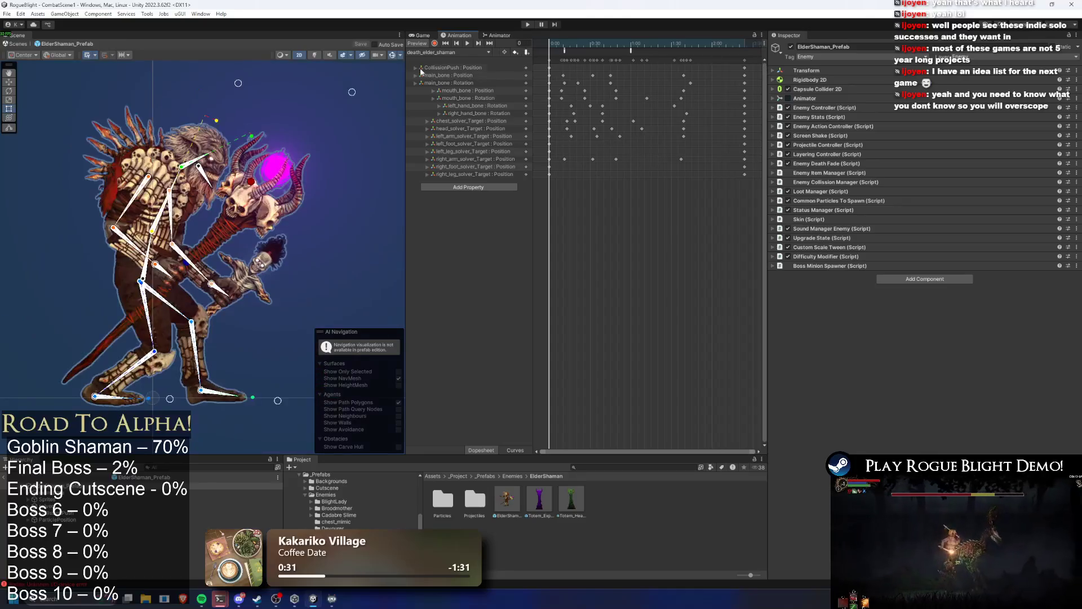
click(469, 42)
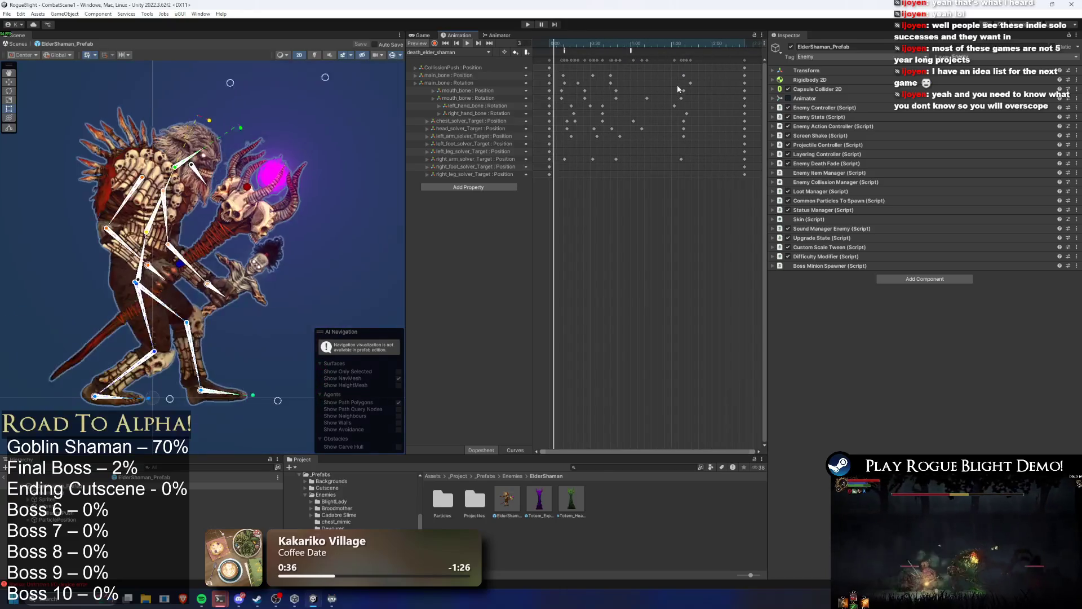
click(616, 48)
mouse_move(617, 48)
mouse_down()
mouse_move(553, 52)
mouse_move(725, 49)
mouse_move(666, 40)
mouse_up()
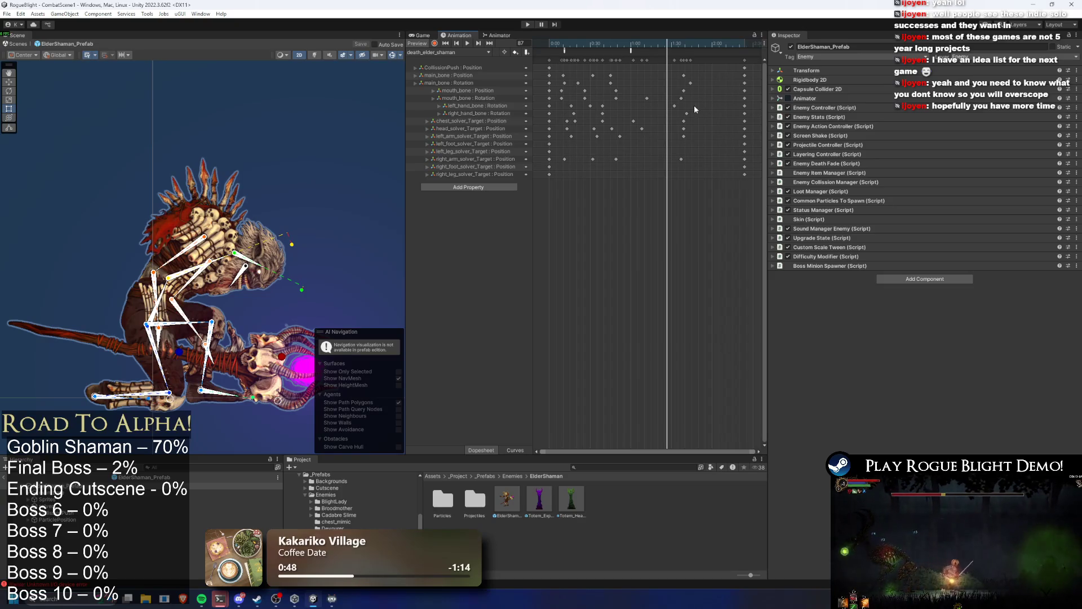
Step: Recentre the shaman, widen the Scene view, and list the shaman's animation clips
drag(293, 315, 289, 282)
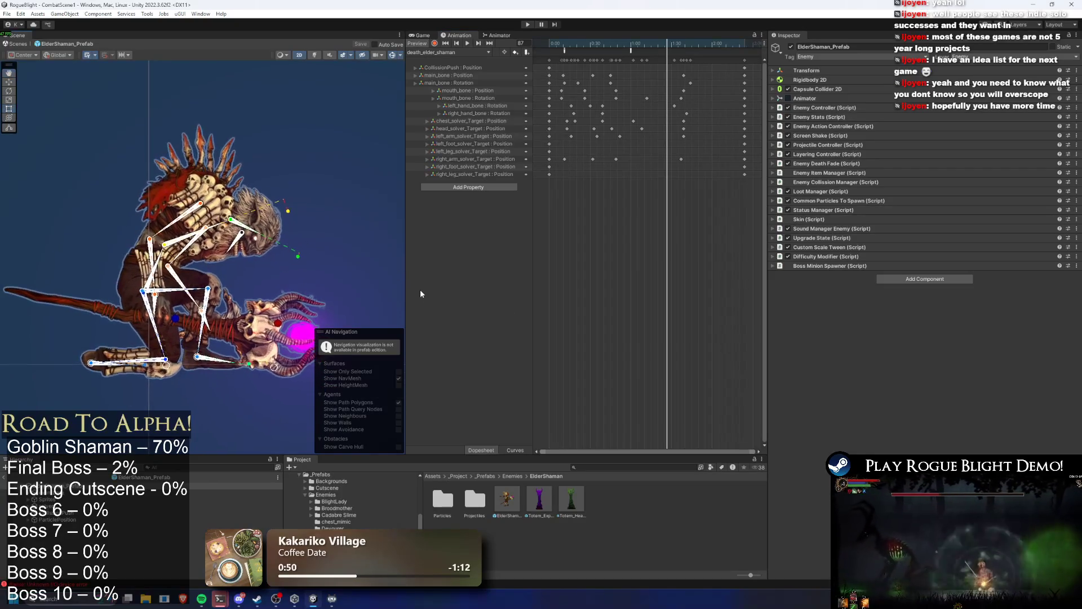
drag(405, 297, 483, 296)
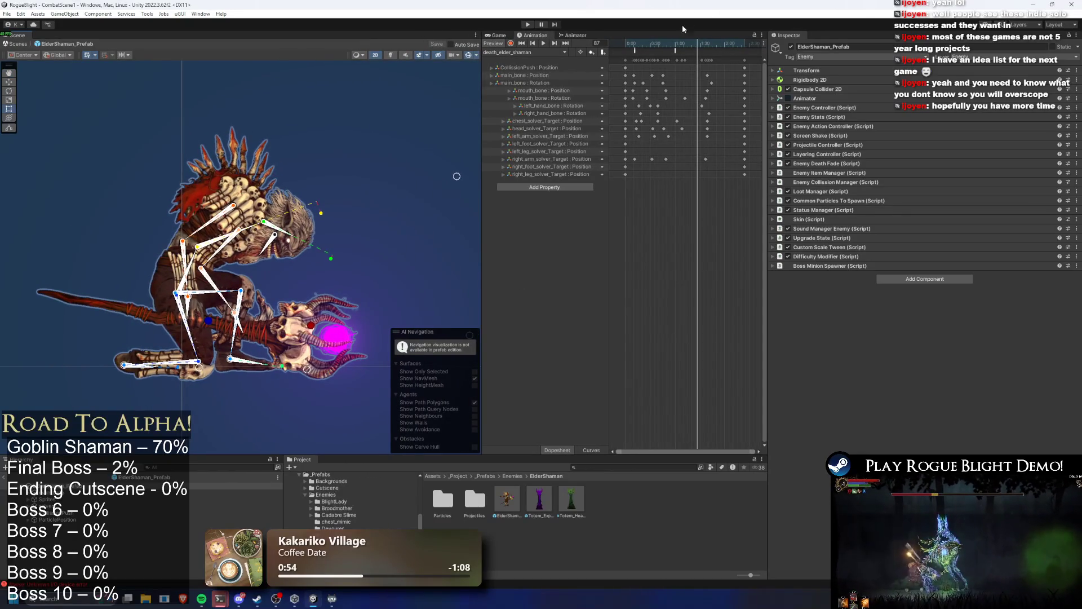
click(515, 52)
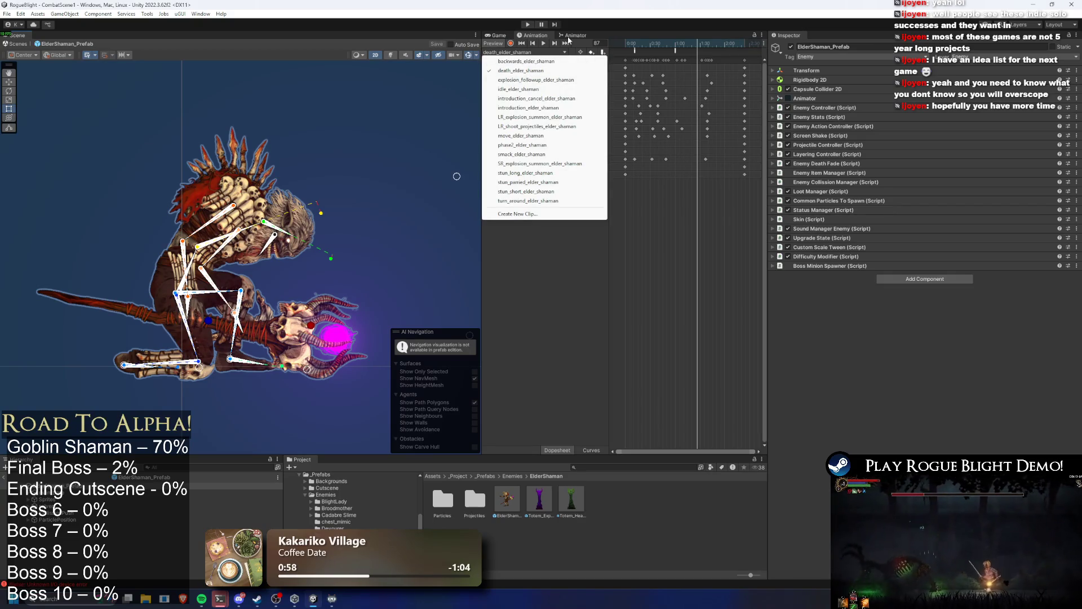
Step: Load SR_explosion_summon_elder_shaman and inspect its overlapping spawn events, one passing int 3
click(529, 164)
mouse_move(624, 44)
mouse_down()
mouse_move(693, 45)
mouse_move(691, 56)
mouse_up()
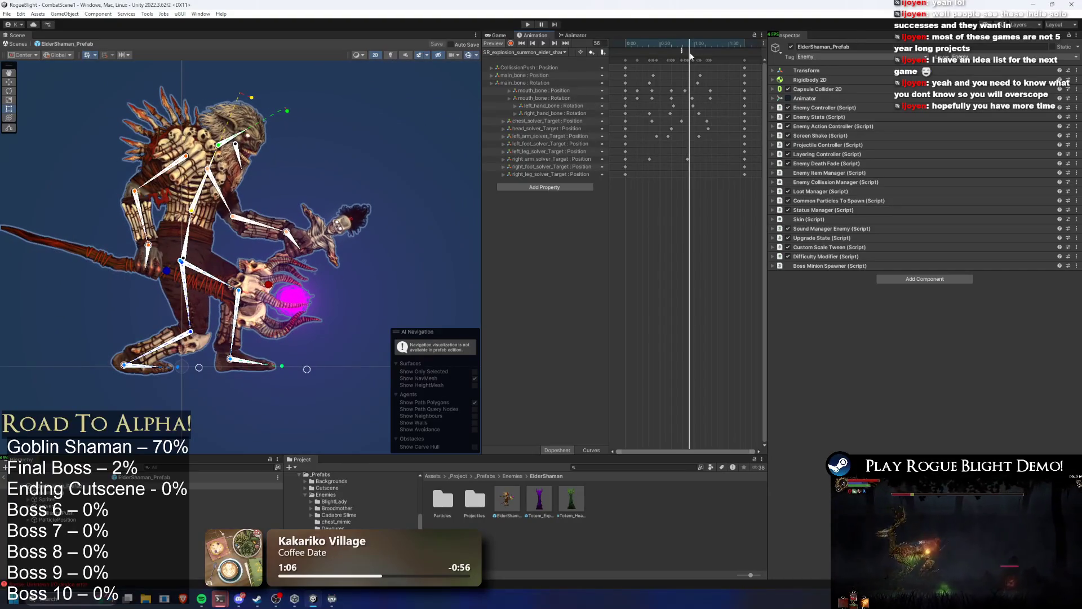
click(682, 52)
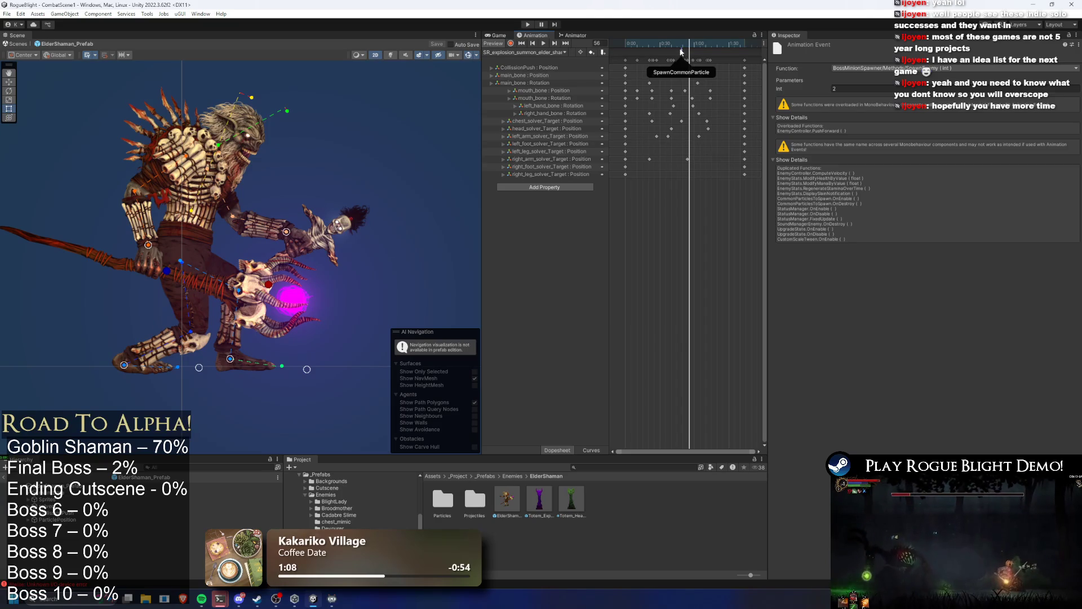
click(682, 52)
click(684, 49)
click(685, 49)
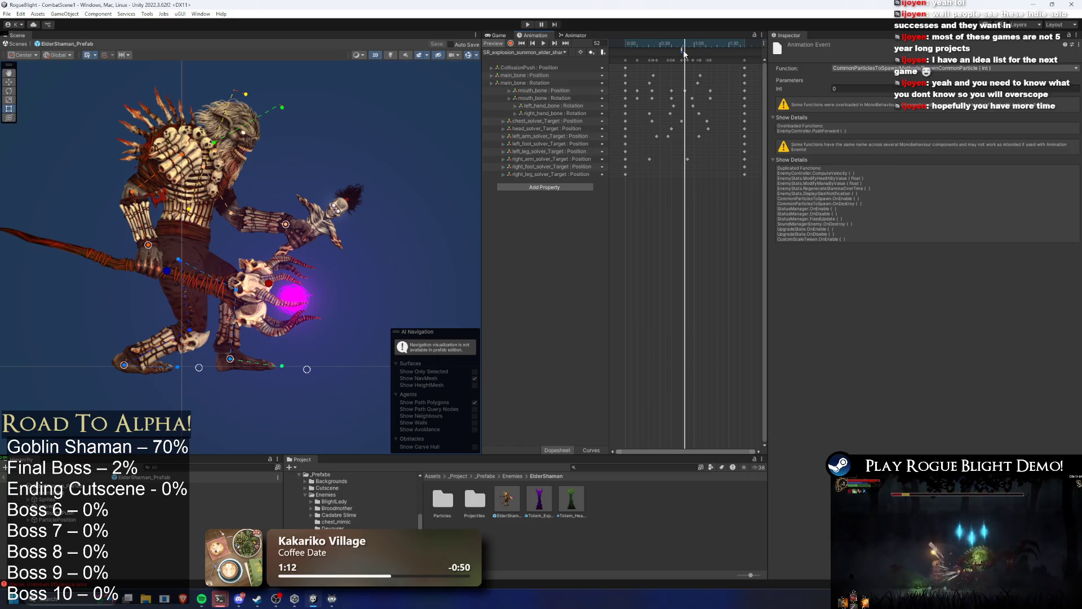
click(683, 51)
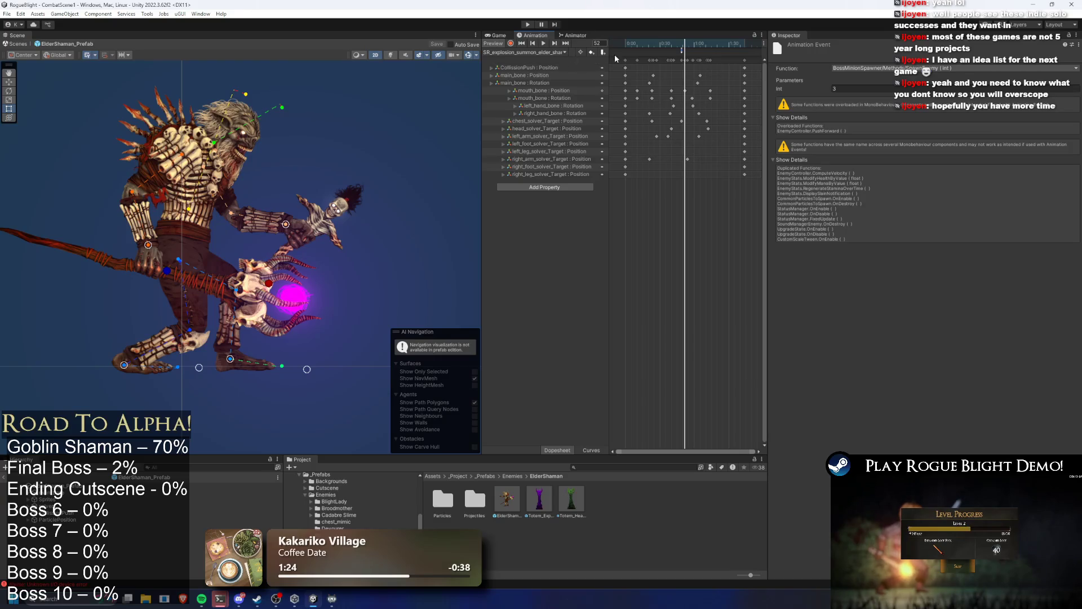
click(533, 44)
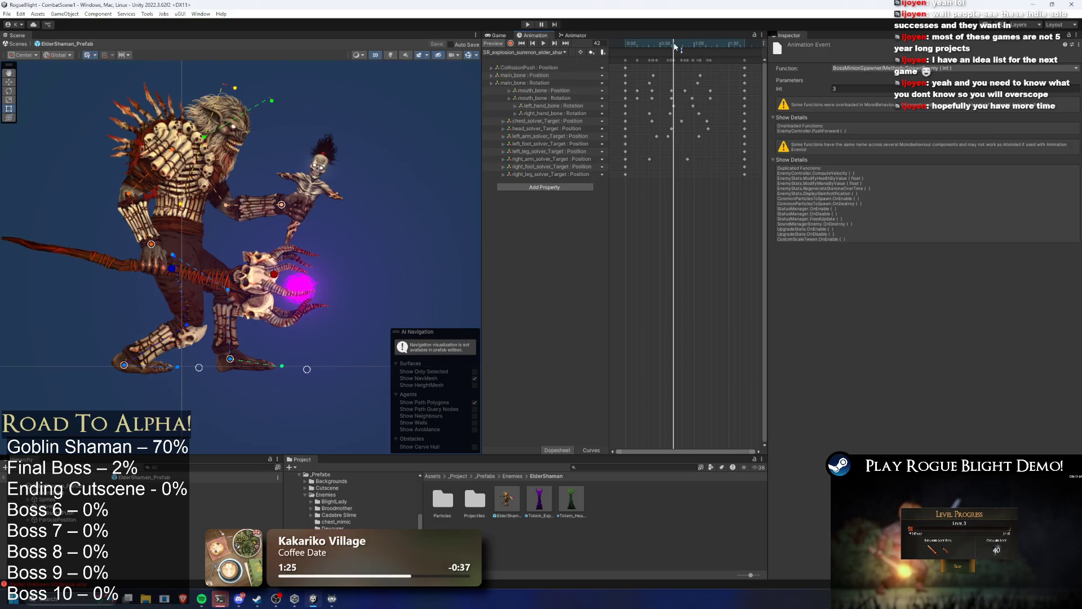
click(552, 52)
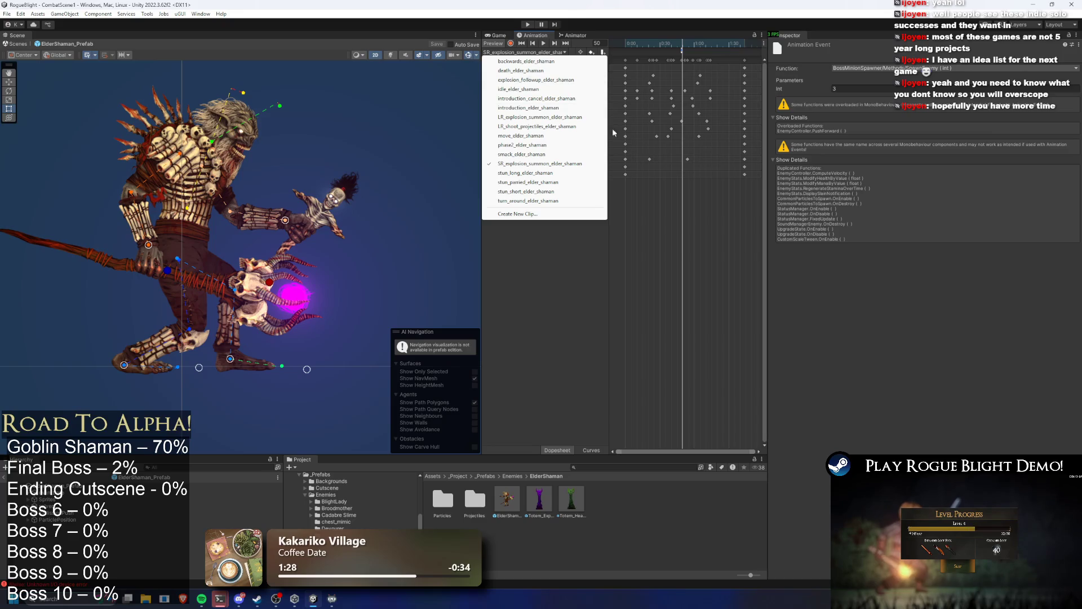
Step: Scrub the LR_explosion_summon and LR_shoot_projectiles clips up to their events
click(539, 117)
click(649, 43)
drag(649, 43, 681, 46)
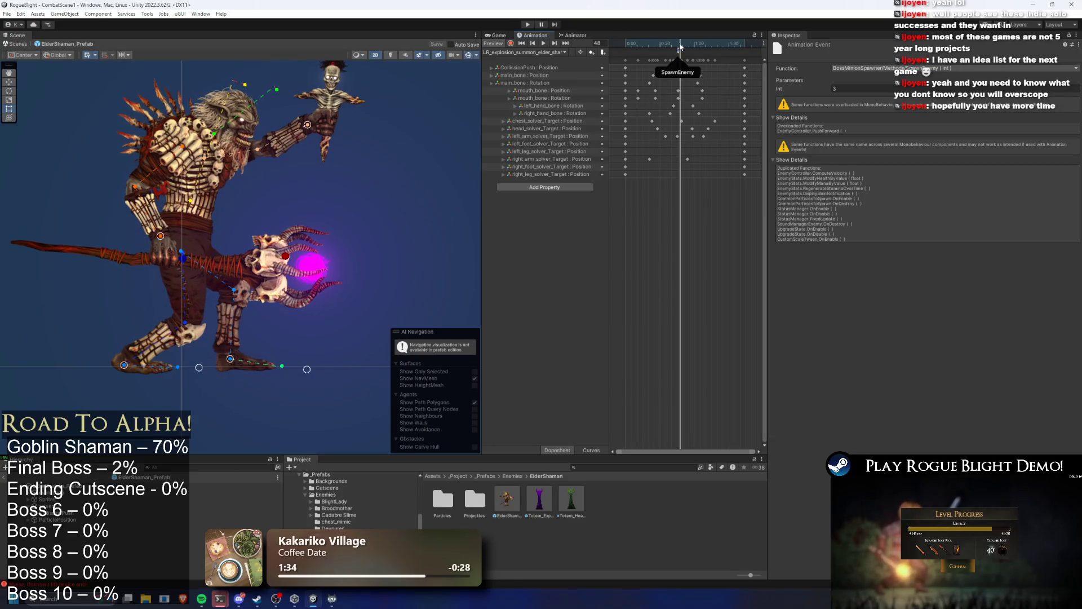
click(519, 52)
click(545, 127)
click(669, 45)
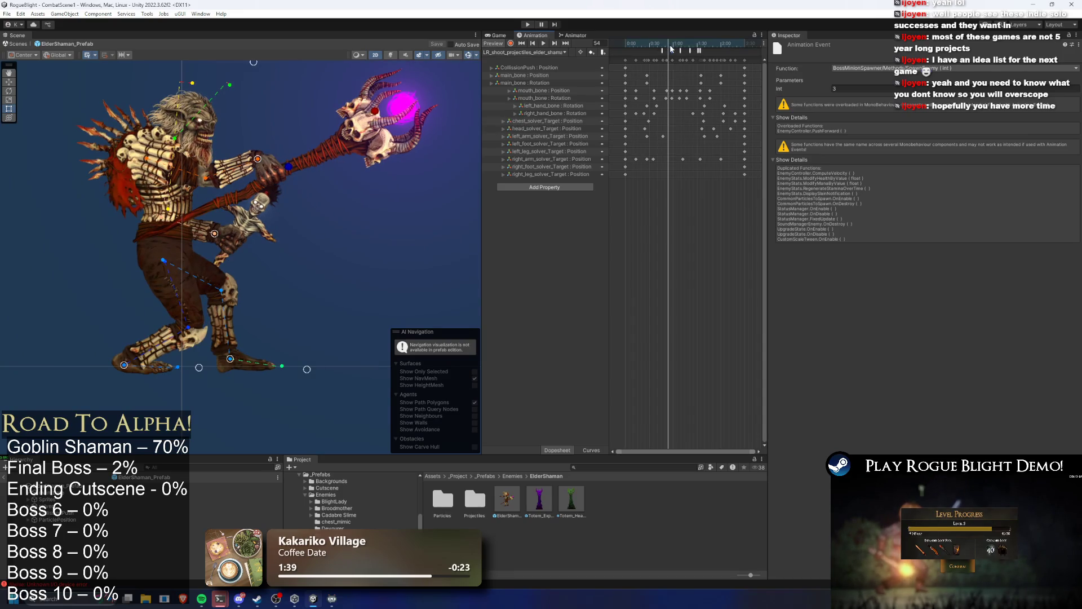
drag(671, 51, 690, 46)
Step: Reselect SR_explosion_summon_elder_shaman, scrub to frame 17, and play its preview
click(545, 52)
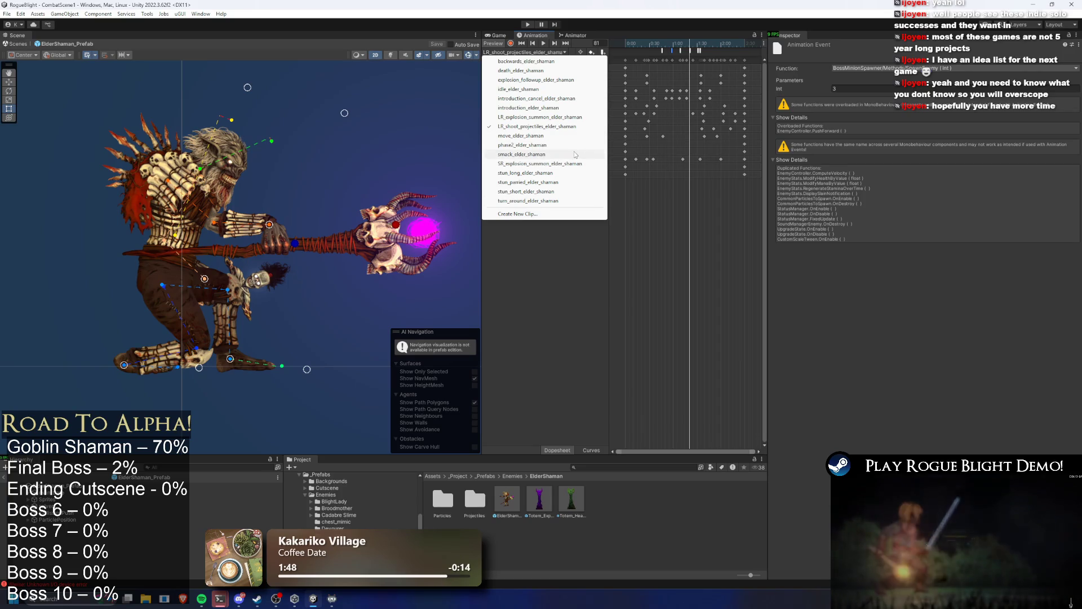
click(547, 164)
mouse_move(629, 44)
mouse_down()
mouse_move(690, 53)
mouse_move(658, 66)
mouse_move(687, 64)
mouse_up()
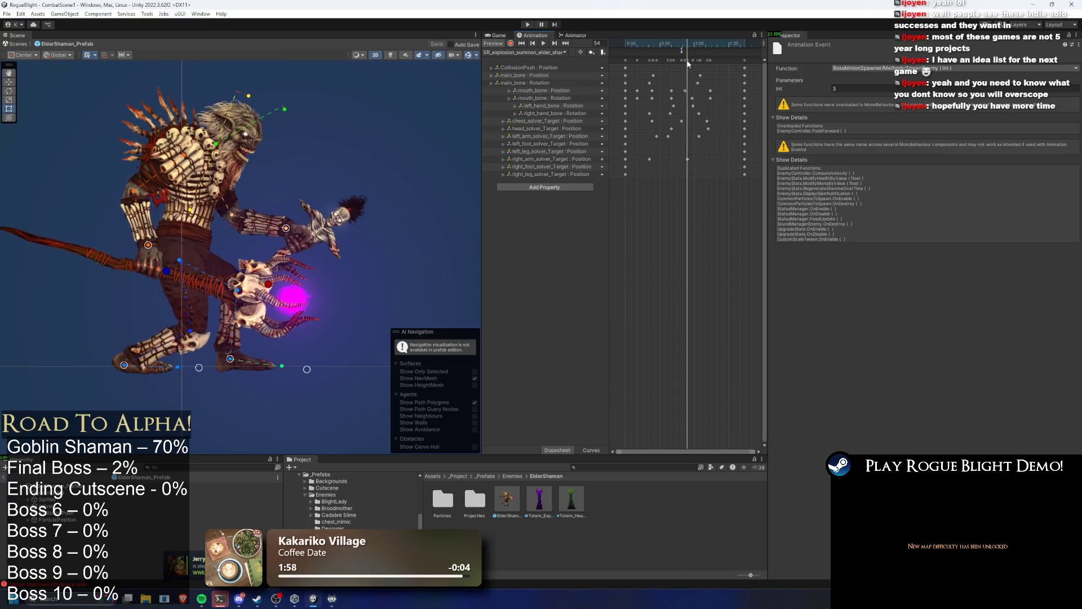
click(543, 43)
click(532, 43)
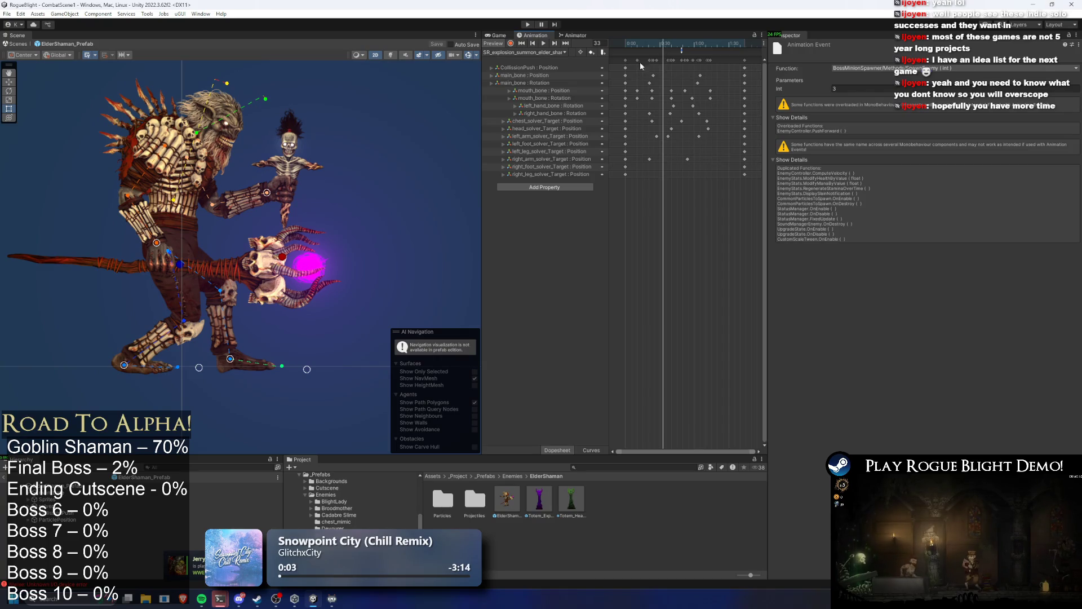
Step: Set the overlapping SpawnEnemy events' Int parameters to 2 and 3 near frames 49–50
mouse_move(668, 43)
mouse_down()
mouse_move(675, 35)
mouse_move(681, 55)
mouse_move(690, 48)
mouse_up()
click(682, 52)
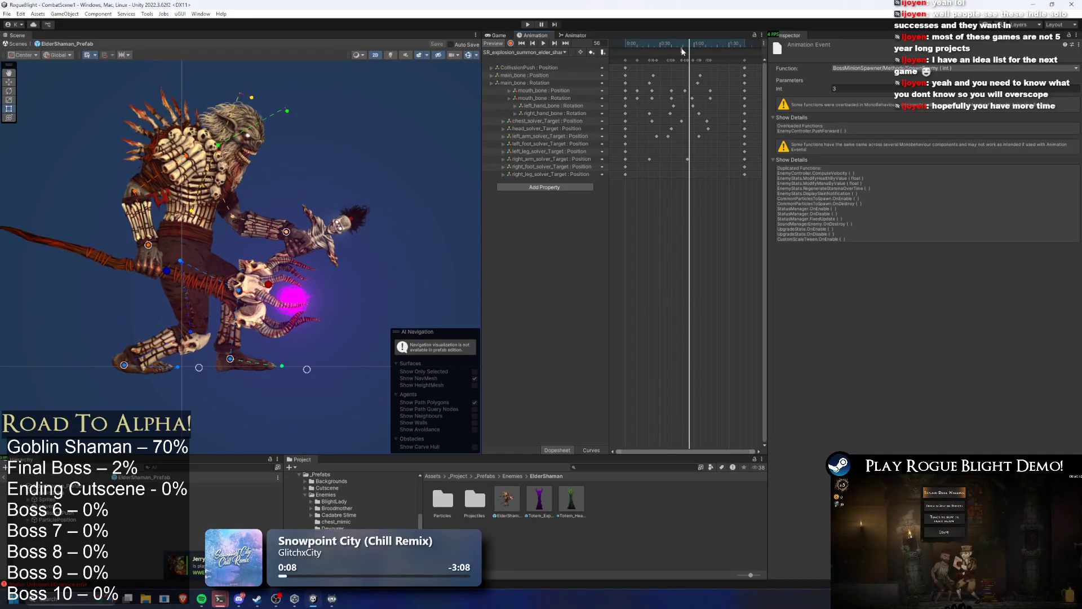
click(682, 52)
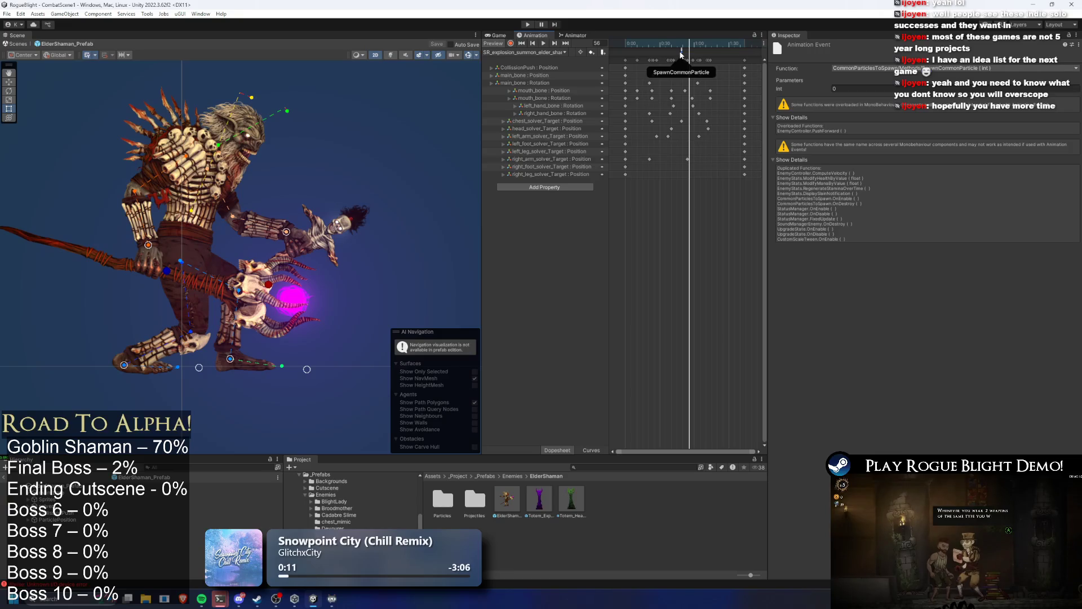
click(680, 51)
click(681, 45)
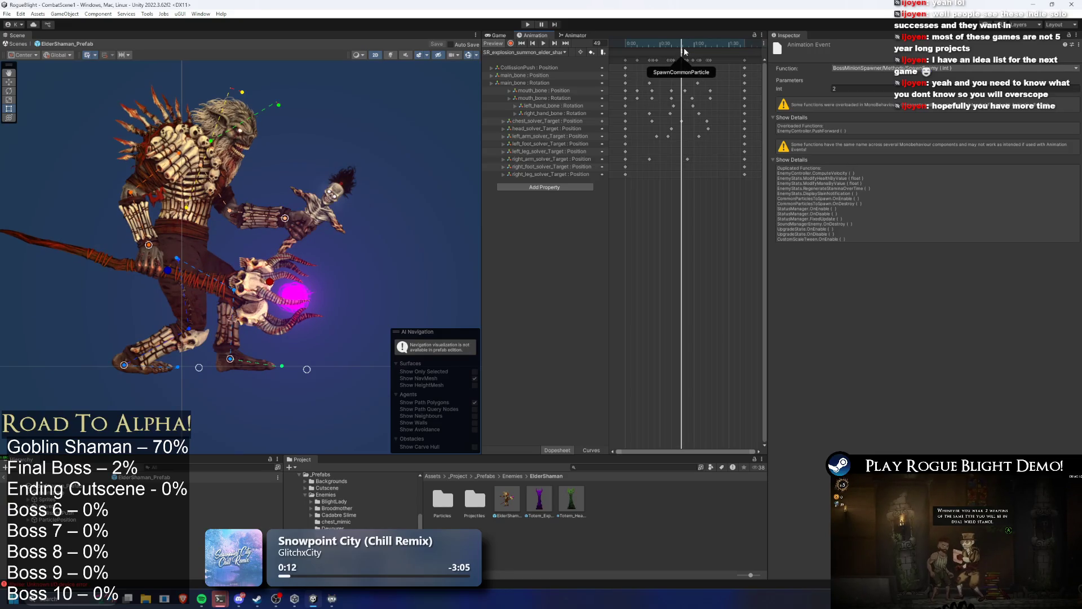
click(682, 52)
click(681, 54)
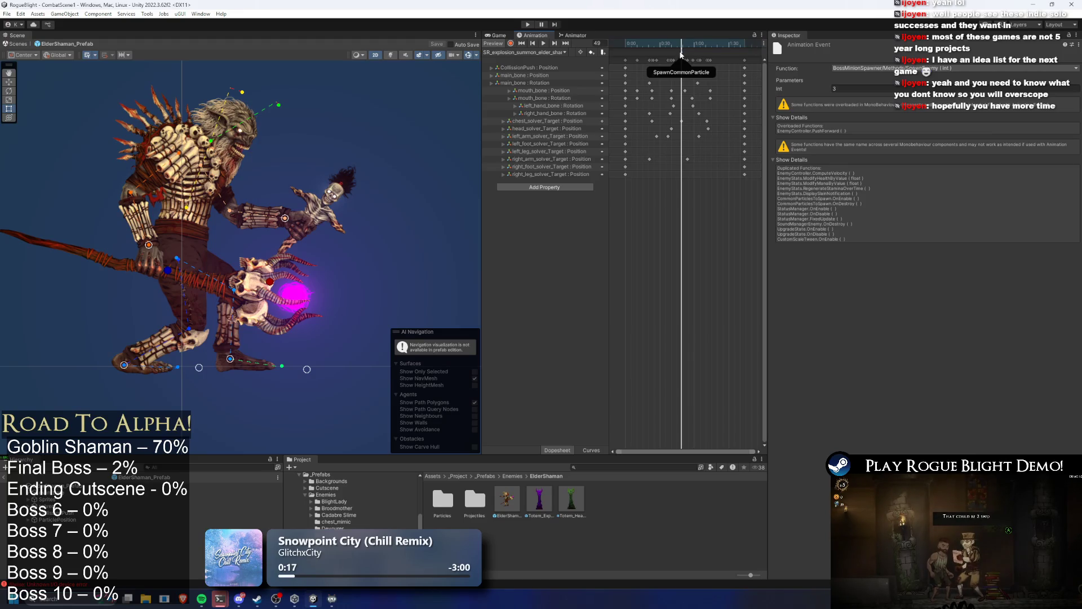
click(683, 49)
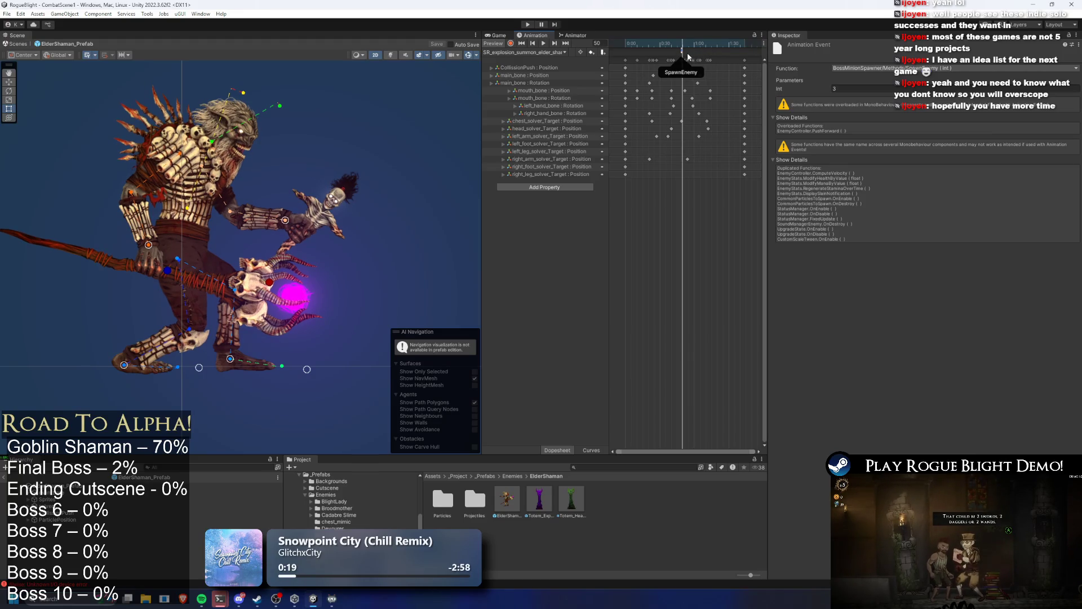
click(683, 53)
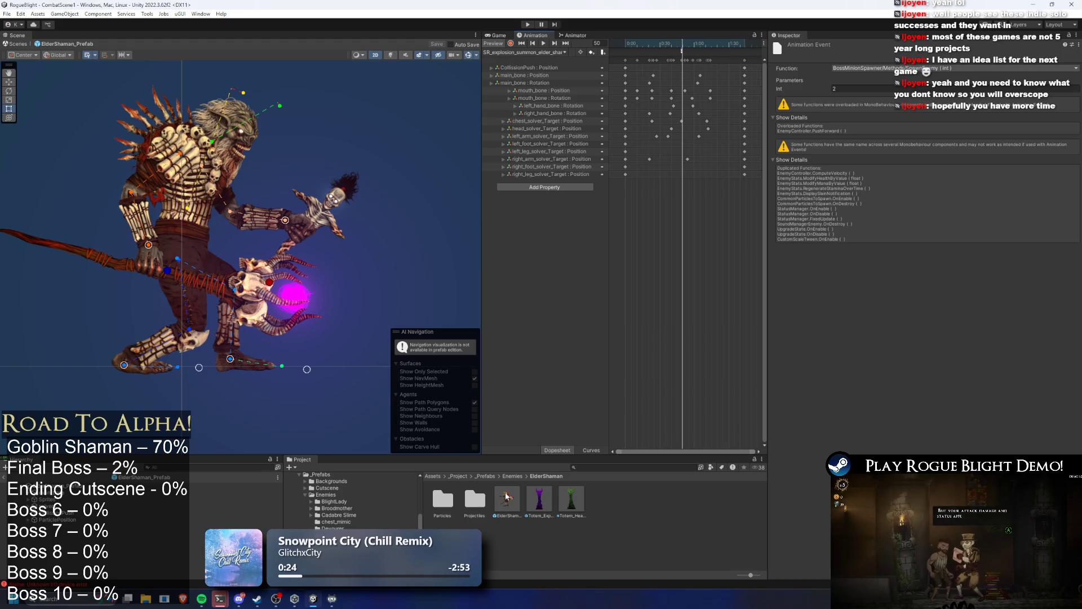
Step: Start Play Mode to test the boss's totem summons
click(332, 599)
click(333, 600)
click(528, 25)
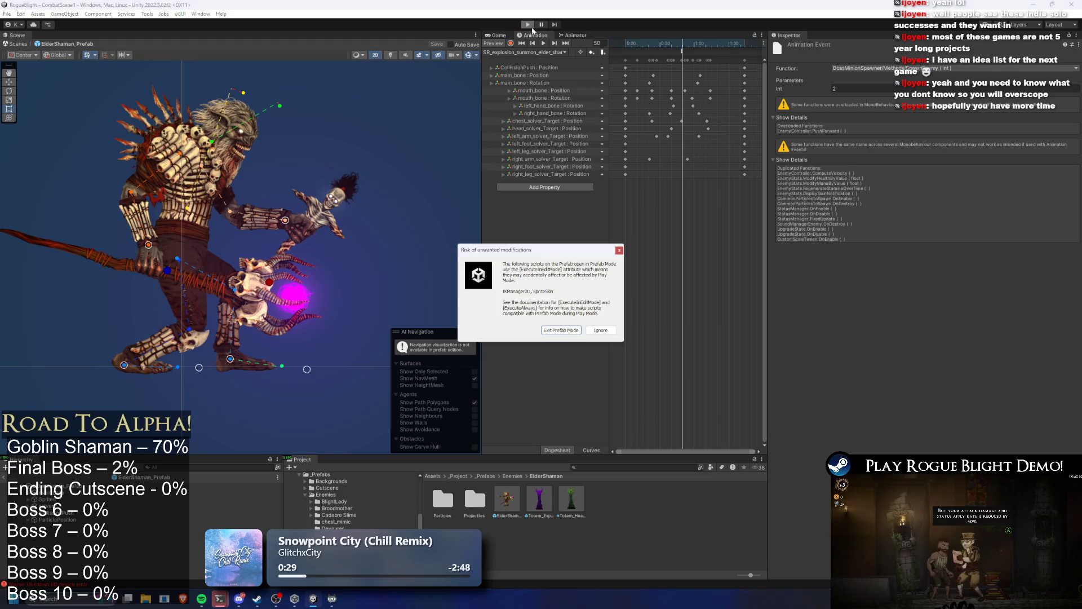
Step: Leave prefab editing, restart Play Mode, and accept the warning to test the boss
click(561, 330)
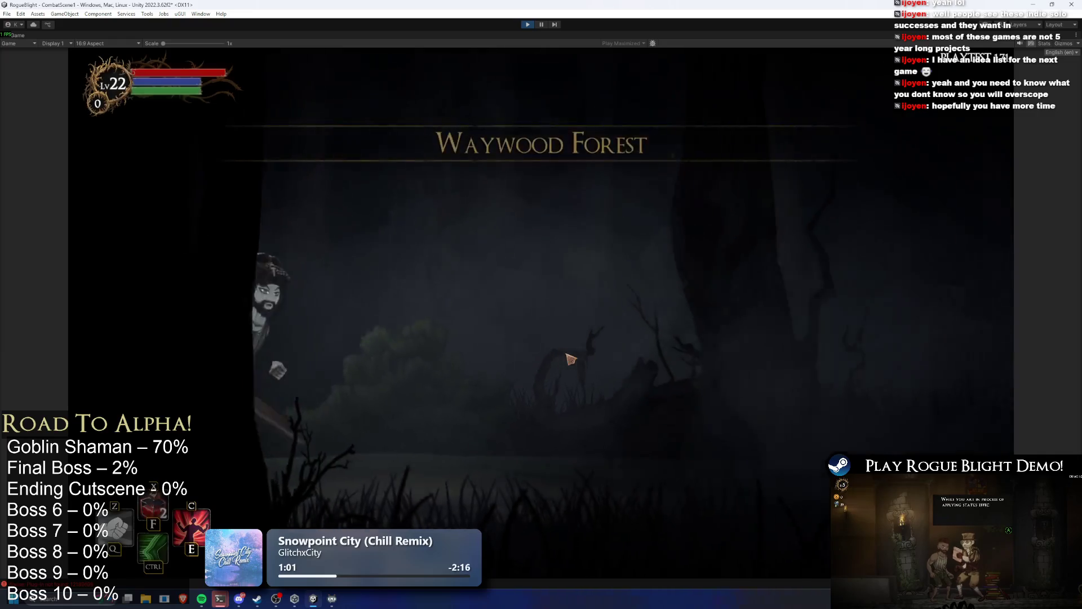
click(526, 25)
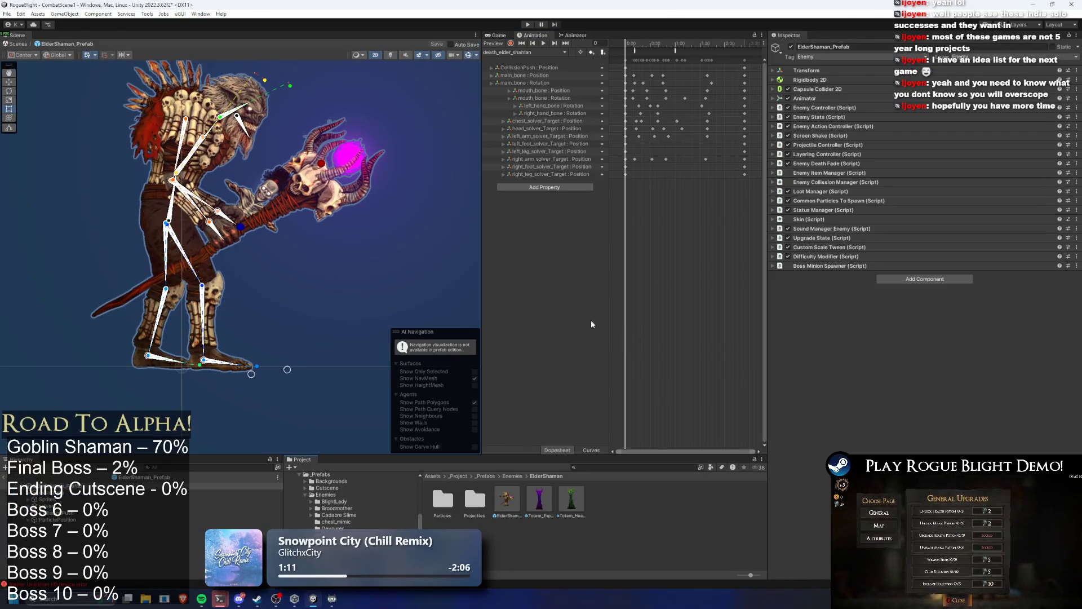
click(527, 24)
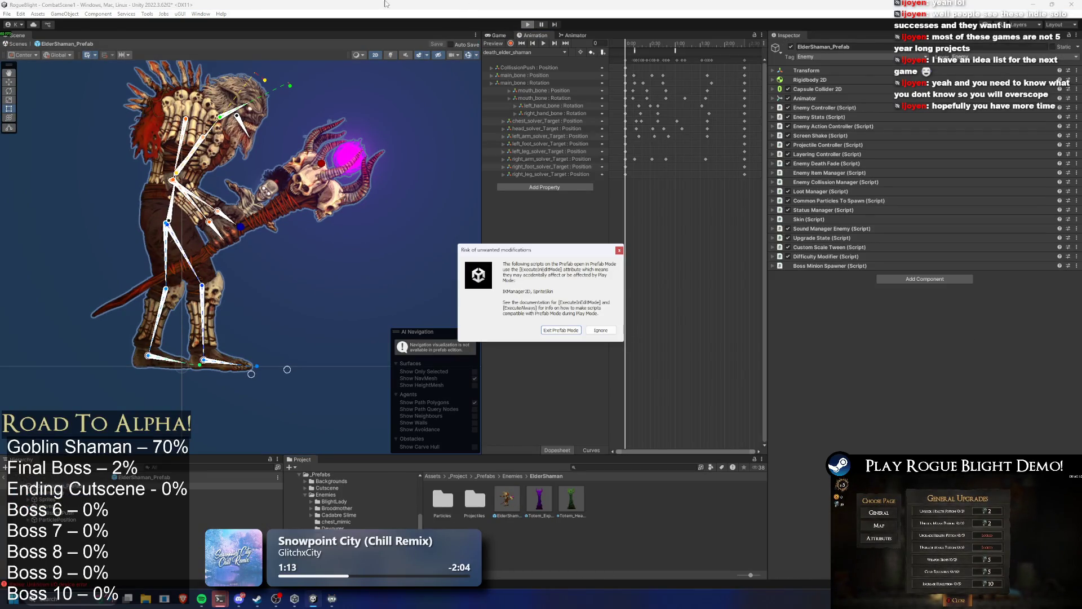
key(Return)
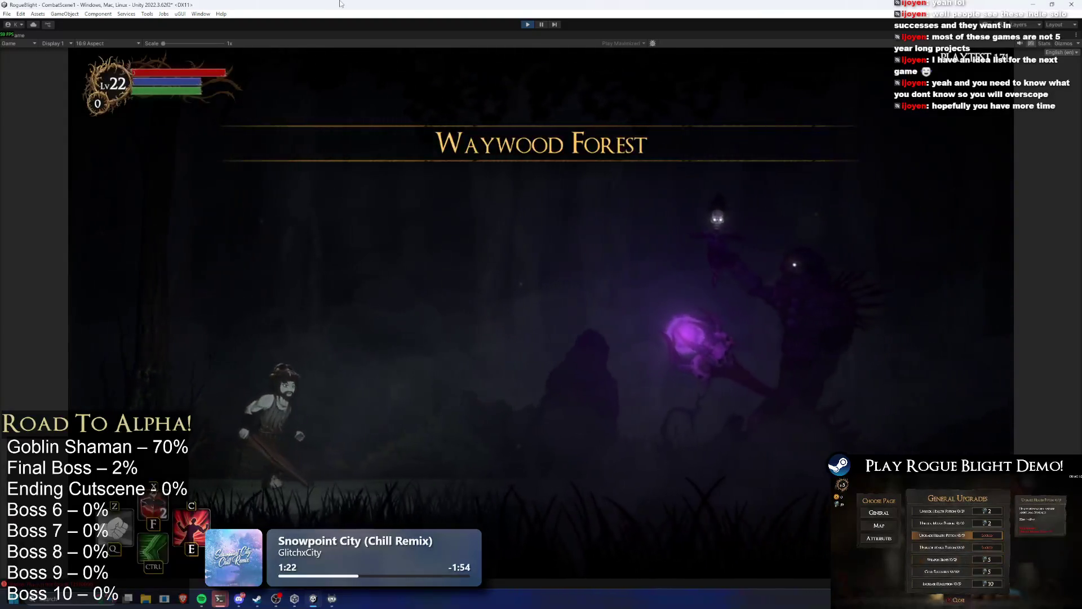
key(super)
Step: Snip the whole Waywood Forest boss game view in Snipping Tool and maximize the screenshot
text(s)
key(Return)
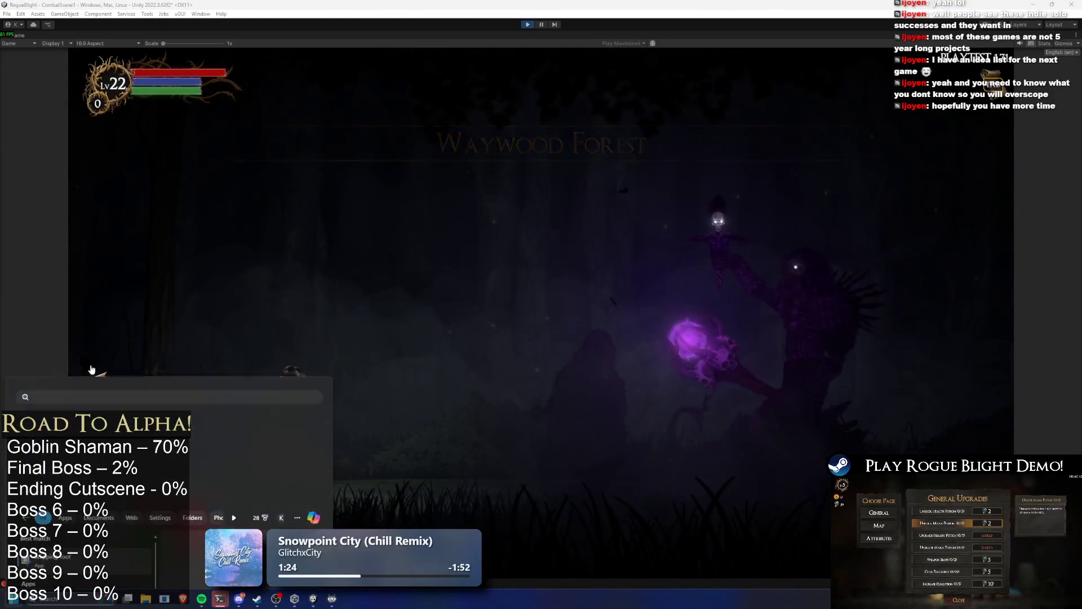
click(393, 187)
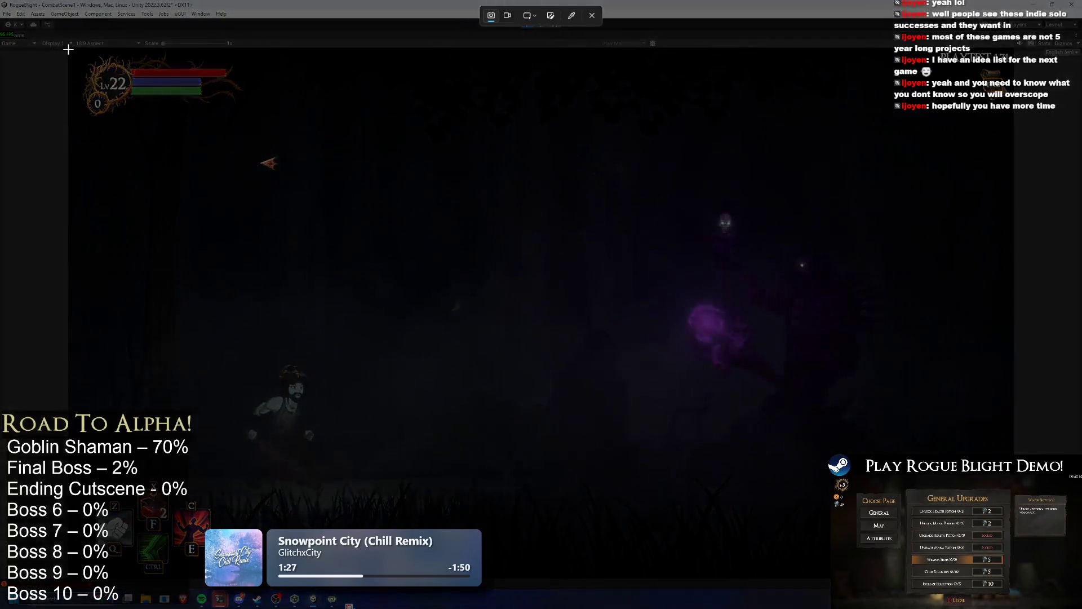
drag(68, 50, 1013, 575)
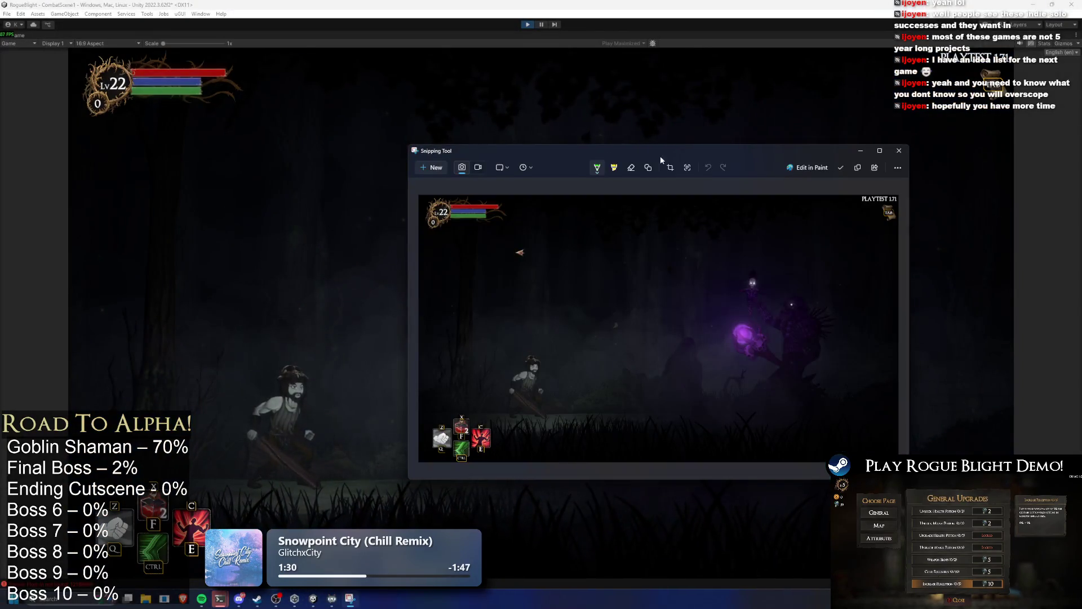
double_click(679, 152)
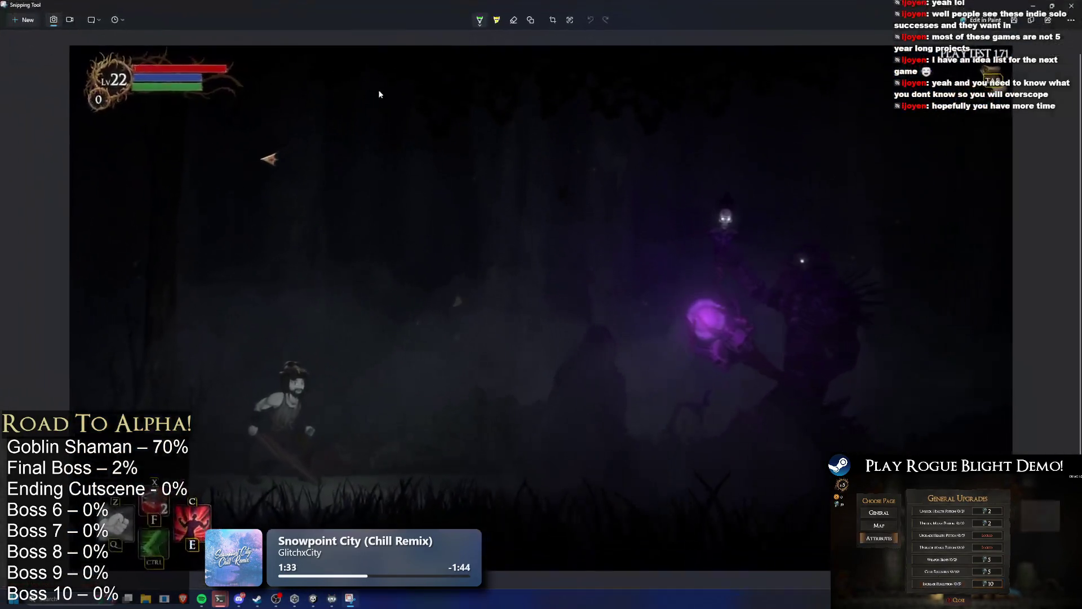
click(480, 20)
click(446, 75)
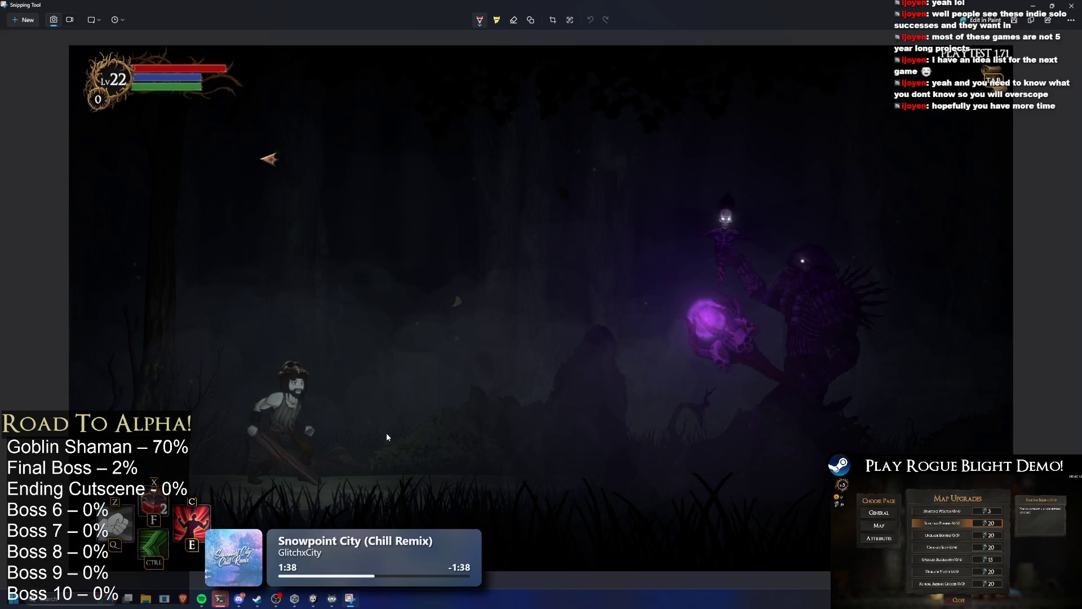
mouse_move(643, 474)
mouse_down()
mouse_move(646, 379)
mouse_move(647, 449)
mouse_up()
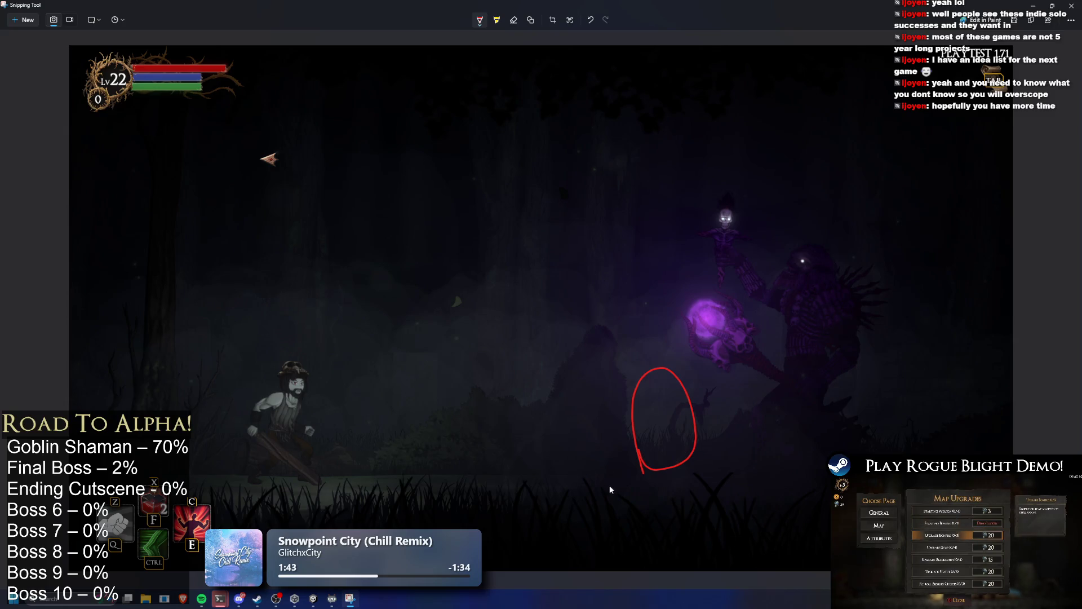
key(ctrl+z)
mouse_move(751, 477)
mouse_down()
mouse_move(597, 483)
mouse_move(589, 514)
mouse_up()
mouse_move(697, 492)
mouse_down()
mouse_move(654, 513)
mouse_move(708, 511)
mouse_up()
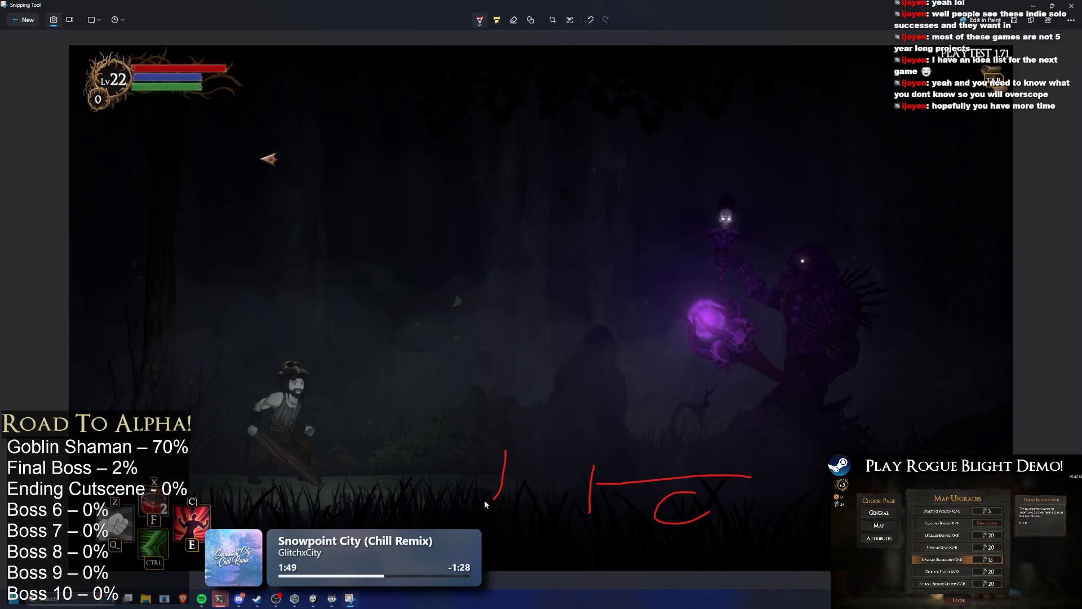
drag(478, 489, 307, 477)
drag(242, 503, 293, 512)
mouse_move(388, 499)
mouse_down()
mouse_move(386, 528)
mouse_move(435, 507)
mouse_up()
drag(359, 520, 423, 520)
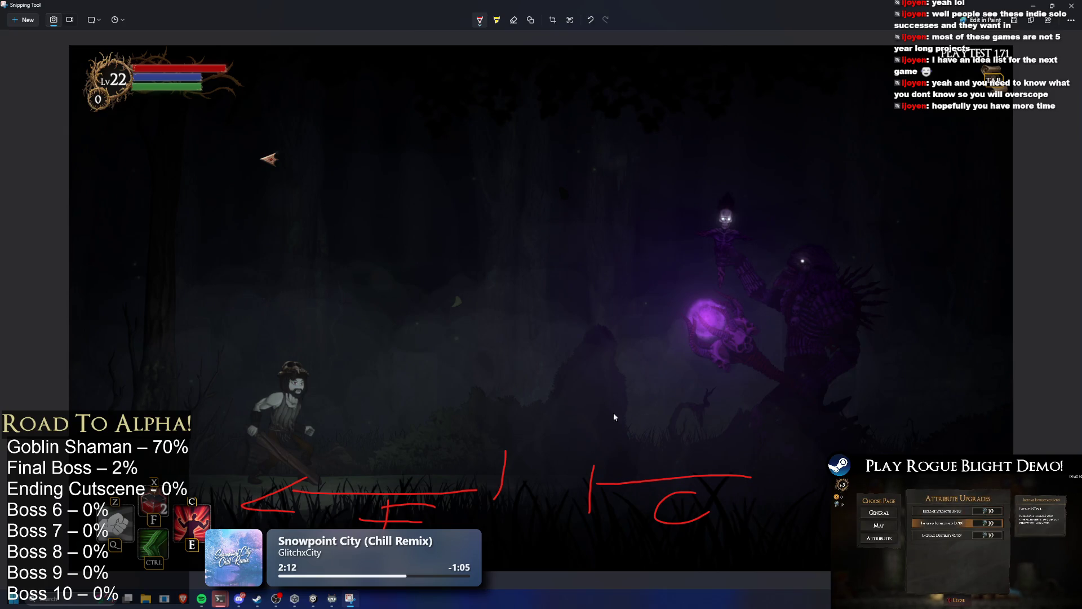
key(ctrl+z)
key(ctrl+z)
key(ctrl+z)
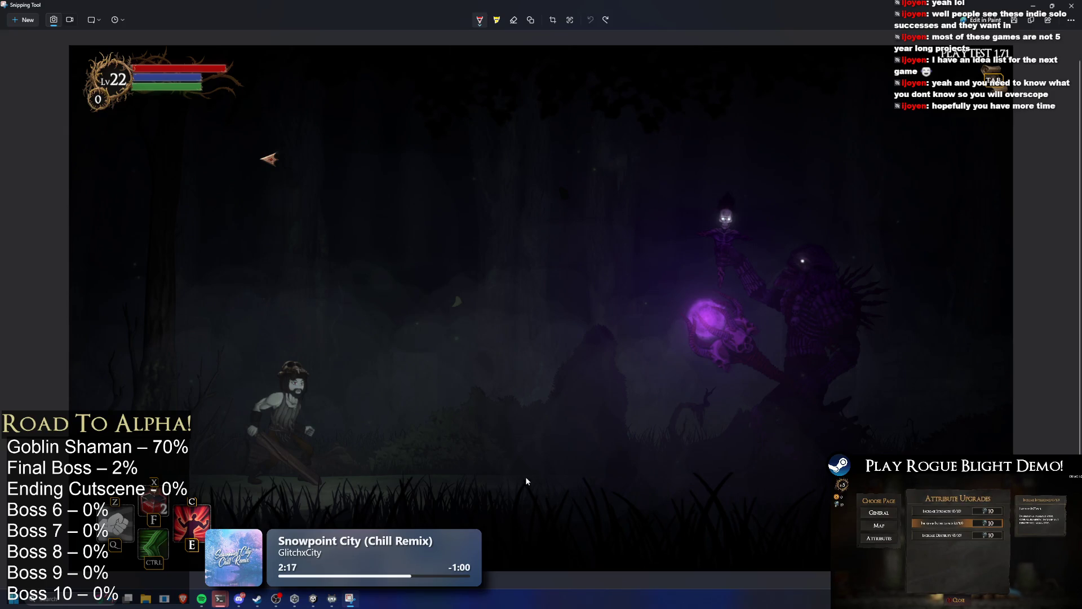
Step: Sketch red strokes along the ground near the player, then undo them all
drag(582, 479, 590, 478)
drag(381, 477, 430, 474)
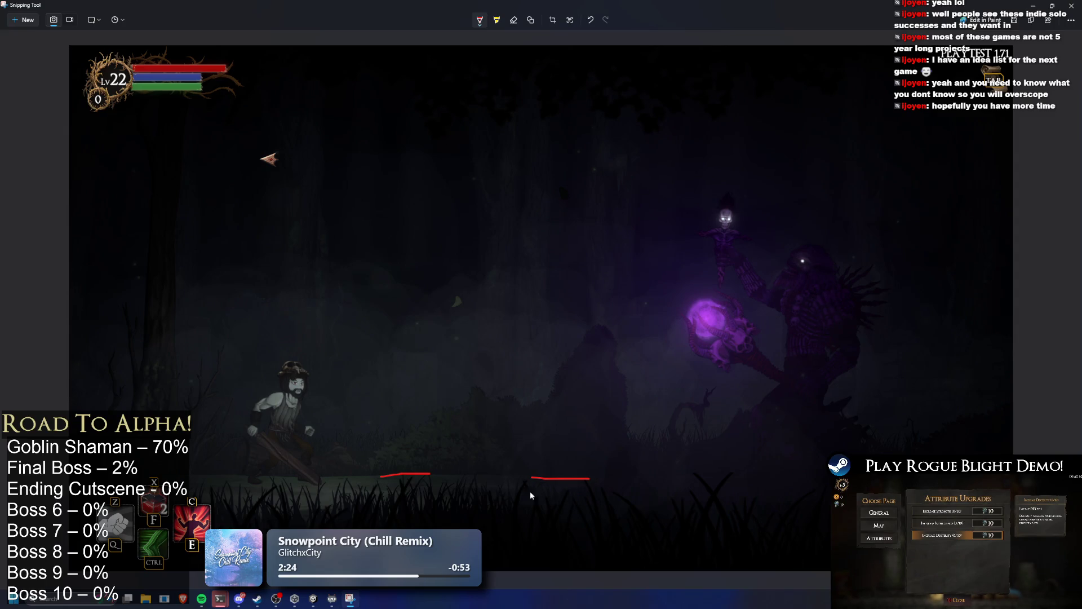
key(ctrl+z)
key(ctrl+z)
drag(414, 479, 482, 481)
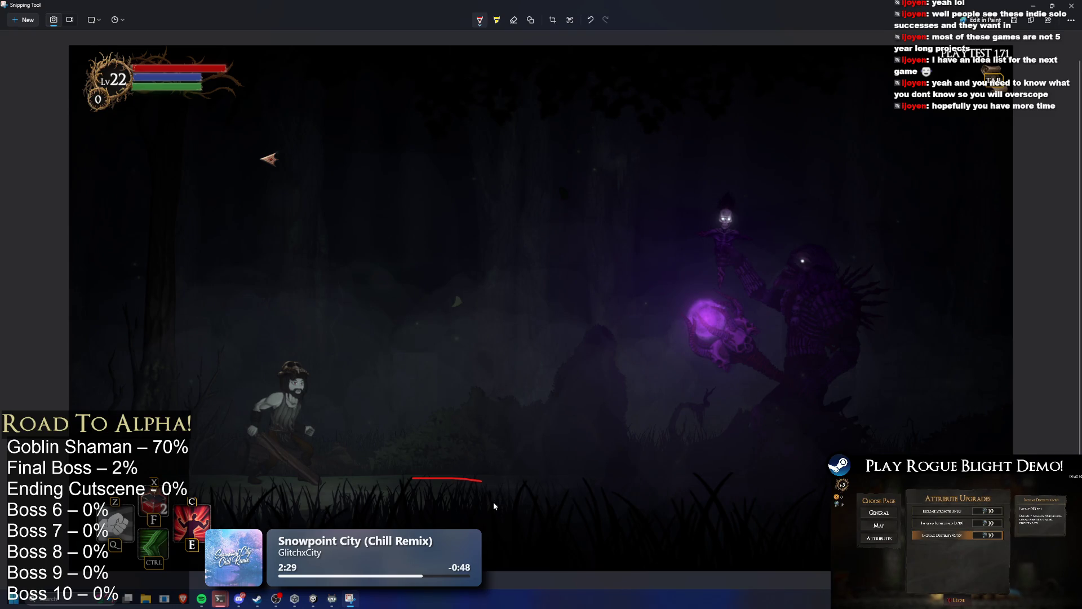
drag(551, 482, 618, 482)
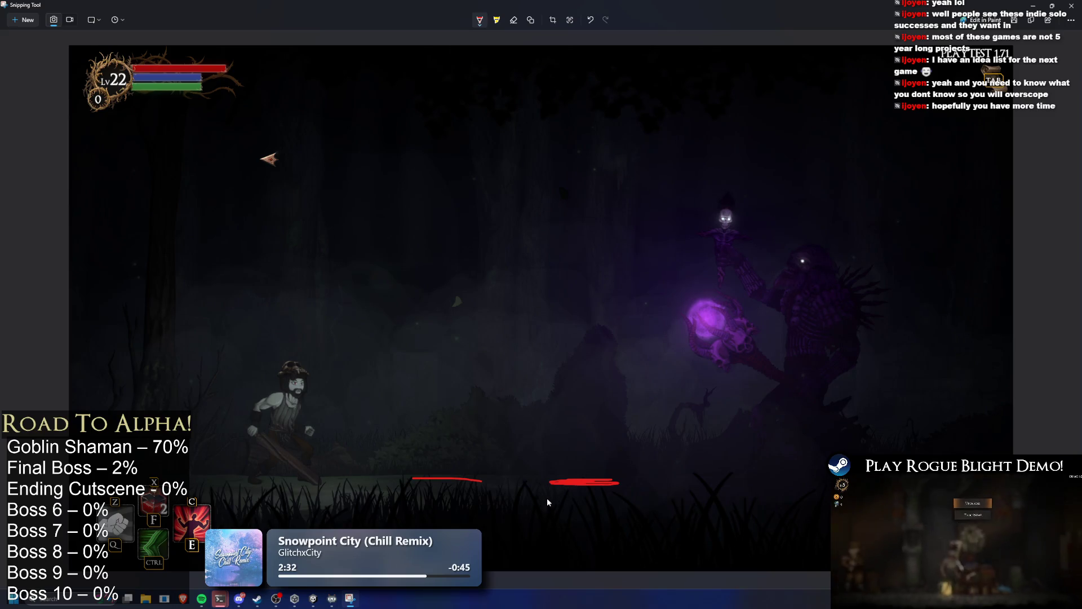
key(ctrl+z)
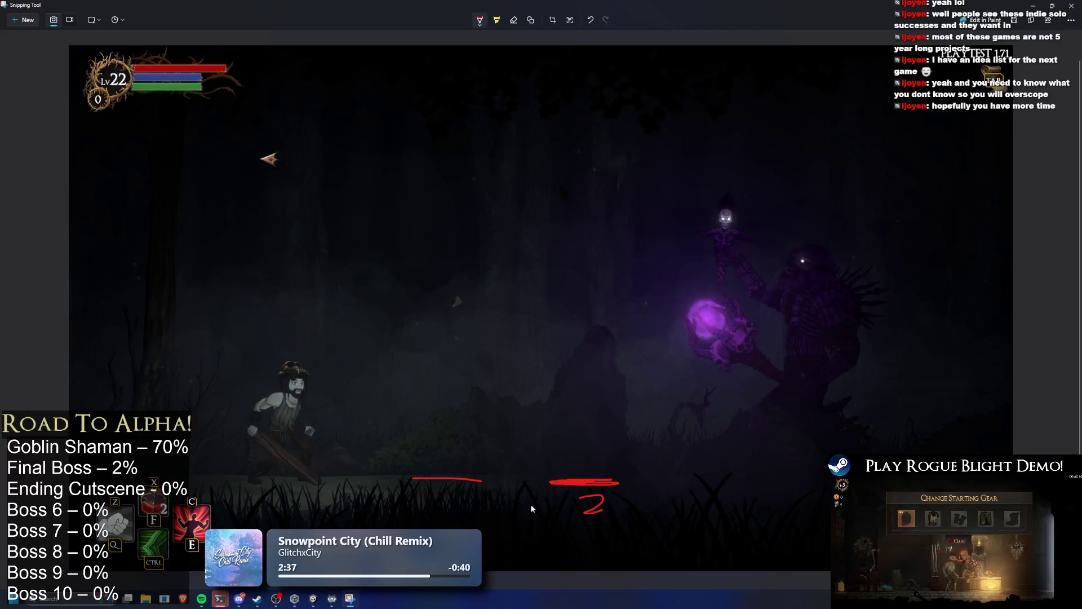
key(ctrl+z)
key(ctrl+z)
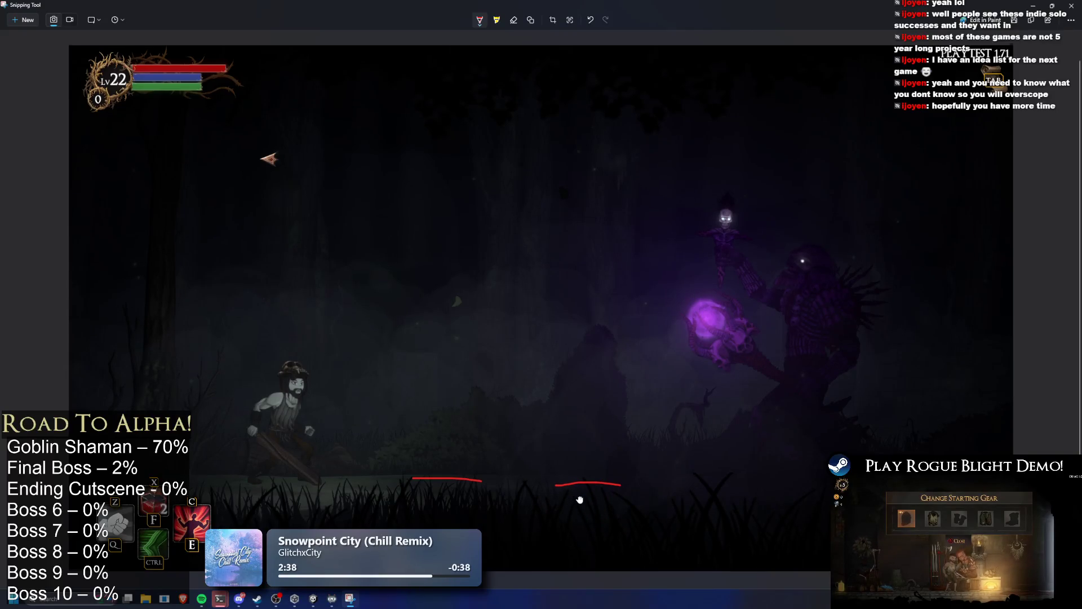
scroll(578, 502, down, 1)
key(ctrl+z)
key(ctrl+z)
key(ctrl+z)
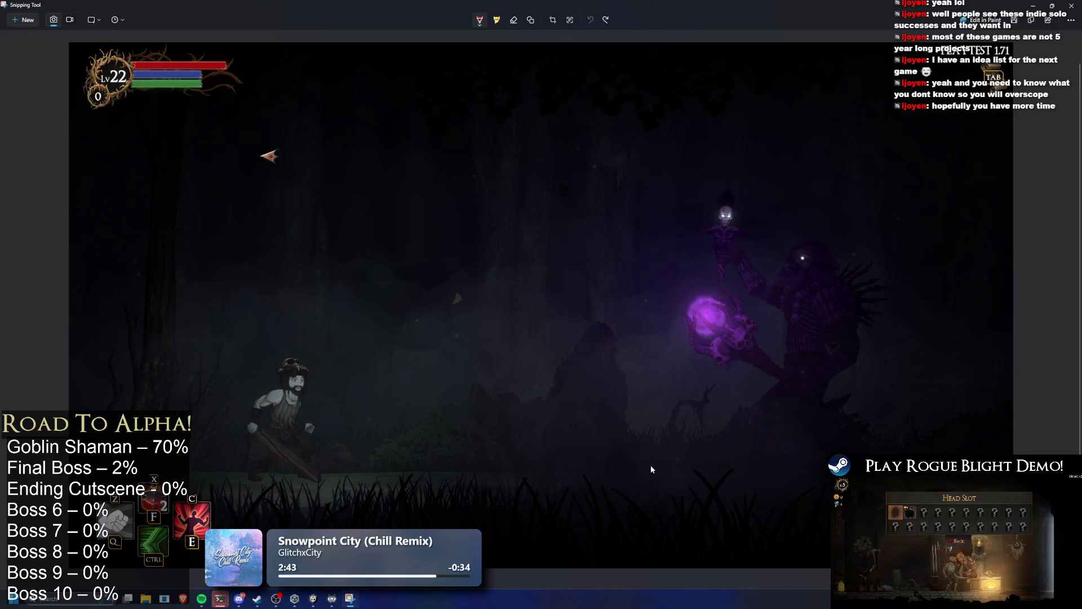
Step: Try a red oval, ground line and peaked mark right of centre, then undo them
drag(657, 470, 667, 448)
key(ctrl+z)
mouse_move(633, 482)
mouse_down()
mouse_move(663, 478)
mouse_move(589, 476)
mouse_up()
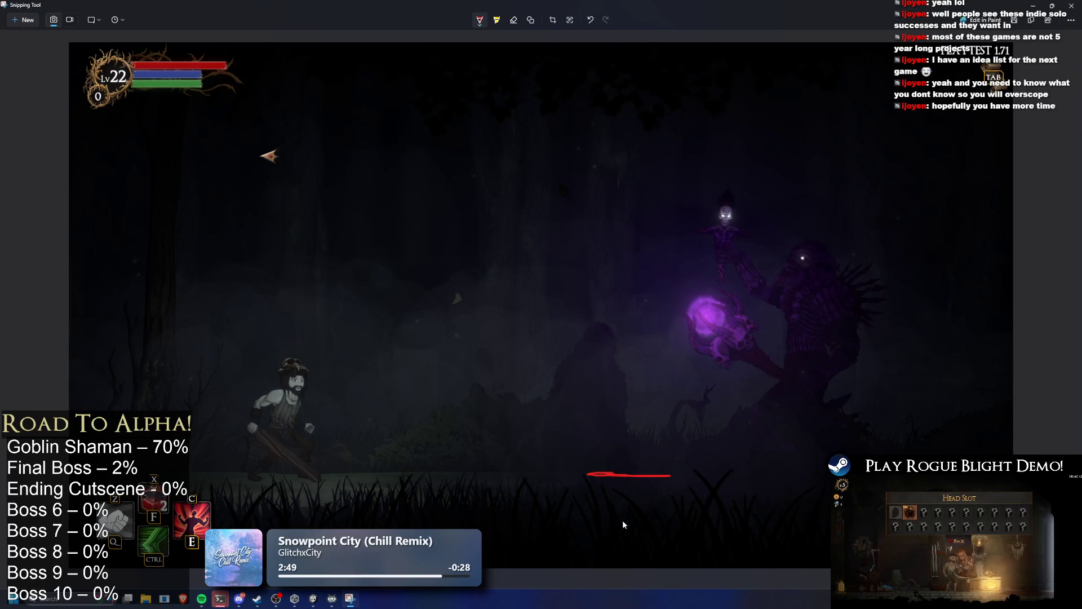
drag(619, 507, 640, 521)
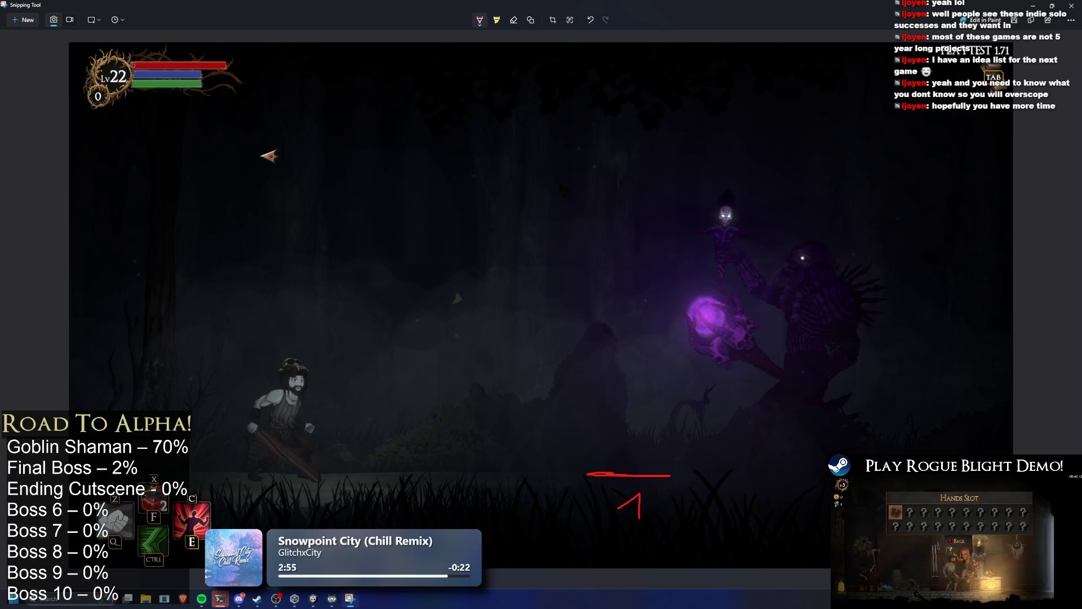
scroll(823, 386, down, 1)
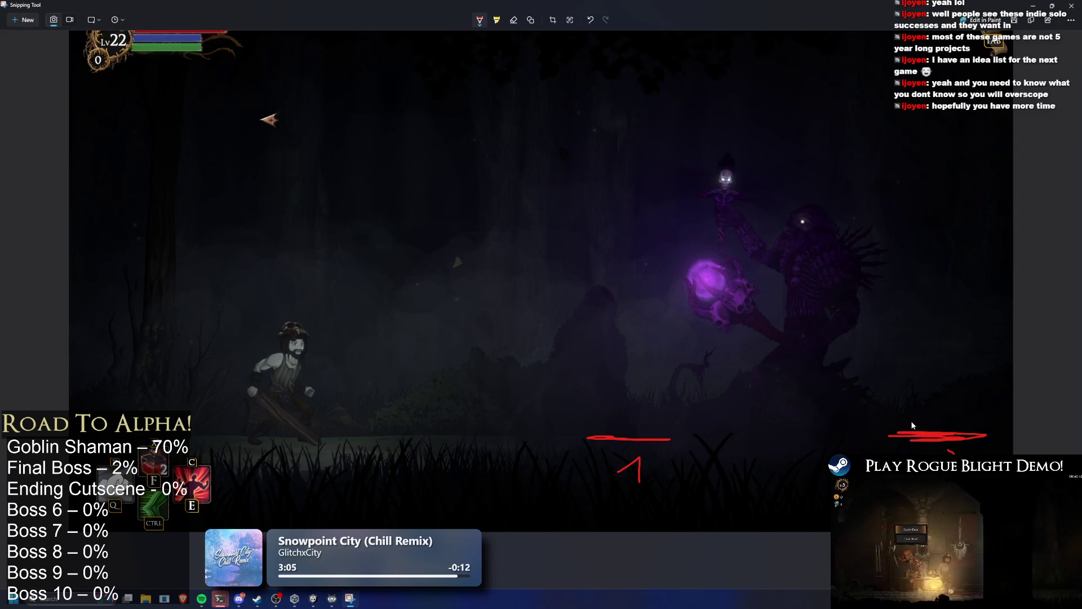
click(591, 20)
click(591, 20)
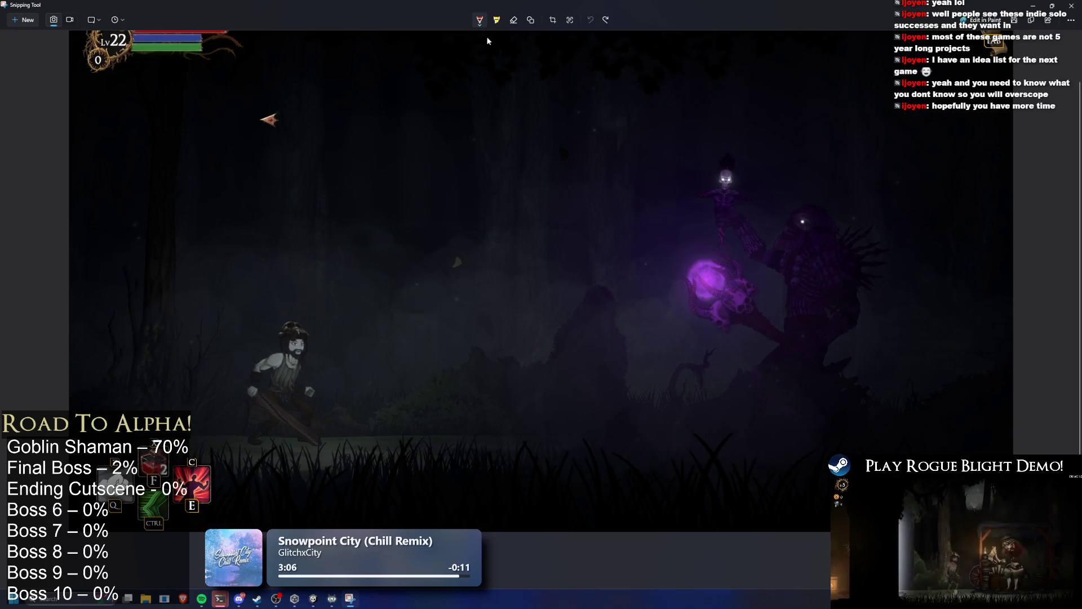
Step: Switch the pen to green and try two ground lines, then undo them
click(479, 22)
click(447, 105)
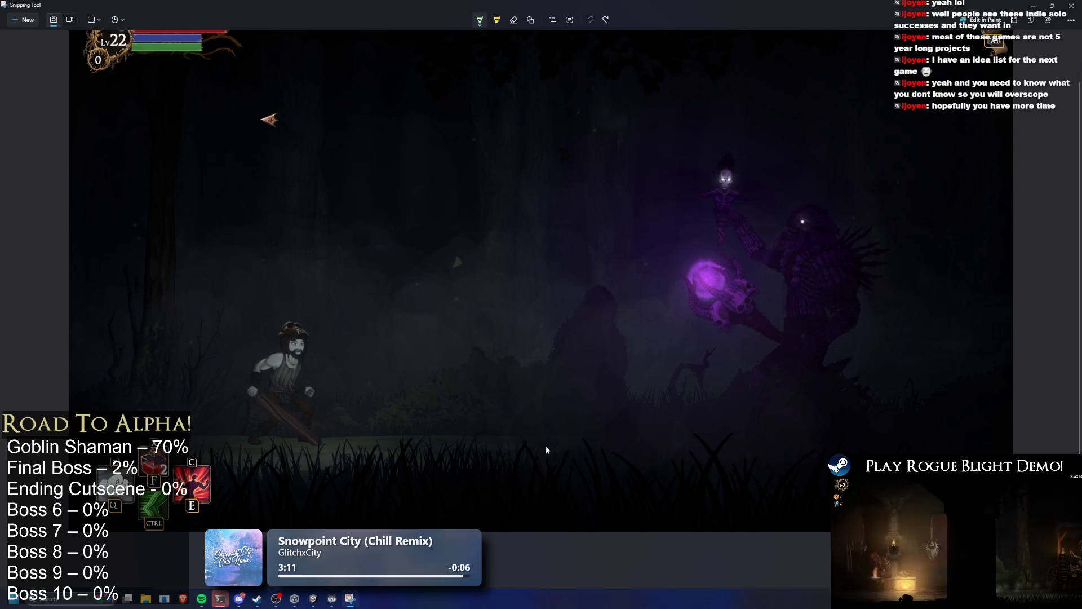
drag(545, 444, 598, 443)
drag(402, 438, 452, 432)
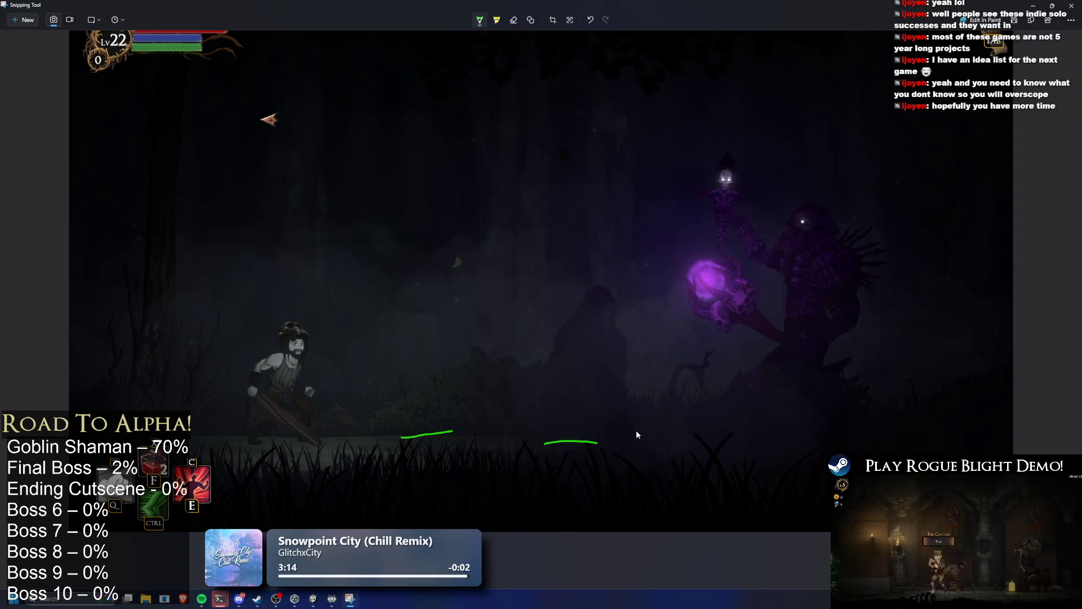
key(ctrl+z)
key(ctrl+z)
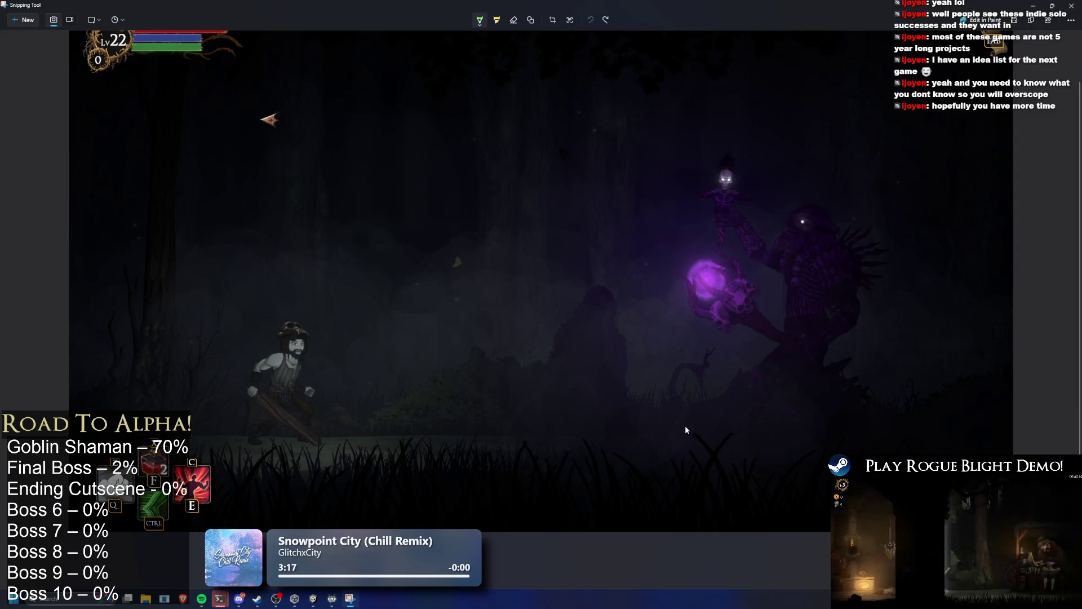
Step: Sketch a green arrow beside the boss and the number 15, then undo the number
drag(881, 428, 934, 434)
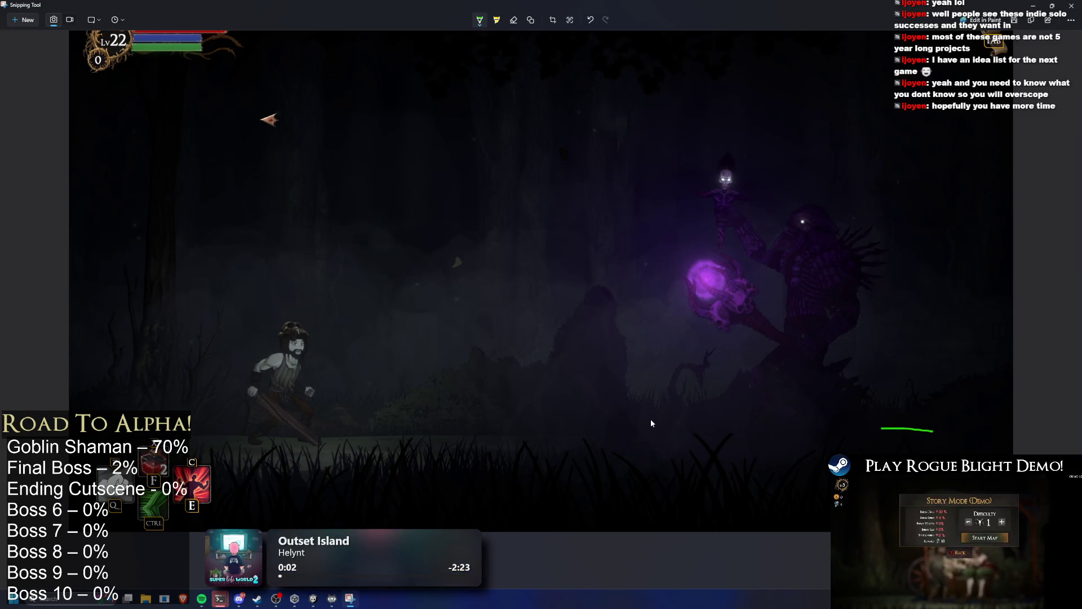
mouse_move(894, 422)
mouse_down()
mouse_move(901, 338)
mouse_move(908, 358)
mouse_move(879, 355)
mouse_up()
mouse_move(877, 336)
mouse_down()
mouse_move(854, 338)
mouse_move(875, 367)
mouse_up()
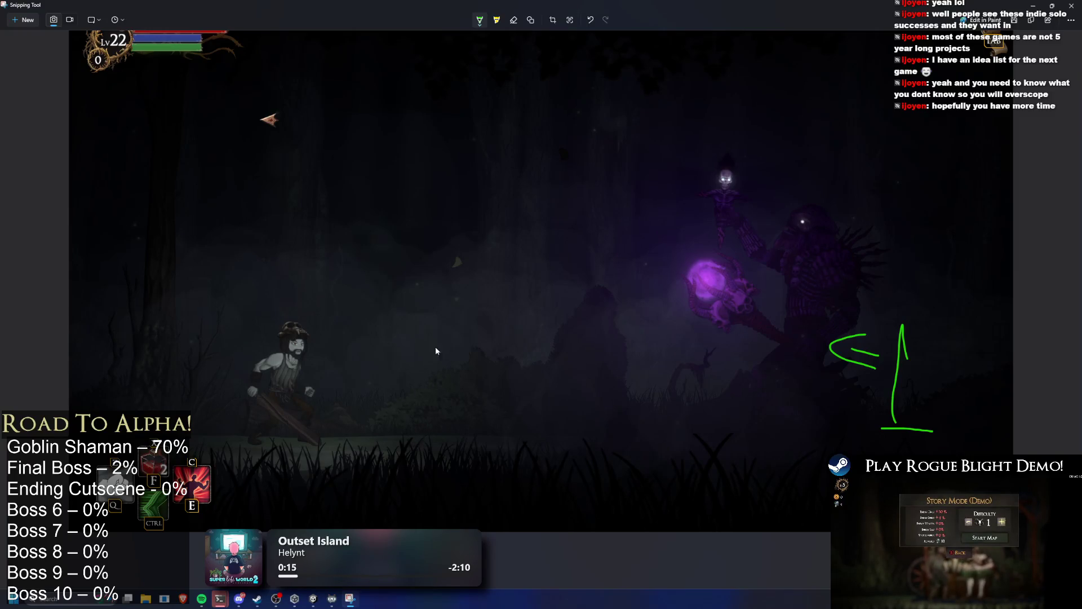
drag(412, 311, 432, 312)
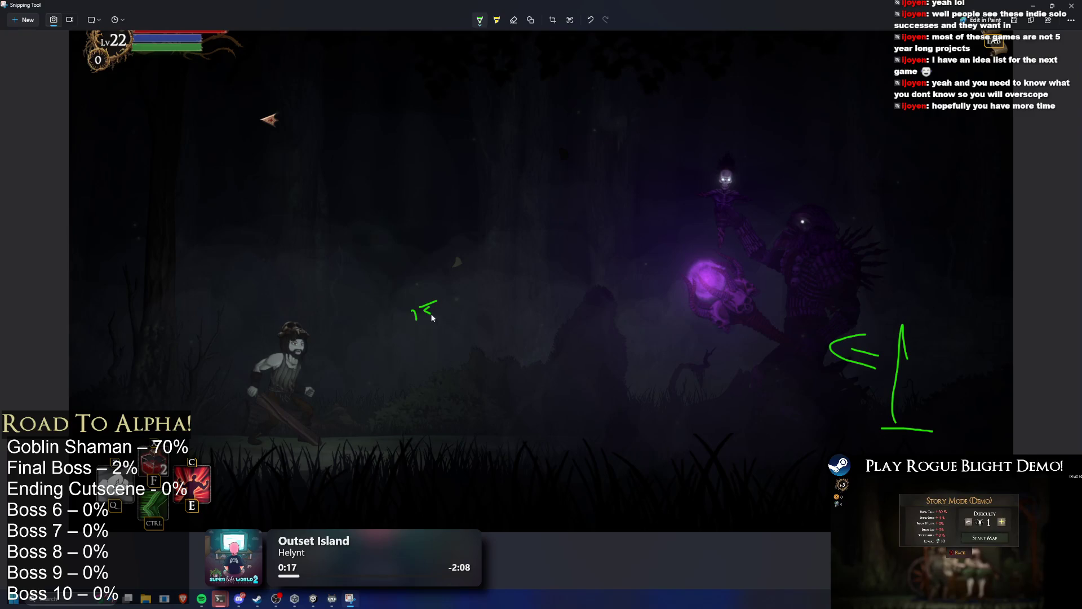
key(ctrl+z)
key(ctrl+z)
mouse_move(405, 183)
mouse_down()
mouse_move(404, 201)
mouse_move(418, 186)
mouse_move(432, 204)
mouse_up()
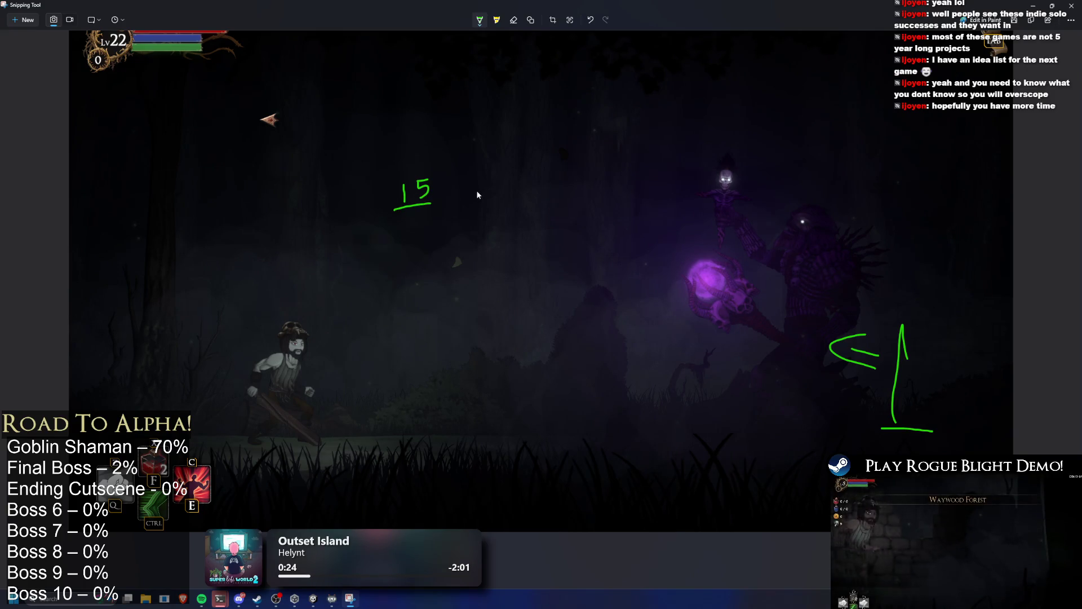
key(ctrl+z)
key(ctrl+z)
key(ctrl+z)
key(ctrl+z)
key(ctrl+z)
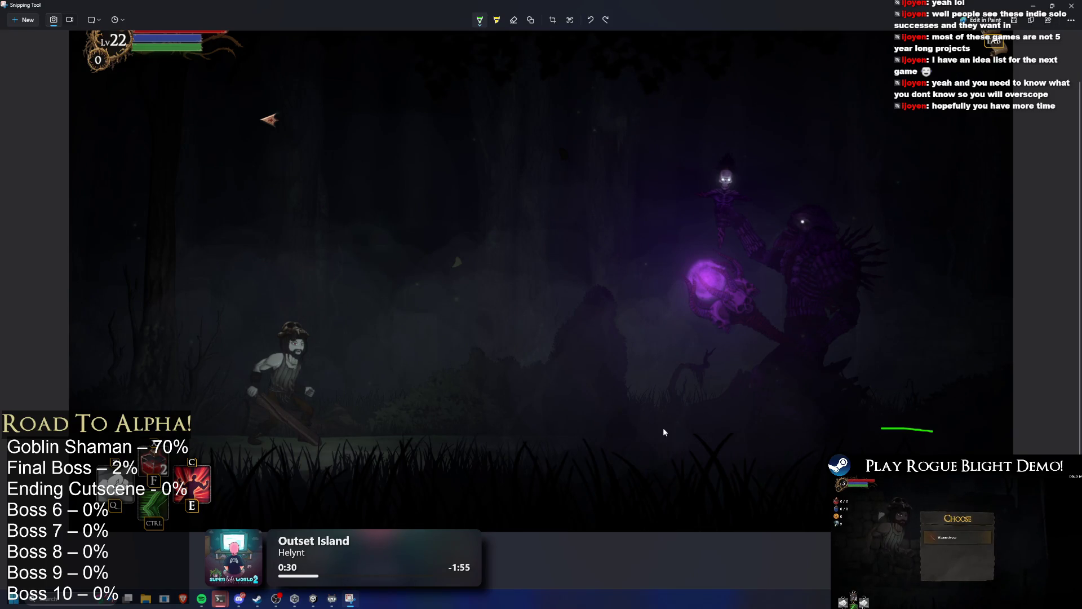
Step: Try two more short green ground strokes and undo them
mouse_move(696, 443)
mouse_down()
mouse_move(619, 442)
mouse_move(687, 431)
mouse_up()
key(ctrl+z)
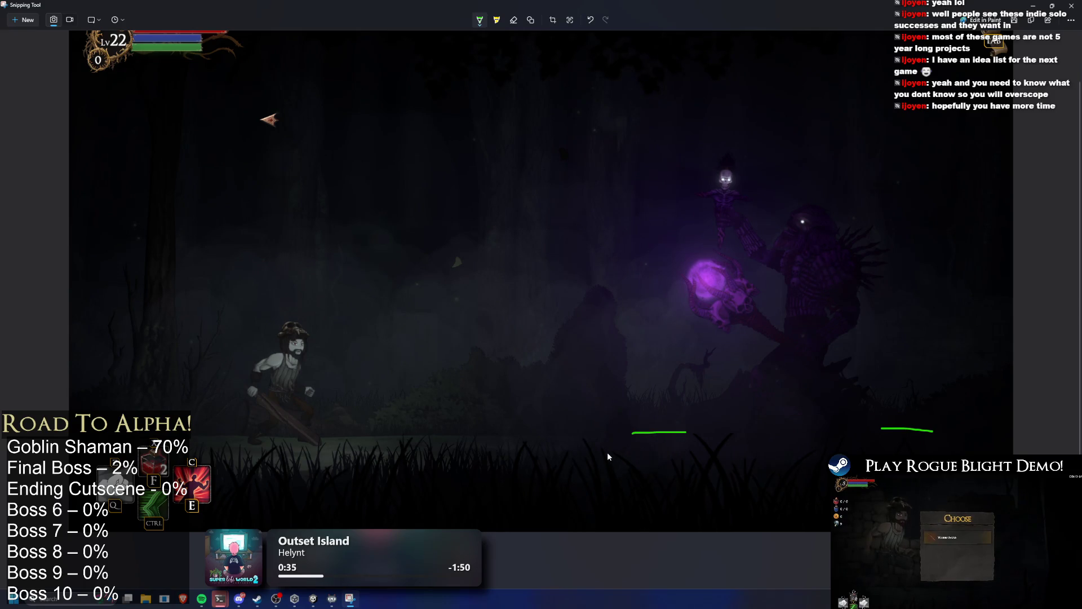
drag(523, 441, 452, 441)
key(ctrl+z)
key(ctrl+z)
key(ctrl+z)
Step: Switch the pen back to red and draw one short red line on the ground
click(480, 20)
click(479, 20)
click(480, 20)
click(429, 80)
drag(446, 436, 495, 432)
click(479, 21)
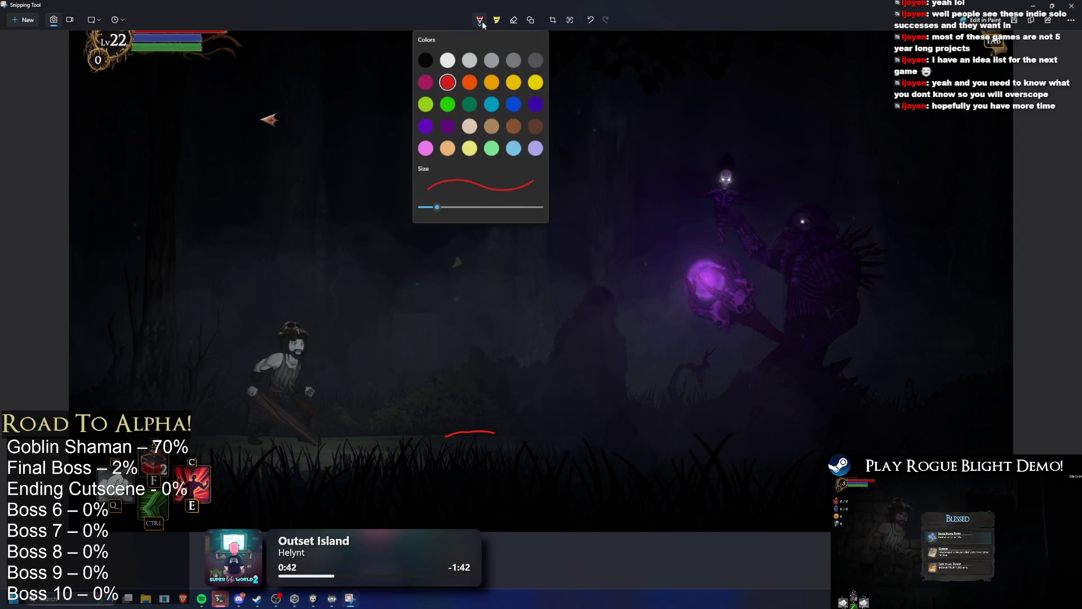
Step: Draw alternating green and red ground lines across the scene, then undo them
click(447, 104)
drag(567, 437, 609, 437)
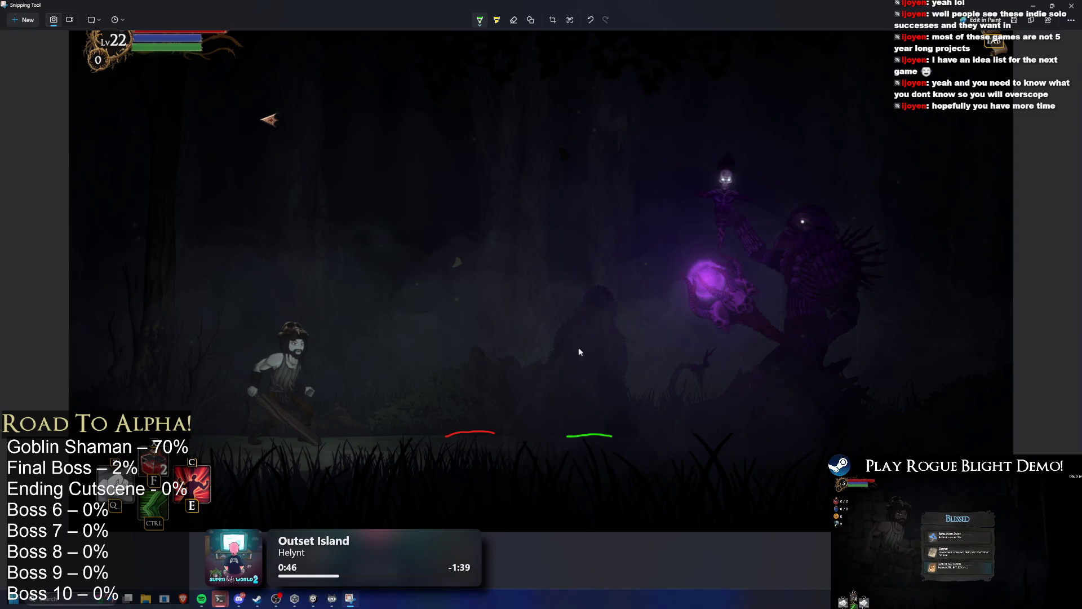
click(477, 24)
click(424, 80)
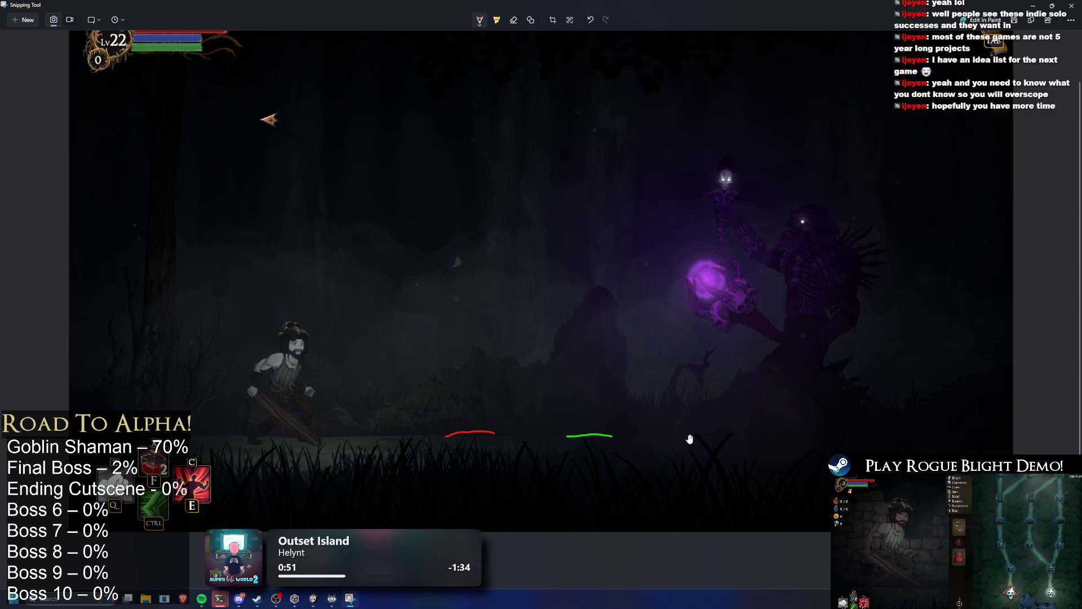
drag(671, 433, 709, 434)
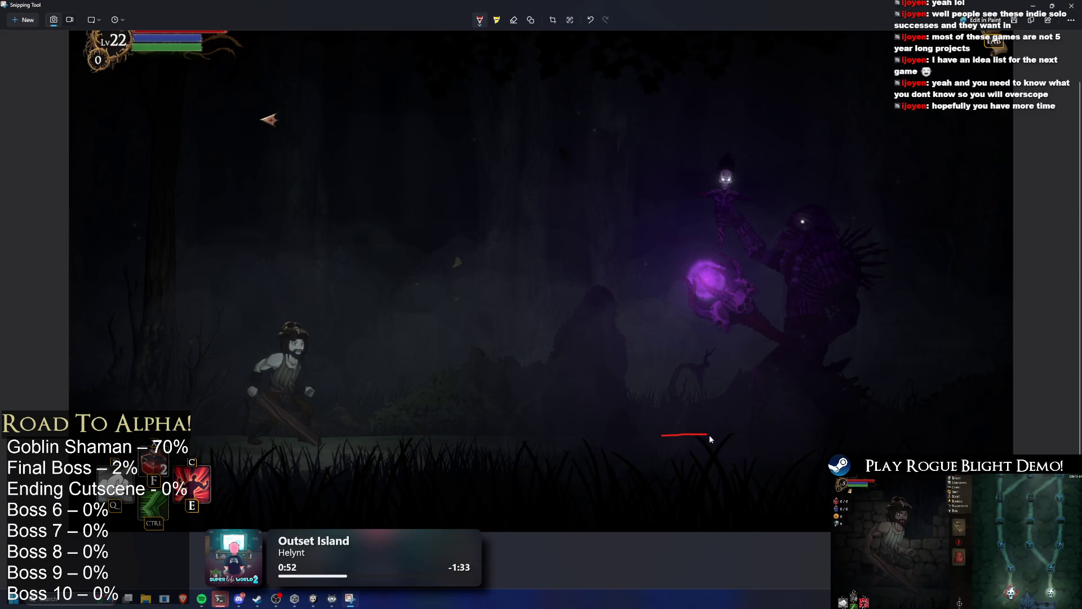
click(480, 20)
click(491, 81)
drag(886, 434, 930, 435)
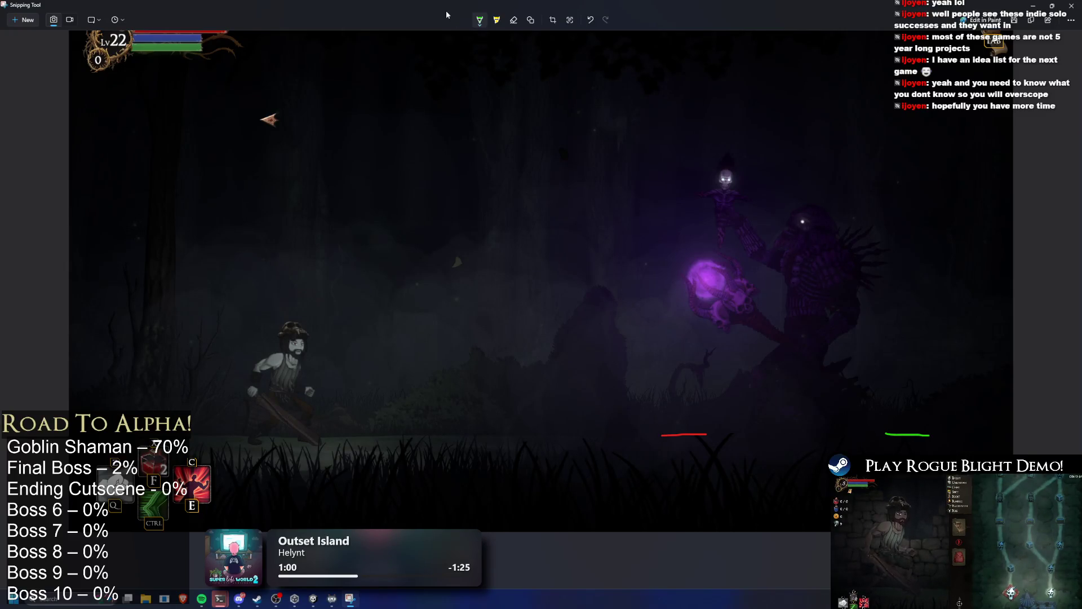
click(480, 20)
click(448, 80)
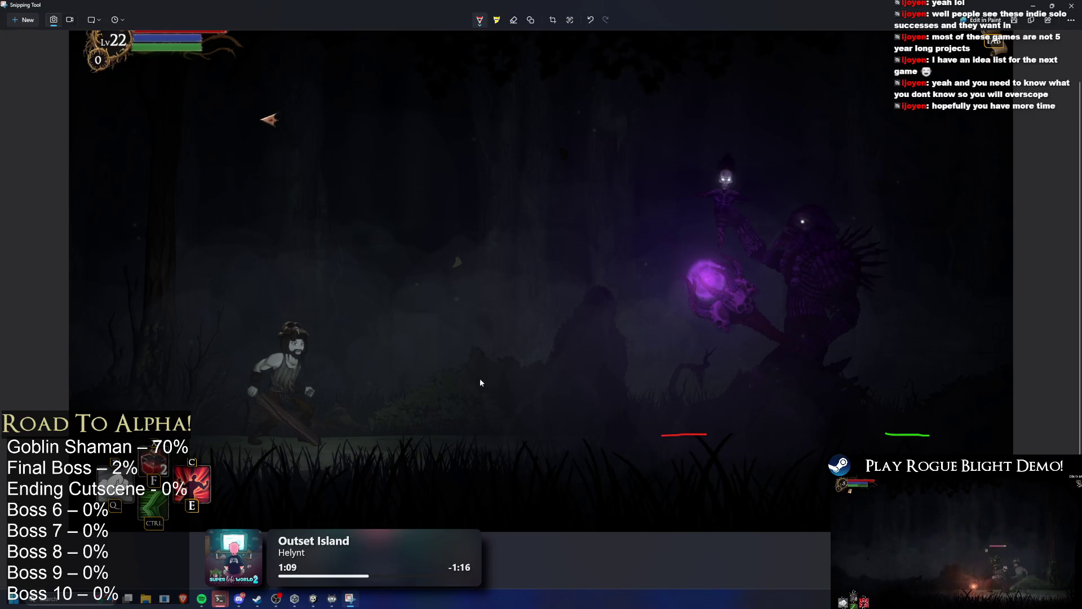
key(ctrl+z)
key(ctrl+z)
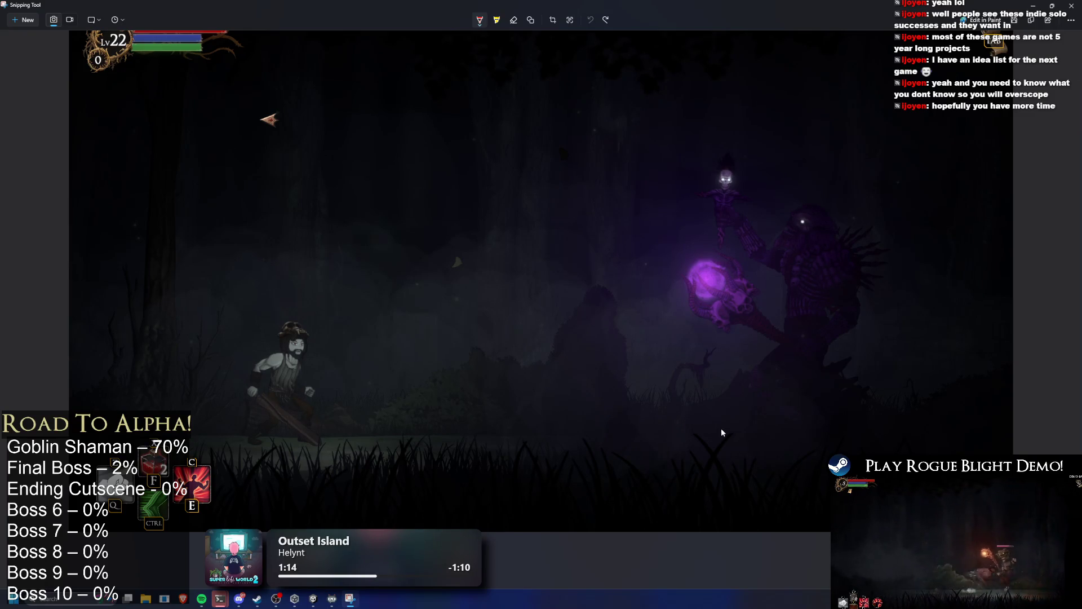
Step: Try a red line left of centre and a green line near centre, undoing both
drag(423, 438, 490, 443)
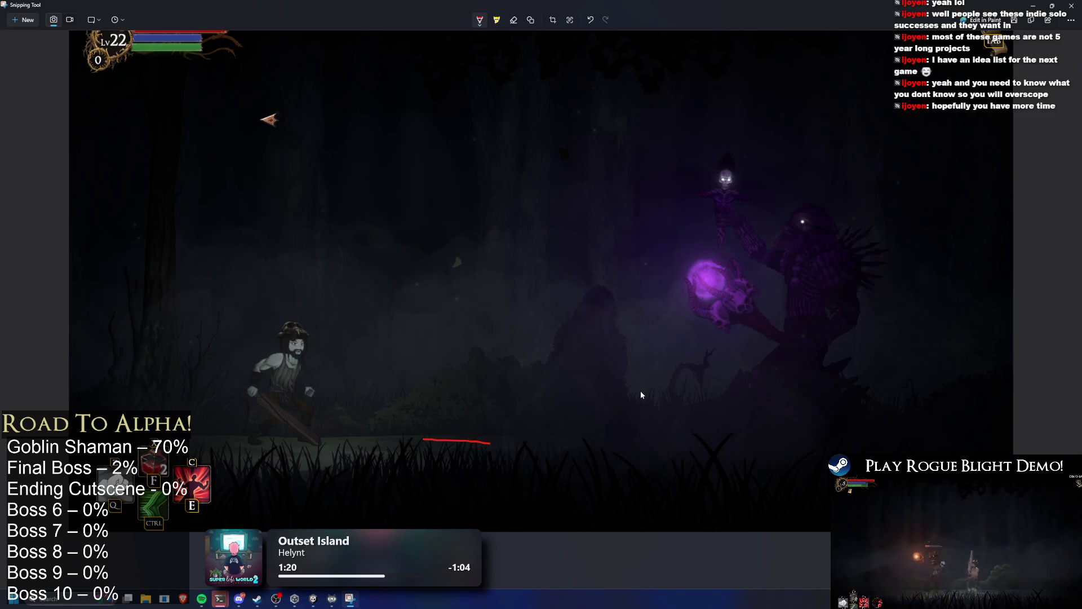
key(ctrl+z)
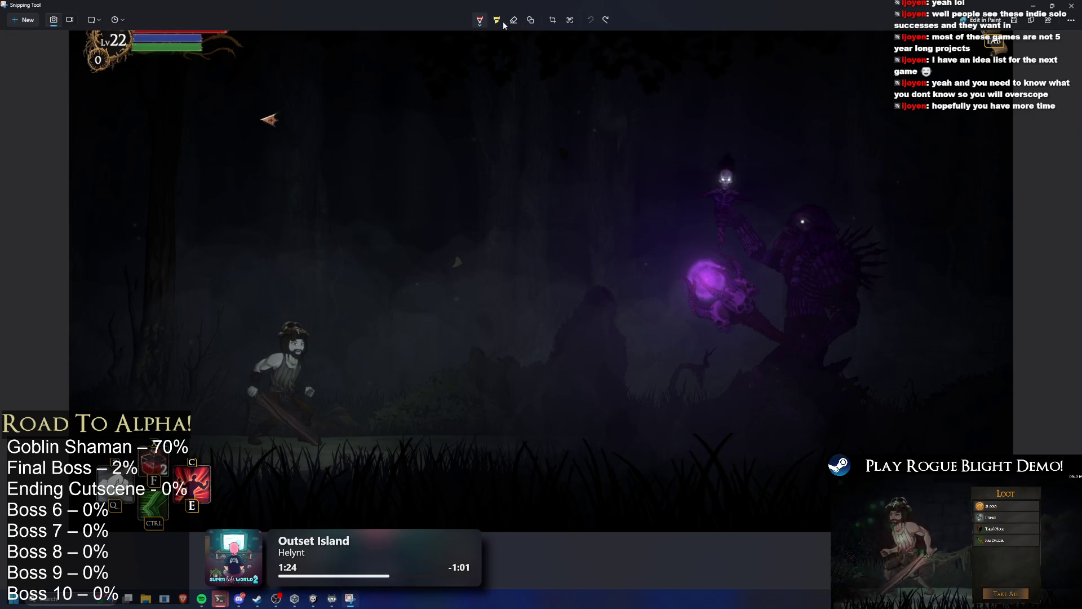
click(480, 24)
click(447, 102)
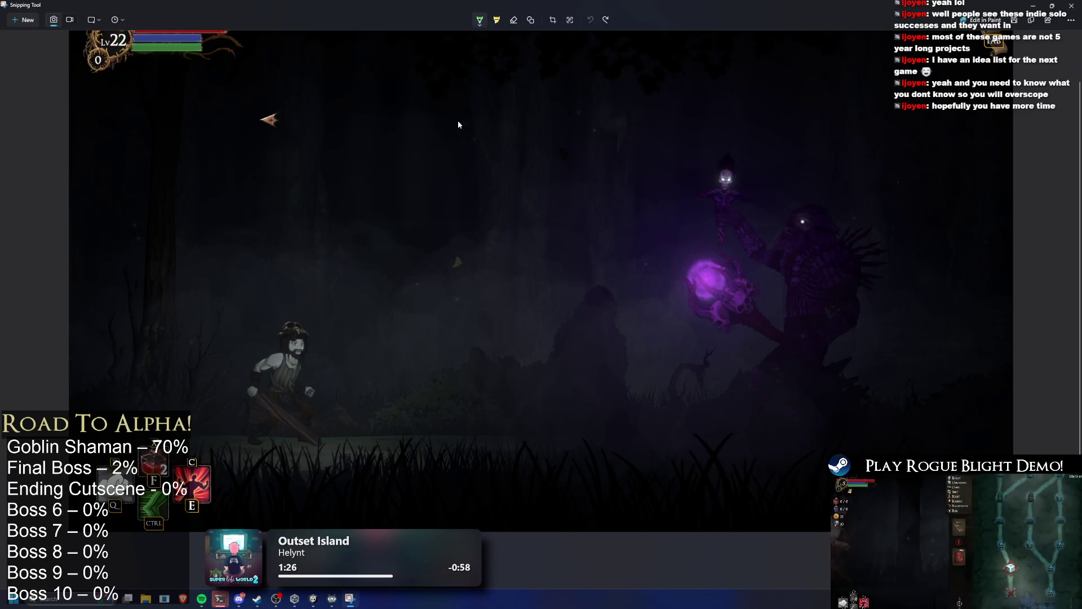
drag(636, 433, 694, 433)
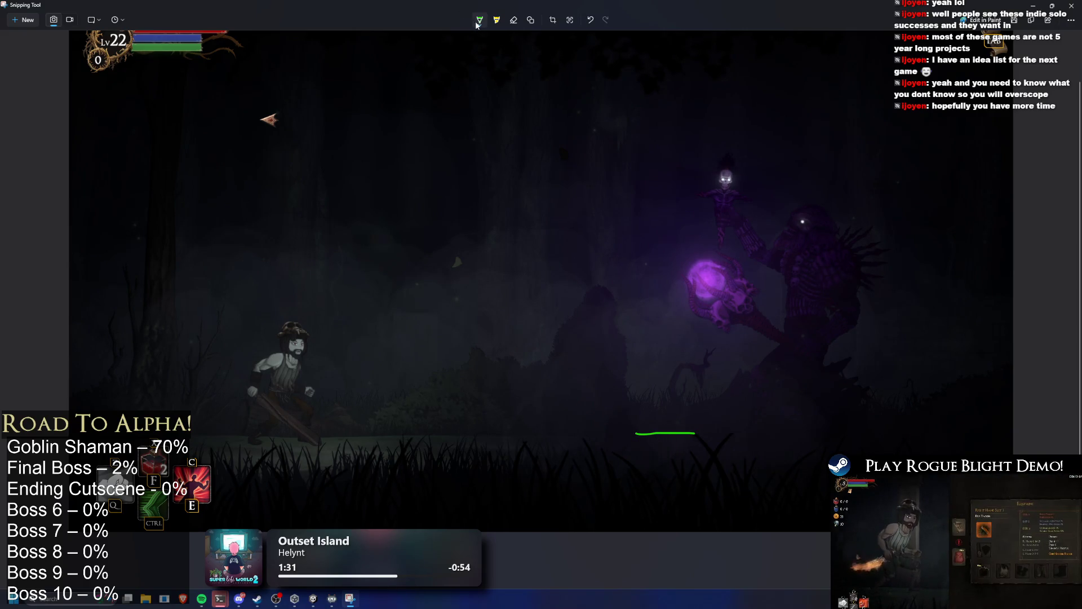
key(ctrl+z)
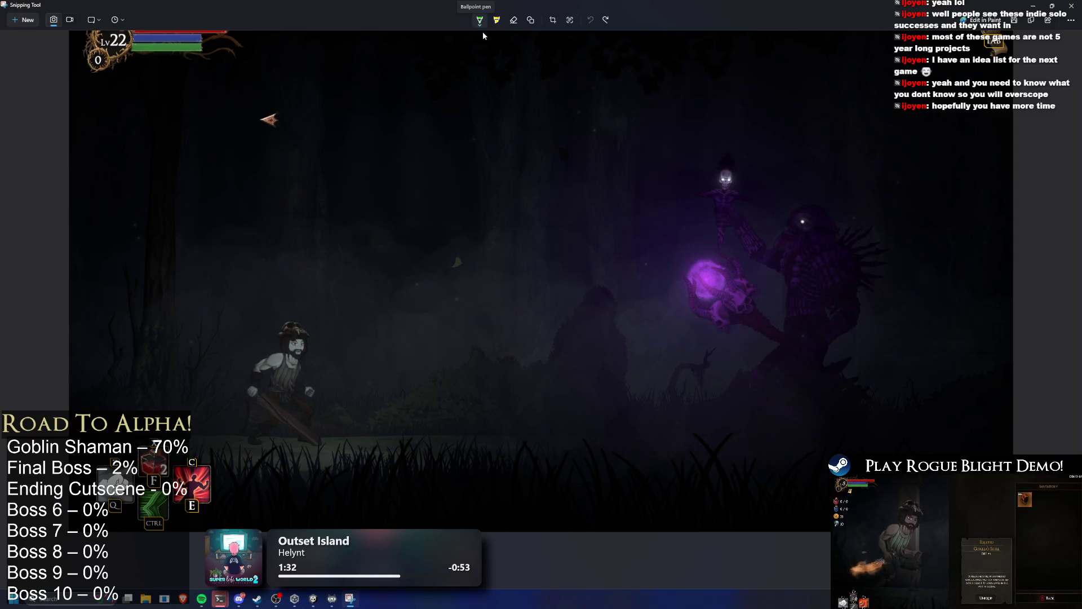
click(479, 20)
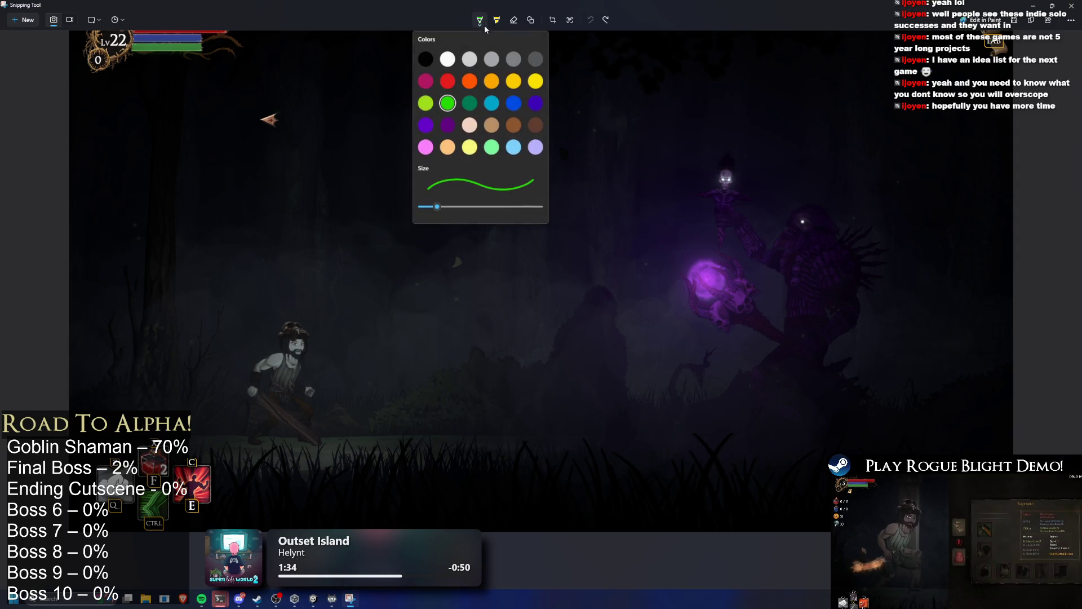
Step: Set red ink and draw red ground lines by the player and the shaman's base
click(451, 81)
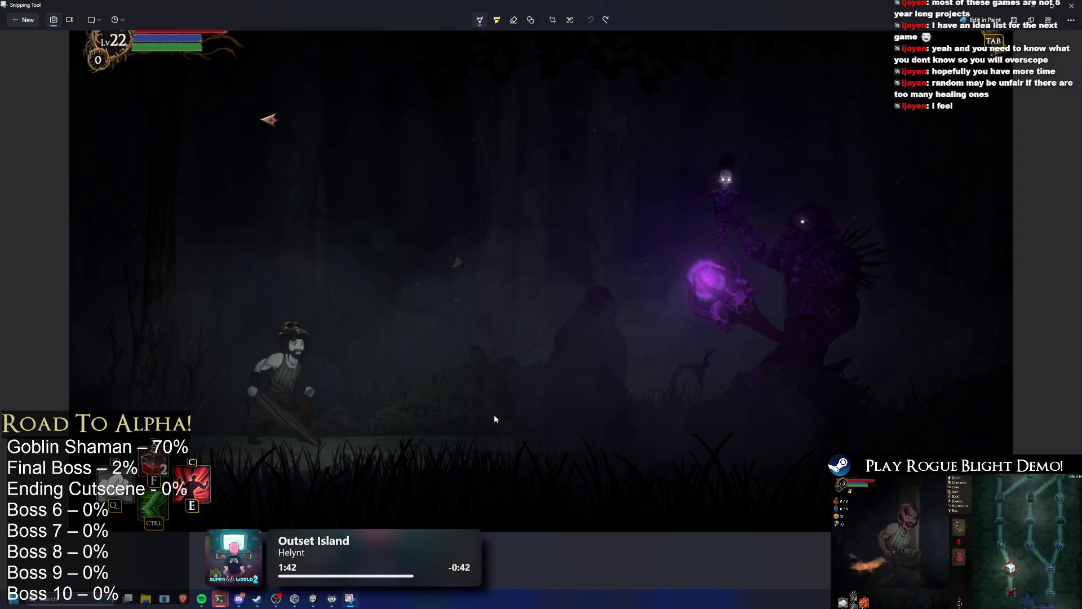
click(480, 20)
click(531, 228)
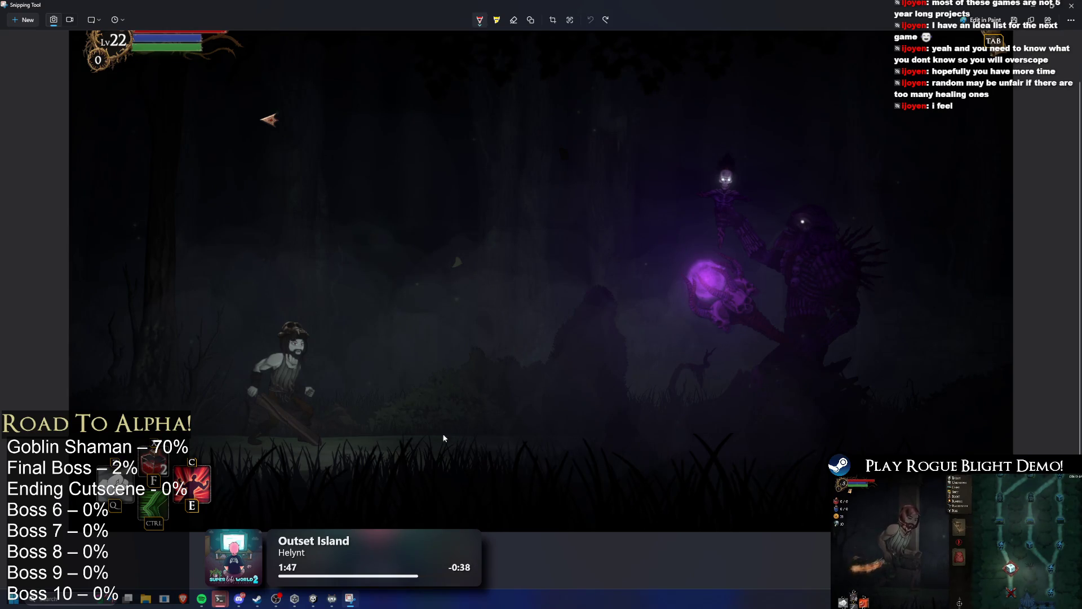
drag(422, 440, 475, 436)
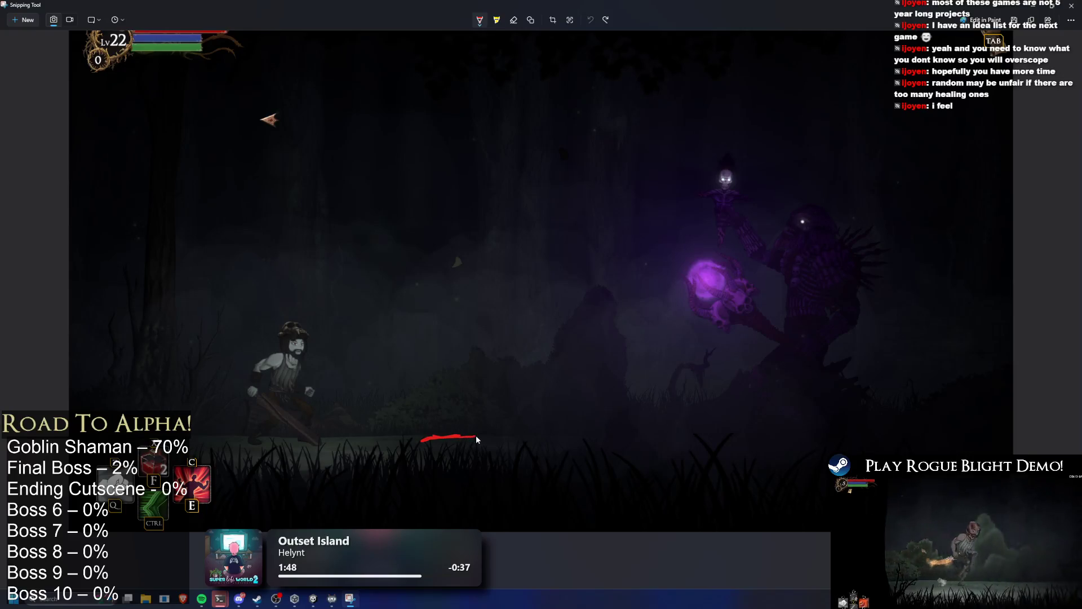
drag(663, 439, 733, 440)
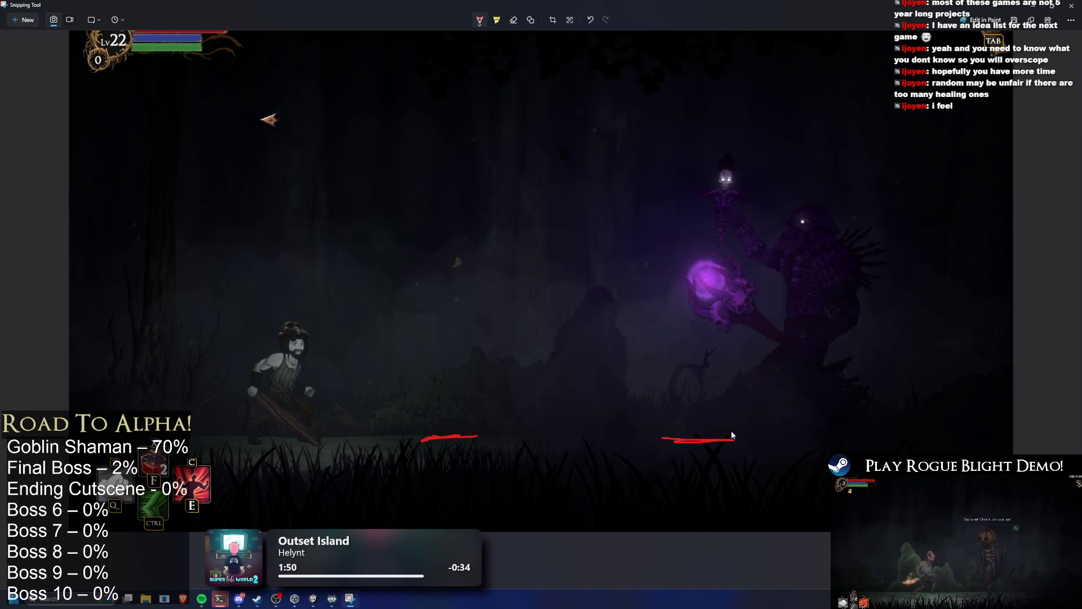
mouse_move(645, 470)
mouse_down()
mouse_move(750, 361)
mouse_move(670, 459)
mouse_up()
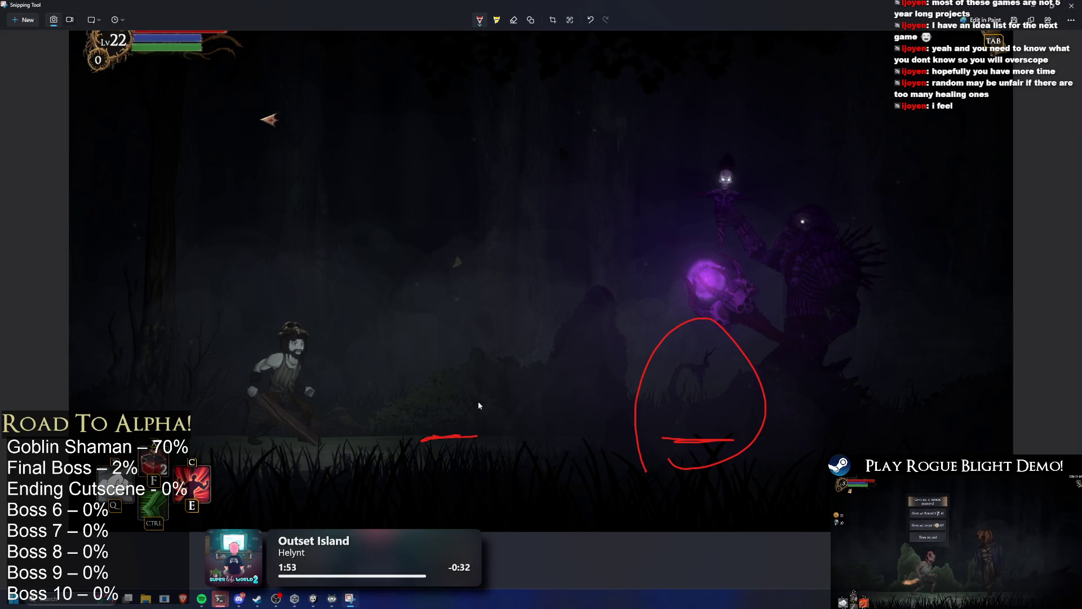
drag(420, 485, 435, 483)
key(ctrl+z)
key(ctrl+z)
Step: Add green underlines beneath the red lines and mid-scene, then undo them
click(480, 20)
click(447, 102)
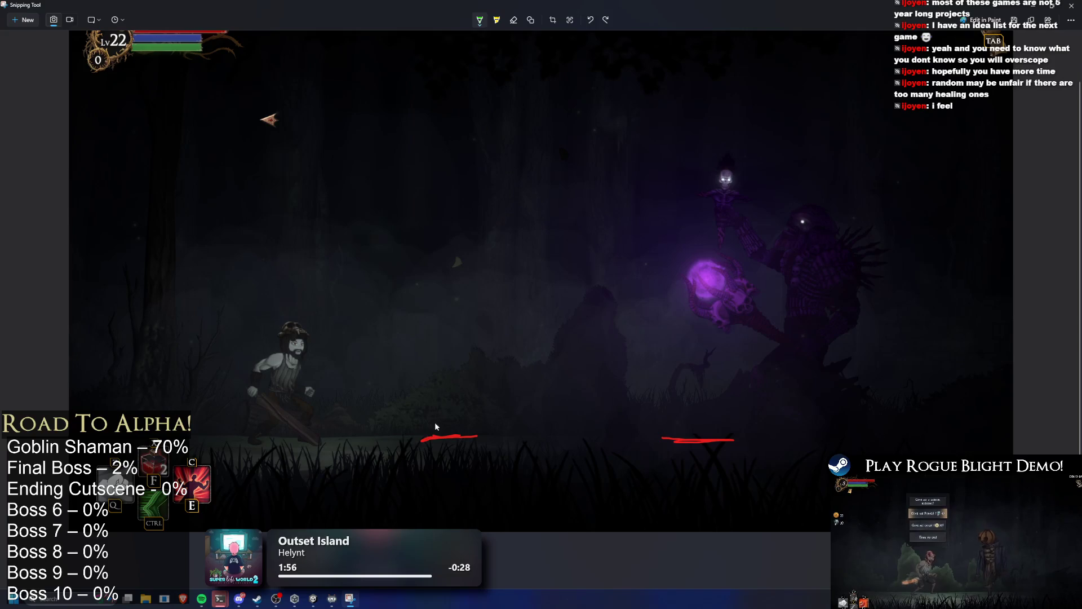
drag(430, 451, 431, 457)
drag(668, 456, 667, 460)
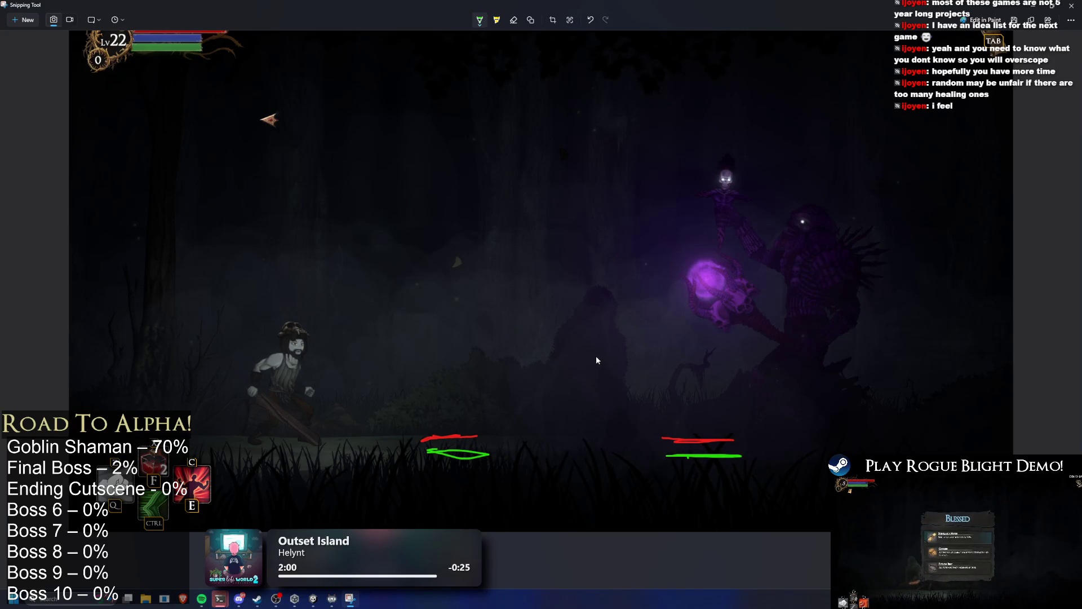
key(ctrl+z)
key(ctrl+z)
key(ctrl+z)
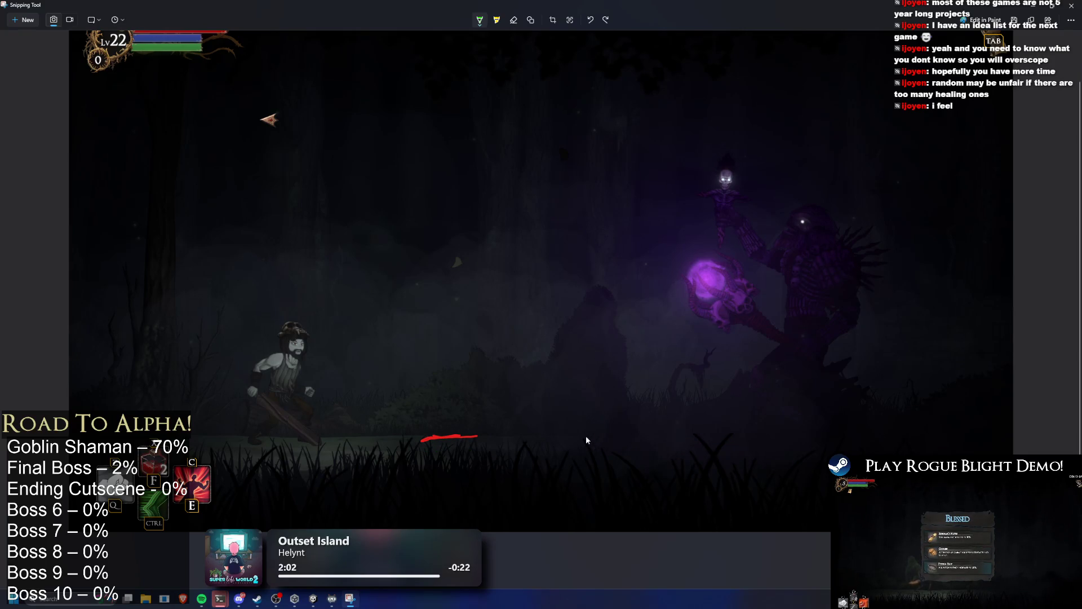
drag(570, 434, 631, 436)
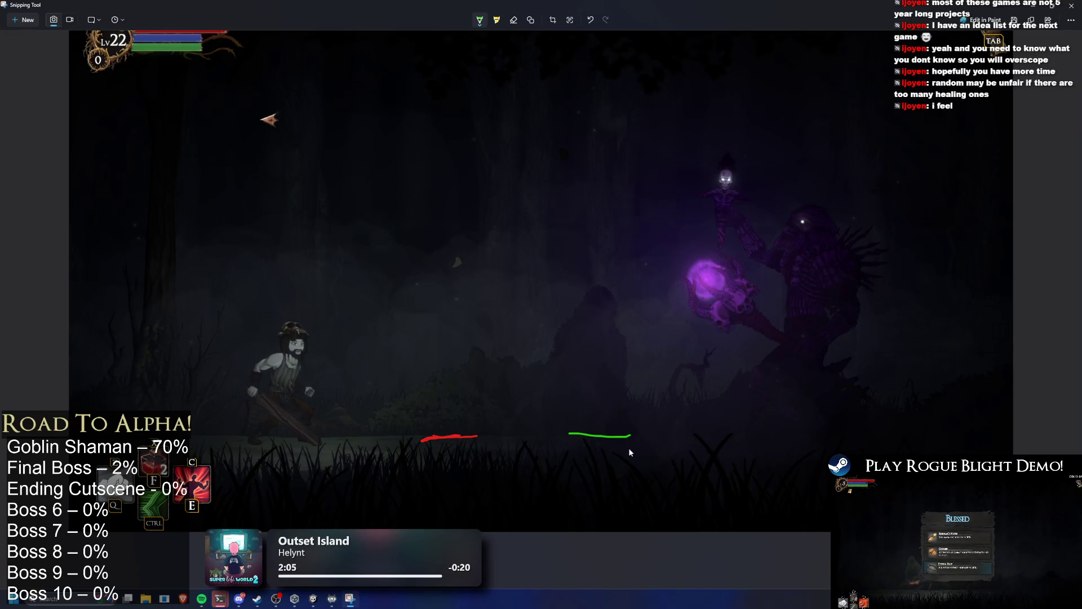
key(ctrl+z)
key(ctrl+z)
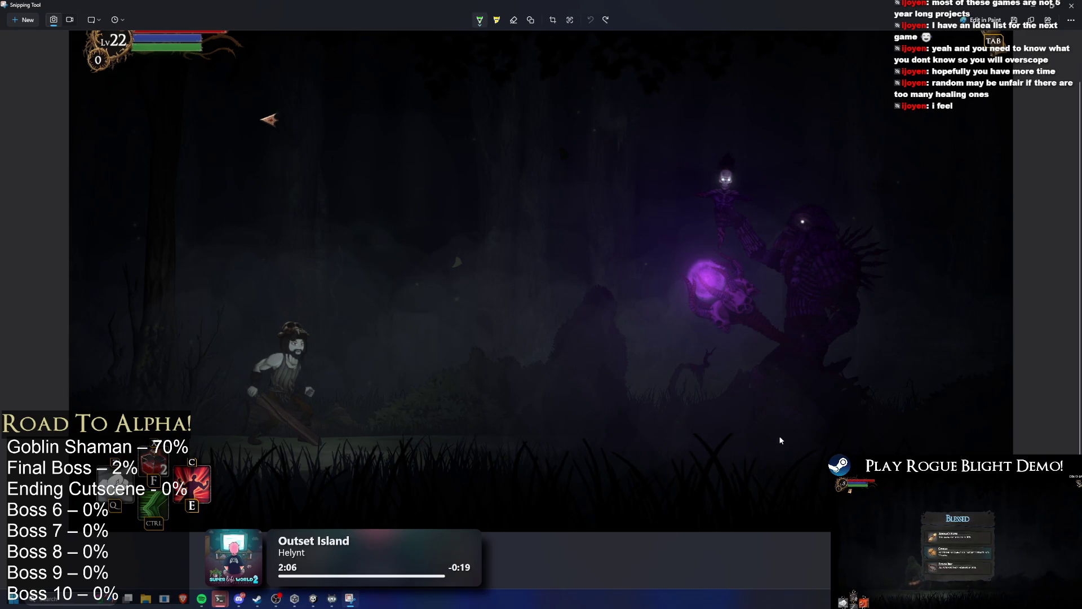
Step: Draw a green line at right and a red line below the shaman, then undo them
drag(887, 440, 946, 438)
click(480, 20)
click(451, 90)
drag(650, 433, 735, 436)
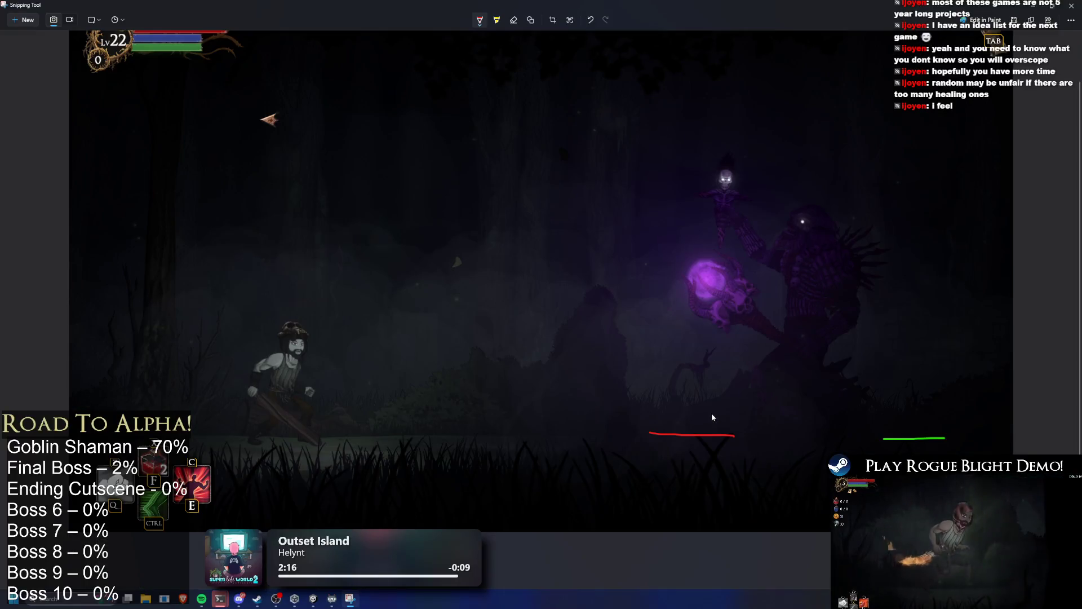
scroll(717, 412, up, 2)
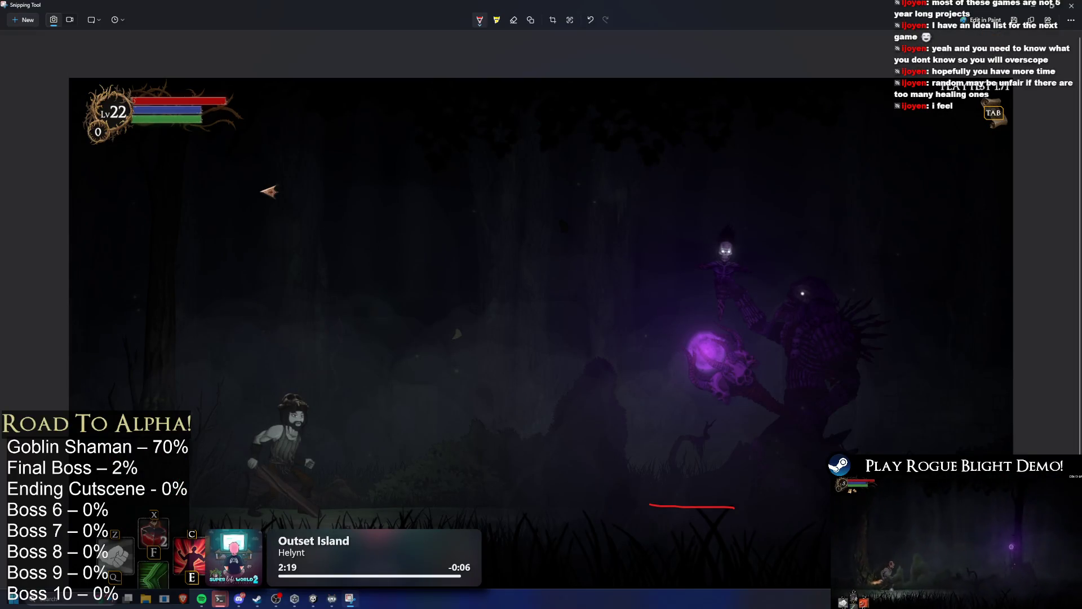
scroll(1044, 221, down, 2)
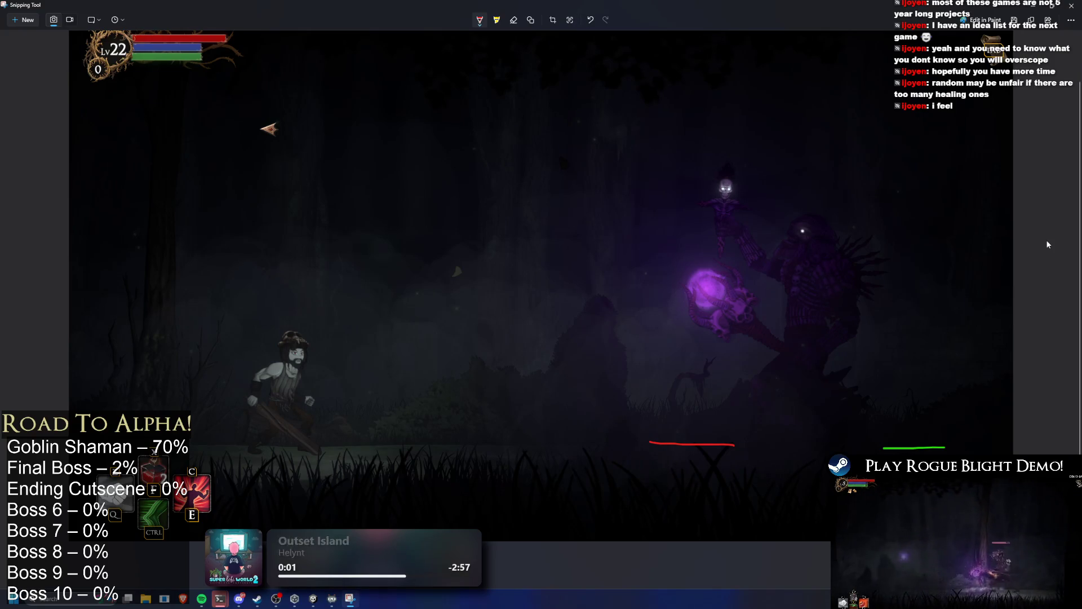
key(ctrl+z)
key(ctrl+z)
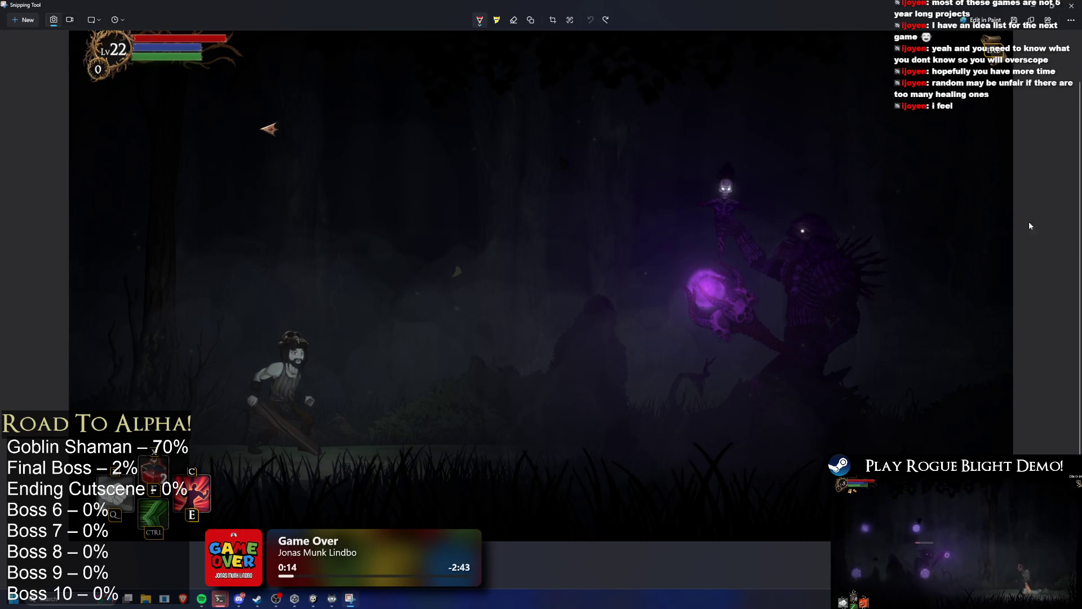
Step: Set the pen ink to green
click(480, 24)
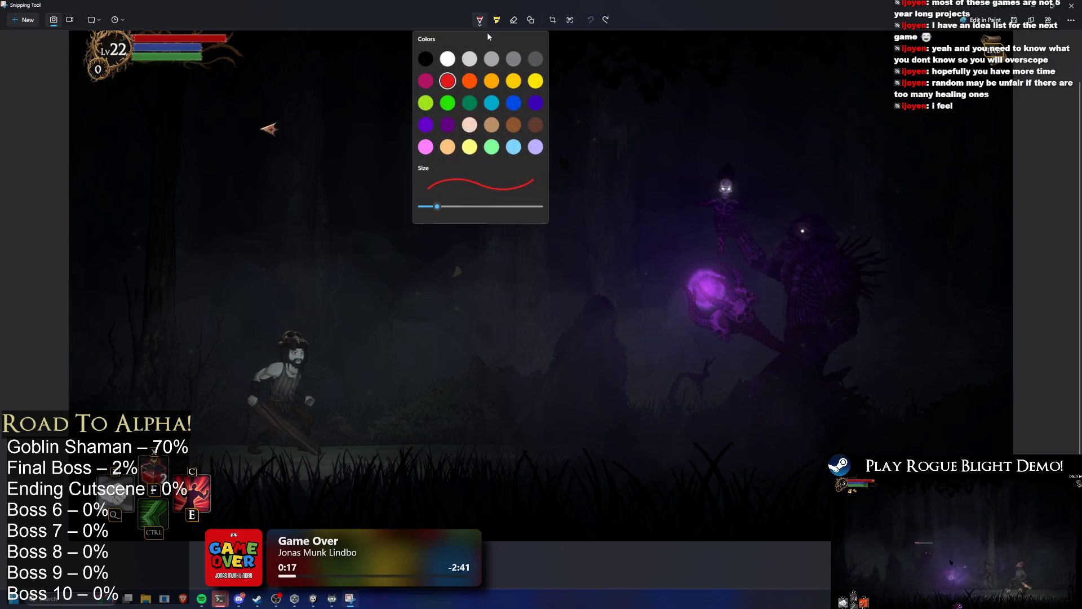
click(470, 131)
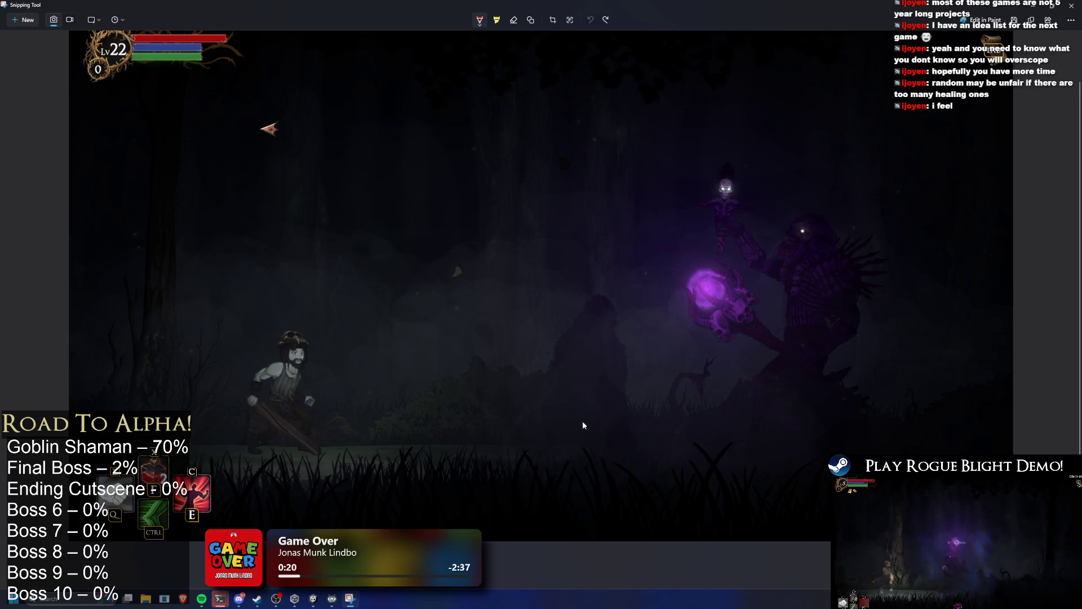
click(480, 22)
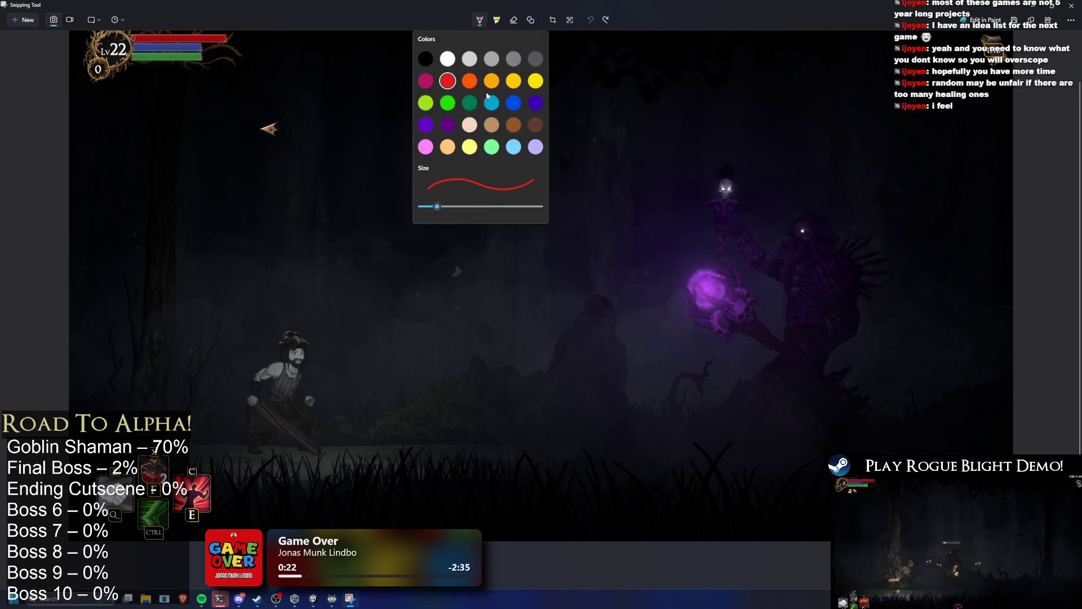
click(455, 104)
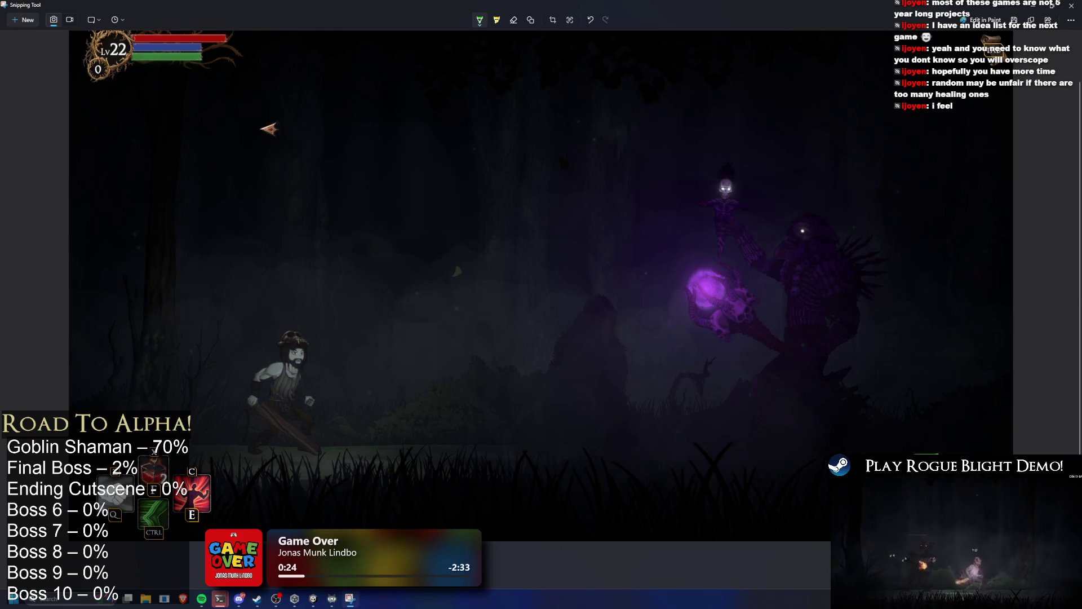
Step: Redo and undo a stroke, then draw a red ground line left of centre
key(ctrl+y)
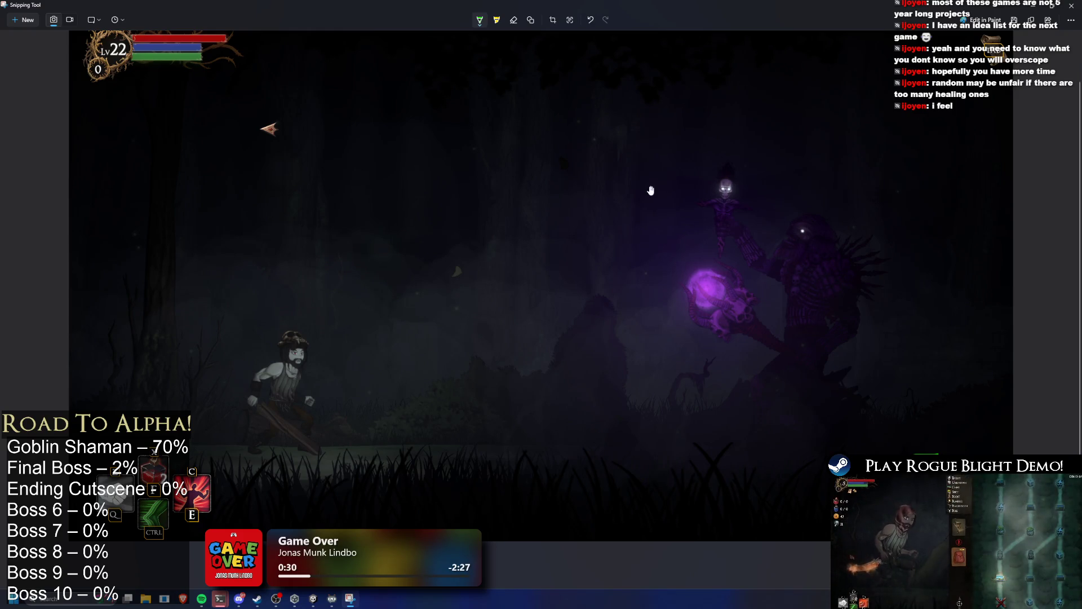
key(ctrl+z)
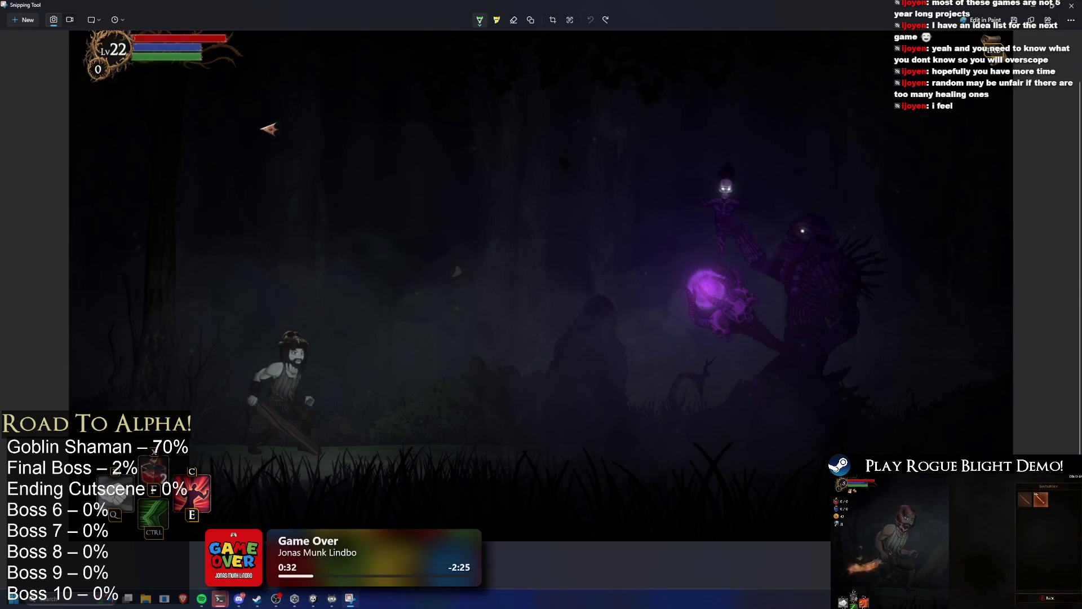
drag(888, 450, 943, 447)
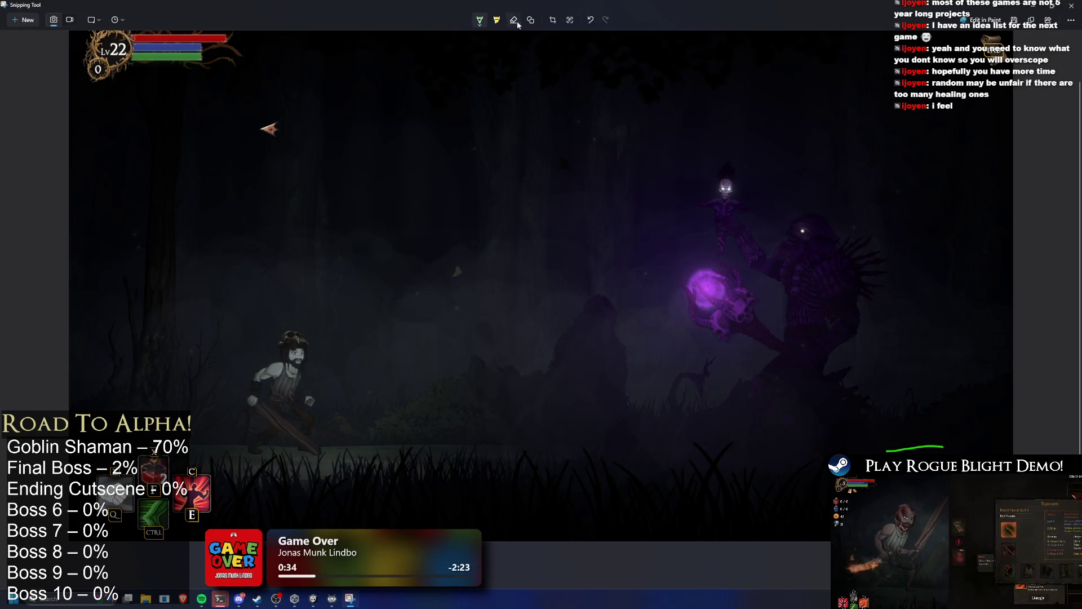
click(480, 19)
click(464, 78)
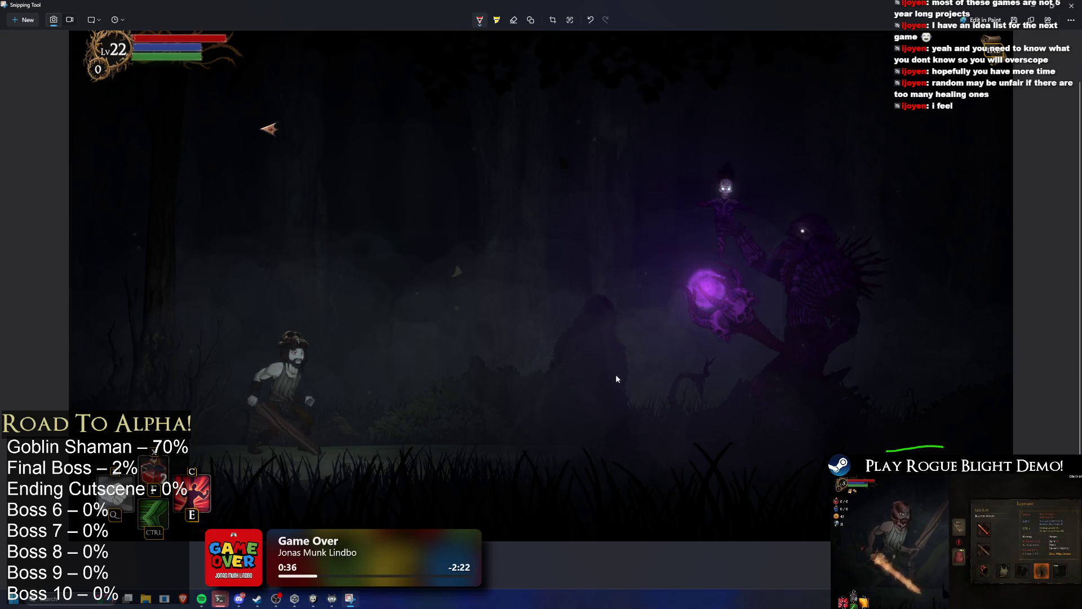
key(ctrl+z)
drag(401, 449, 472, 446)
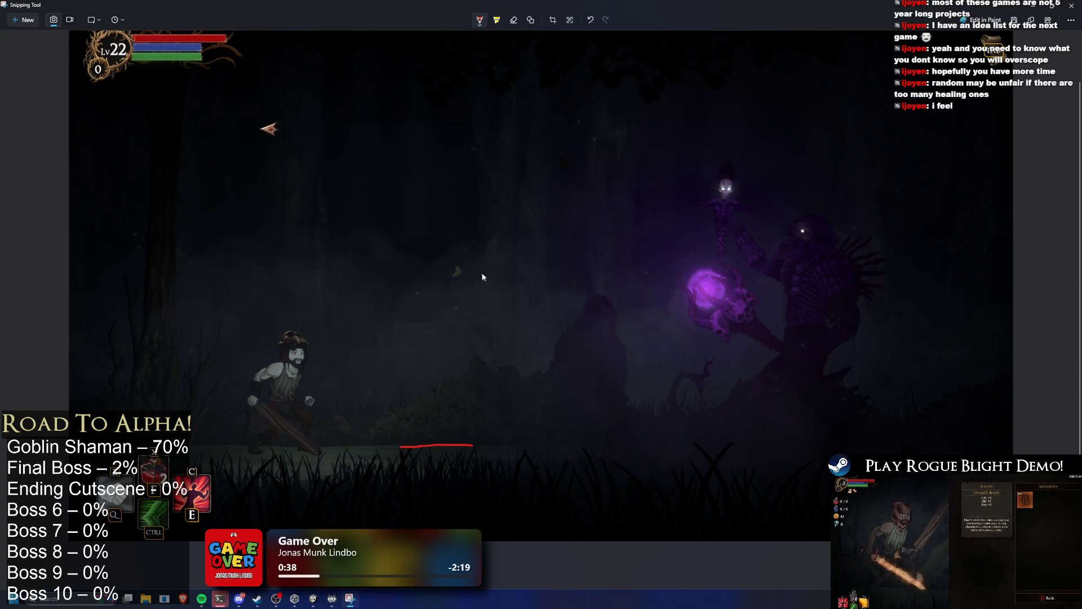
click(480, 19)
click(515, 101)
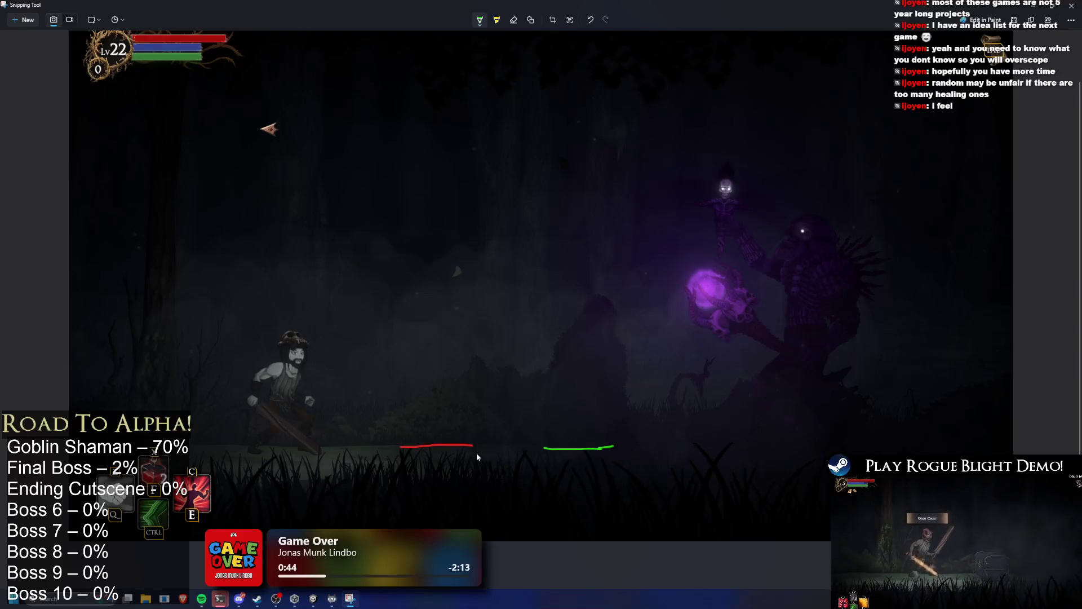
Step: Switch to black ink and draw two arrows pointing down at the ground lines
click(480, 21)
click(428, 59)
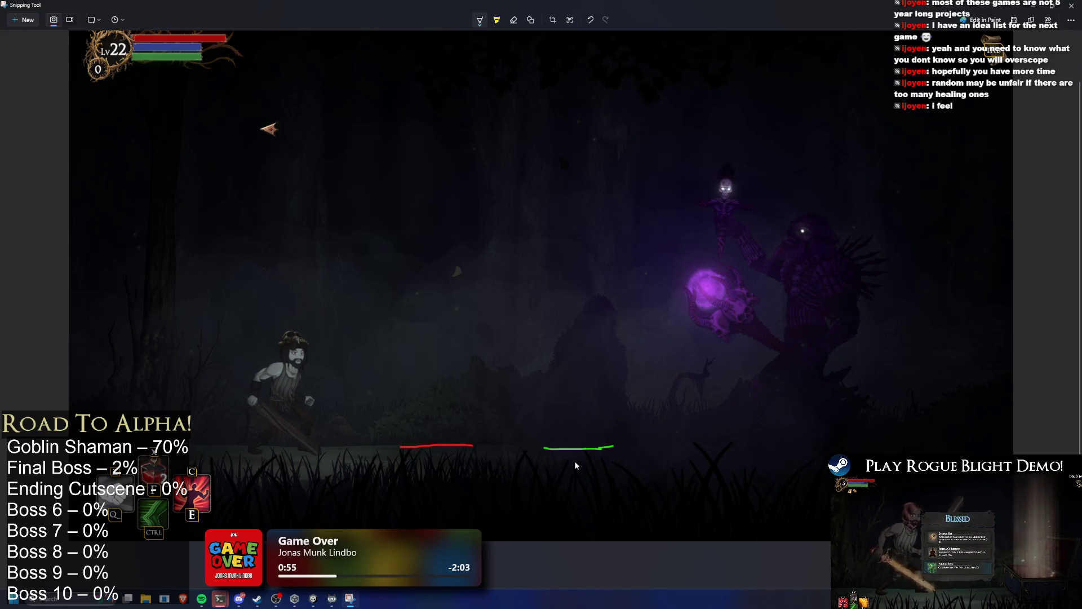
key(ctrl+z)
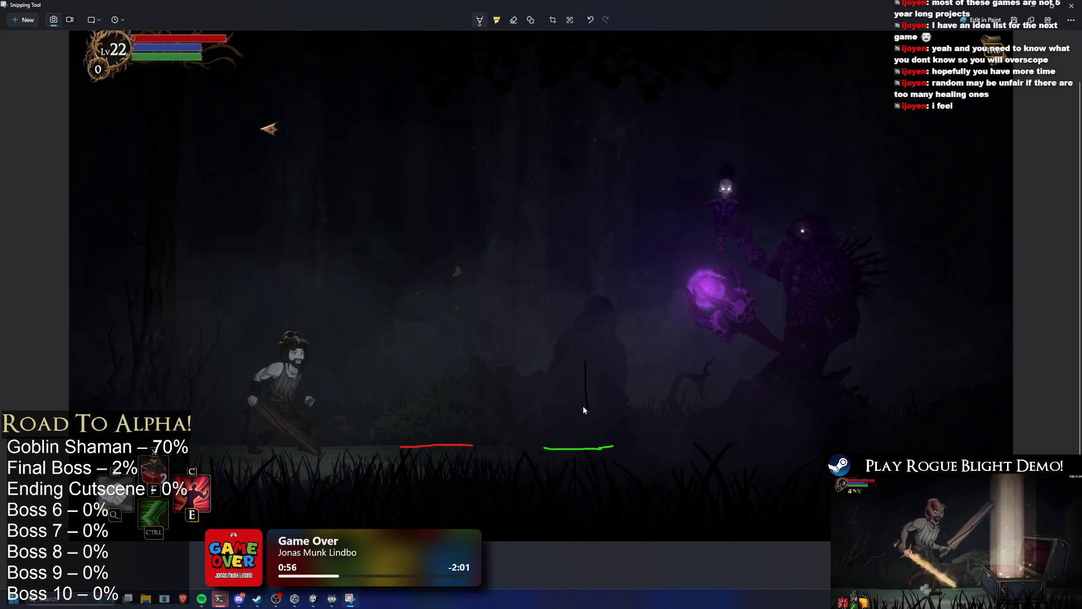
mouse_move(579, 338)
mouse_down()
mouse_move(587, 405)
mouse_move(613, 401)
mouse_up()
drag(430, 332, 428, 389)
drag(420, 375, 469, 373)
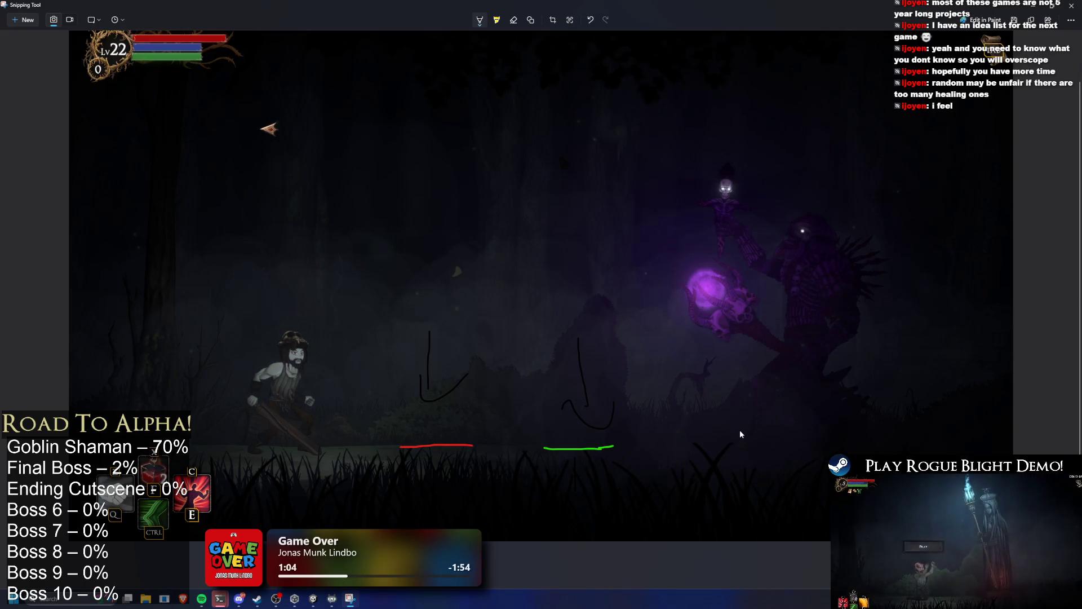
Step: Undo the black arrows and draw a green ground line below the boss
key(ctrl+z)
key(ctrl+z)
key(ctrl+z)
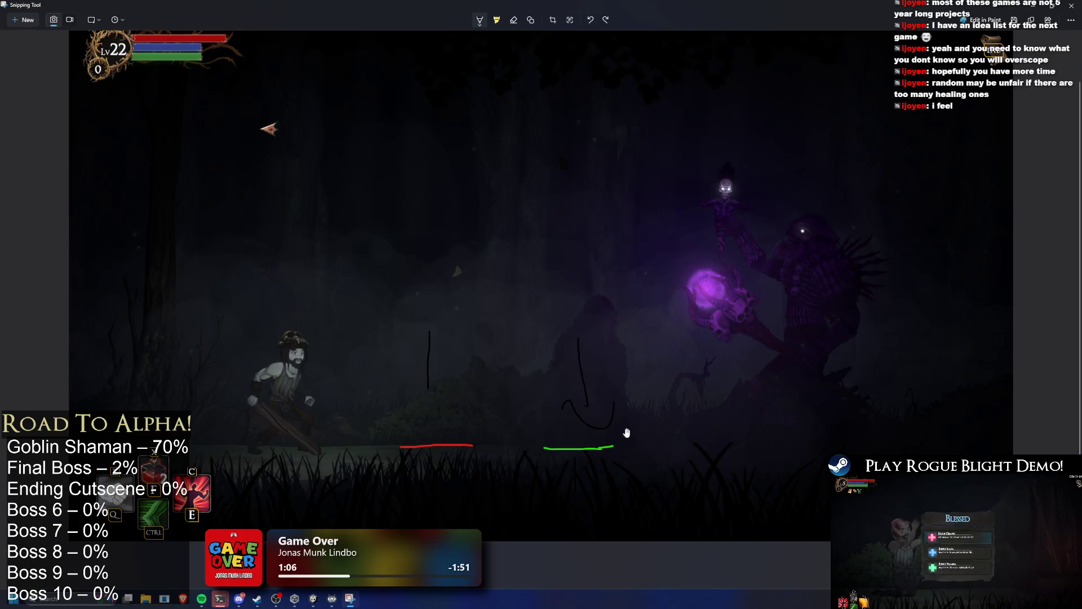
key(ctrl+z)
key(ctrl+z)
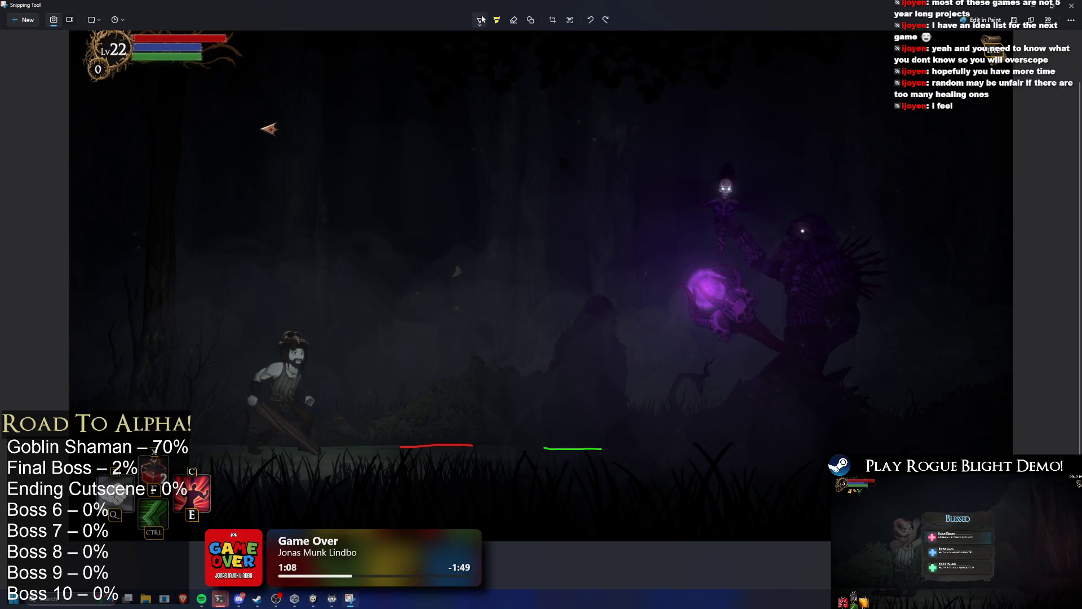
click(483, 19)
key(Escape)
key(ctrl+z)
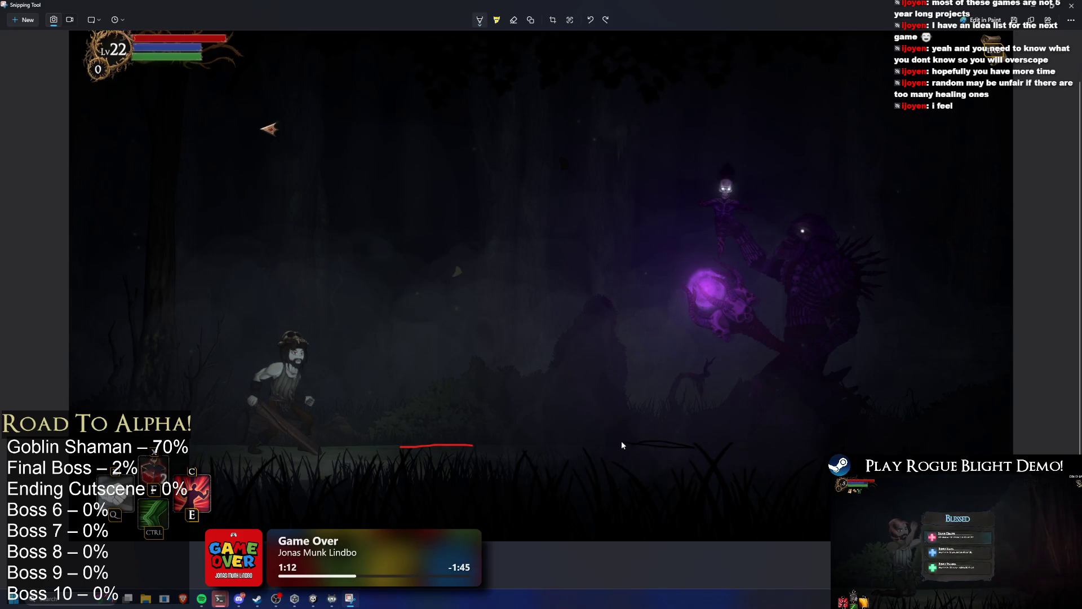
click(480, 22)
click(447, 103)
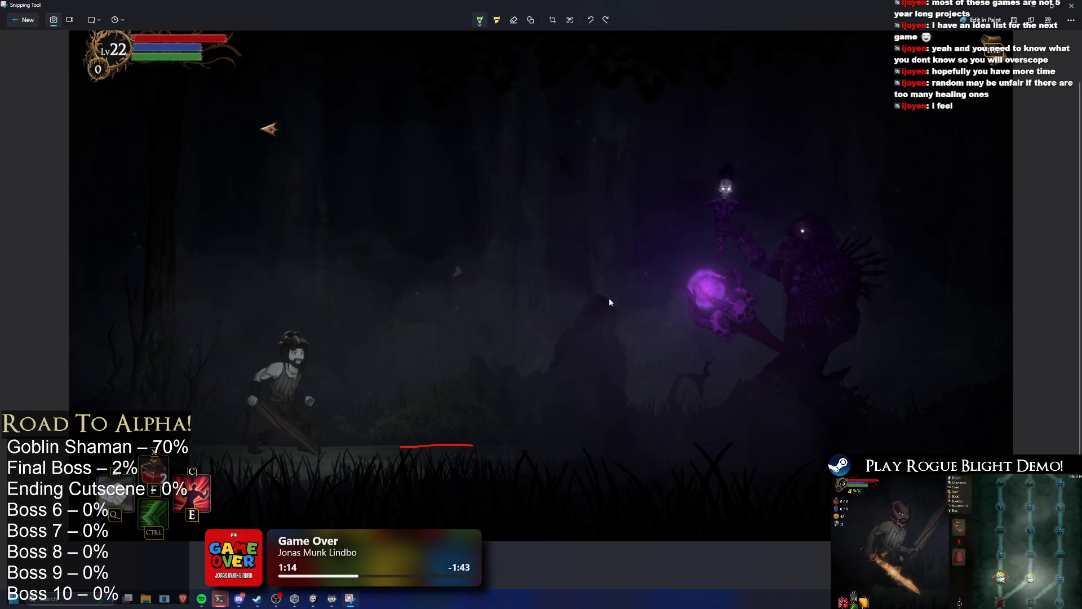
mouse_move(660, 452)
mouse_down()
mouse_move(623, 451)
mouse_move(685, 448)
mouse_move(635, 454)
mouse_up()
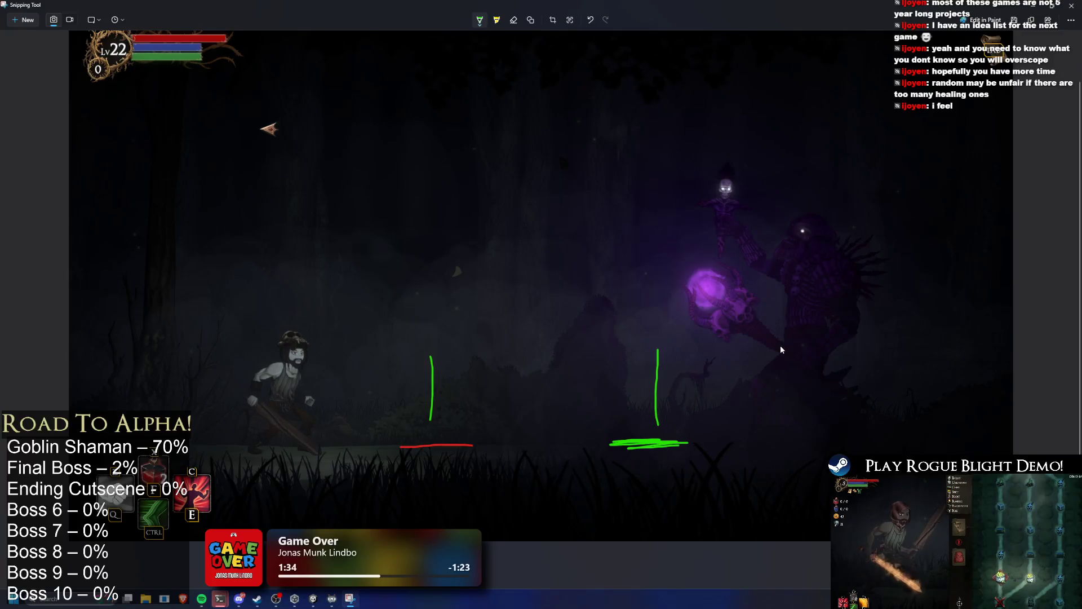
Step: Clear the earlier marks and draw a green mark on the ground at right
right_click(781, 349)
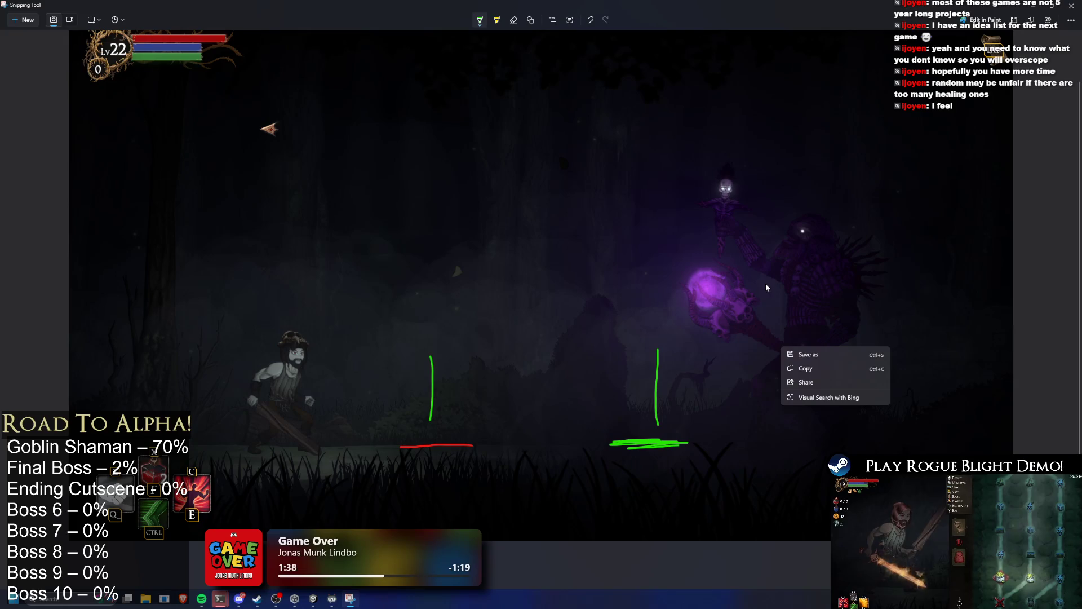
click(701, 314)
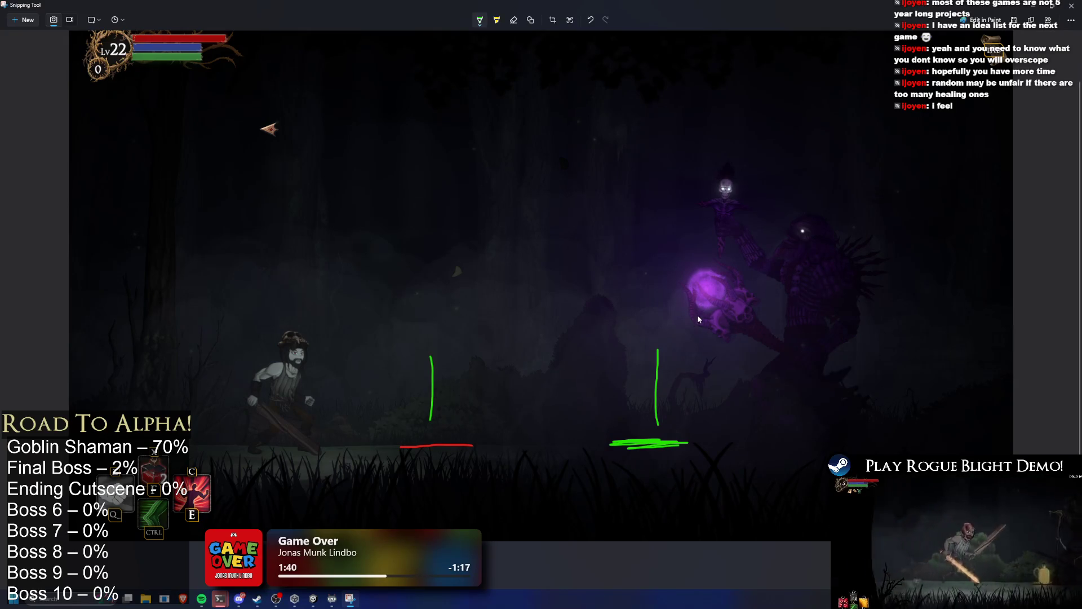
mouse_move(615, 434)
mouse_down()
mouse_move(660, 430)
mouse_move(657, 437)
mouse_up()
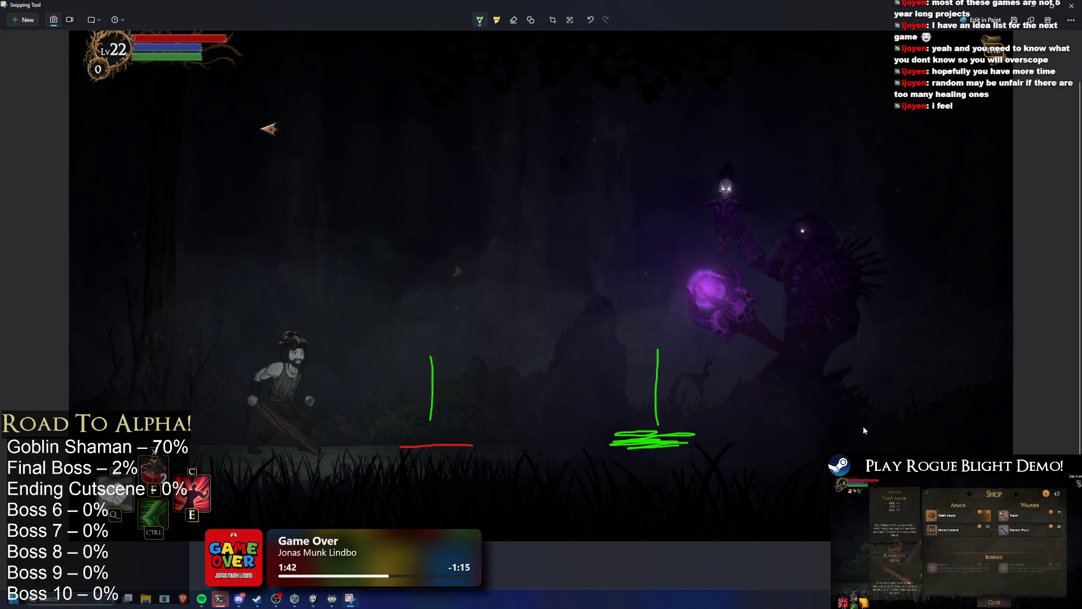
key(ctrl+z)
key(ctrl+z)
key(ctrl+z)
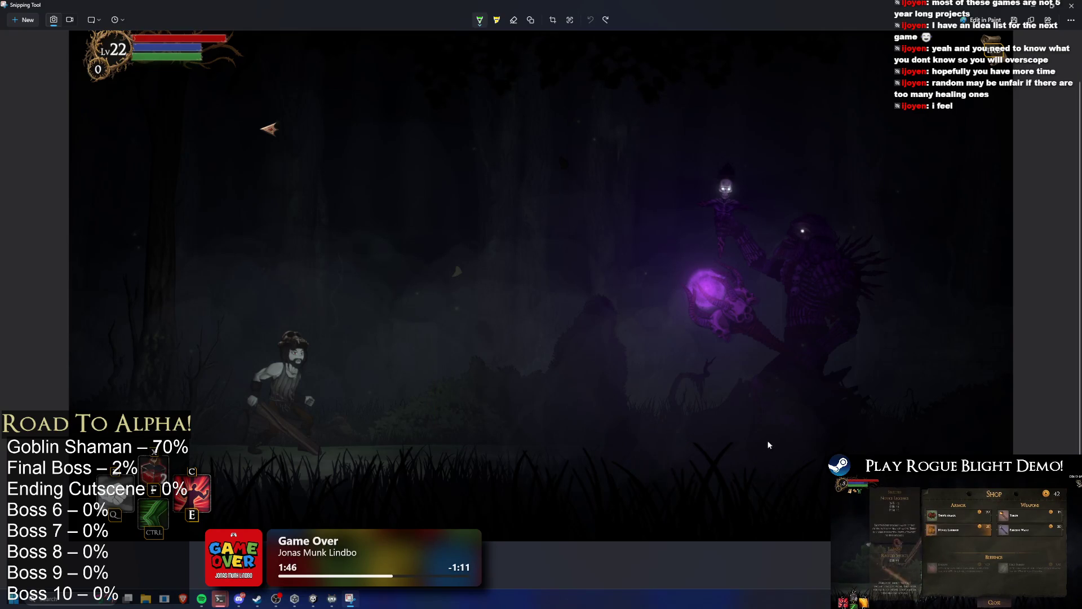
drag(952, 451, 876, 453)
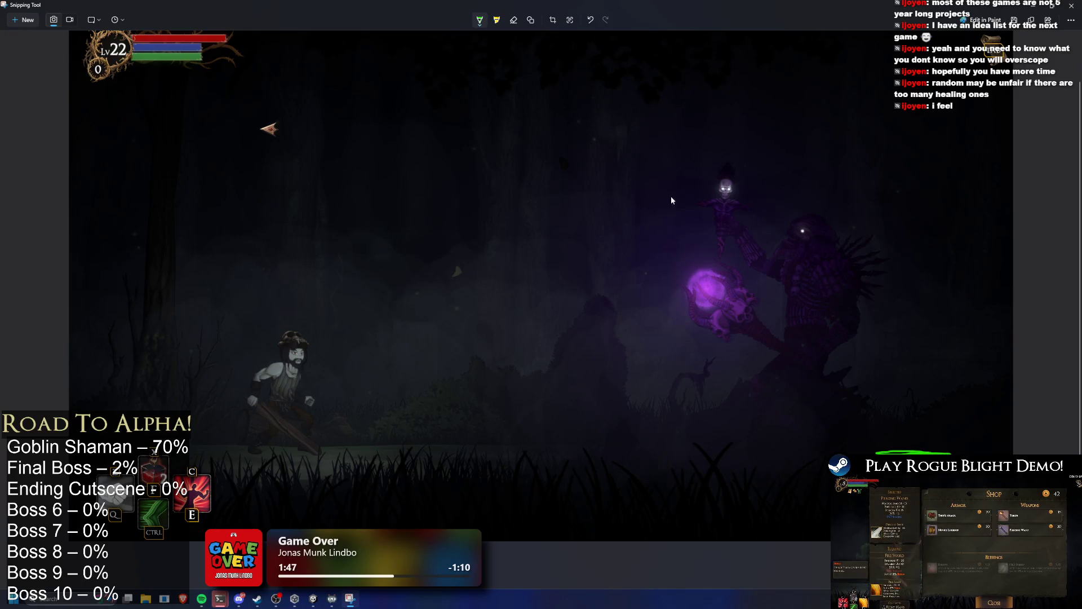
Step: Switch to red ink and draw a red scribble on the ground right of centre
click(479, 24)
click(447, 80)
click(658, 435)
drag(706, 451, 831, 514)
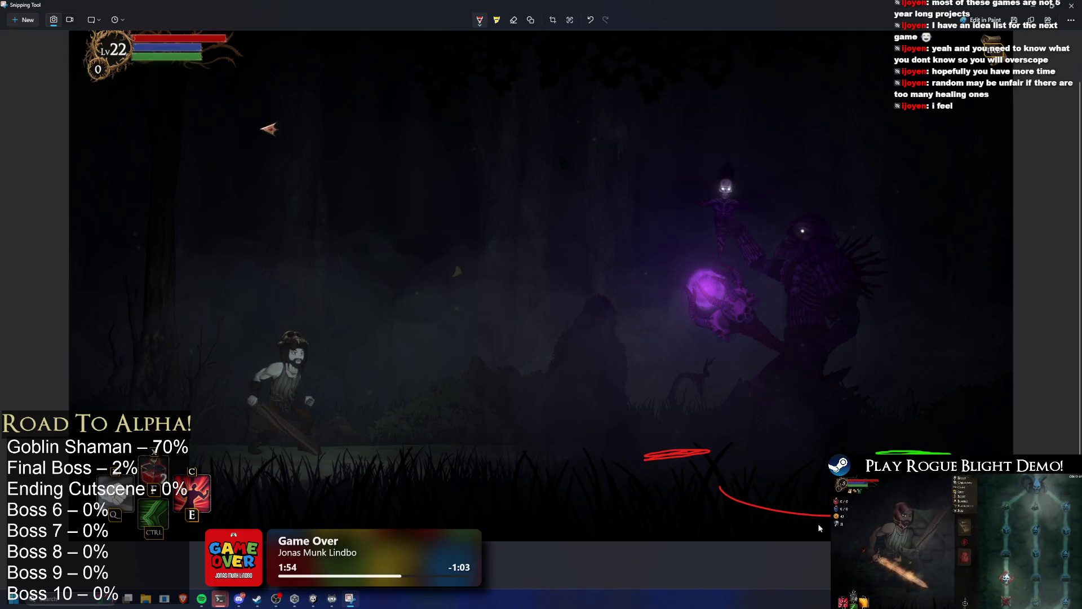
scroll(787, 443, down, 1)
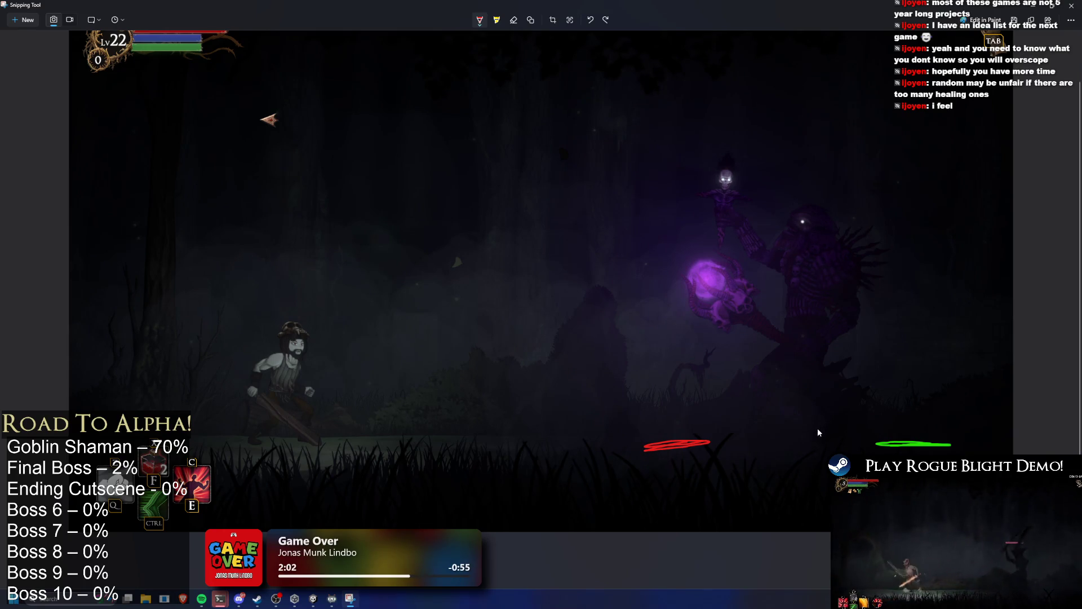
right_click(783, 483)
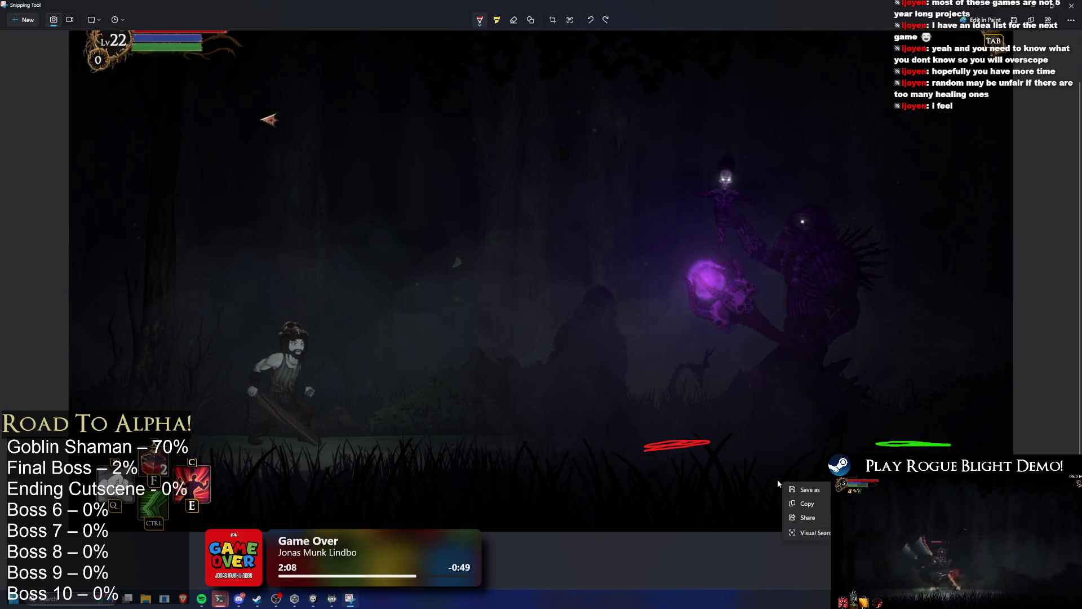
click(718, 480)
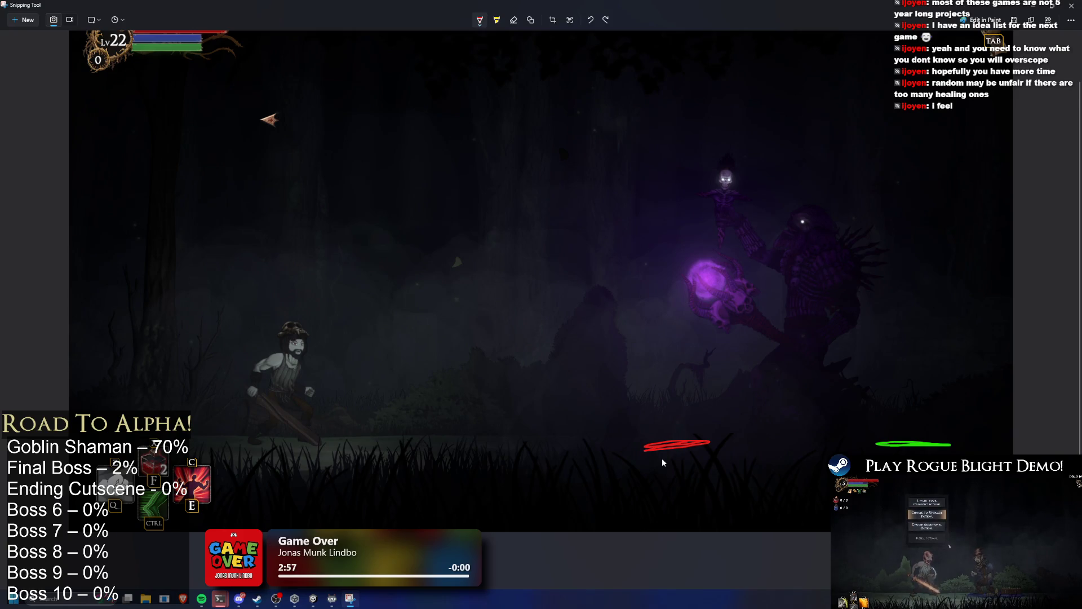
Step: Exit Play mode, open ElderShaman_Prefab with LR_explosion_summon_elder_shaman loaded, and expand the minion list
key(alt+Tab)
key(ctrl+p)
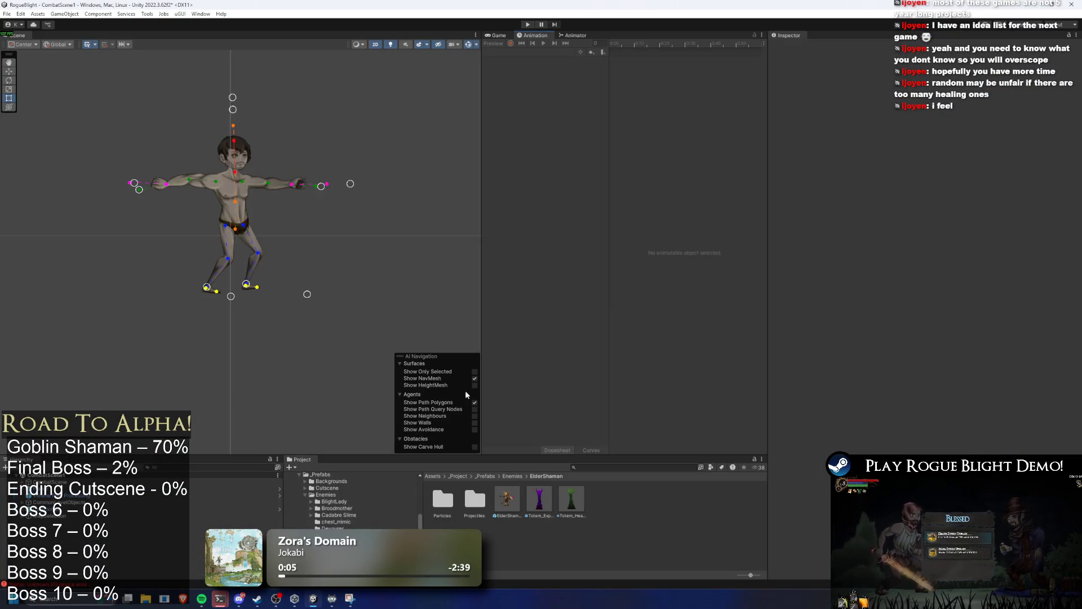
double_click(506, 500)
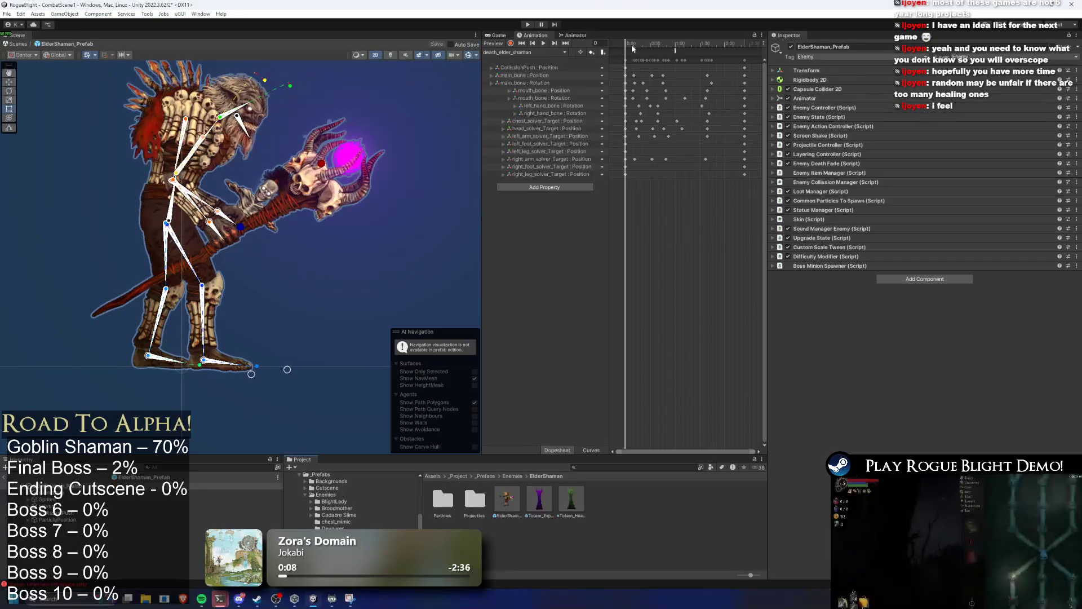
click(544, 52)
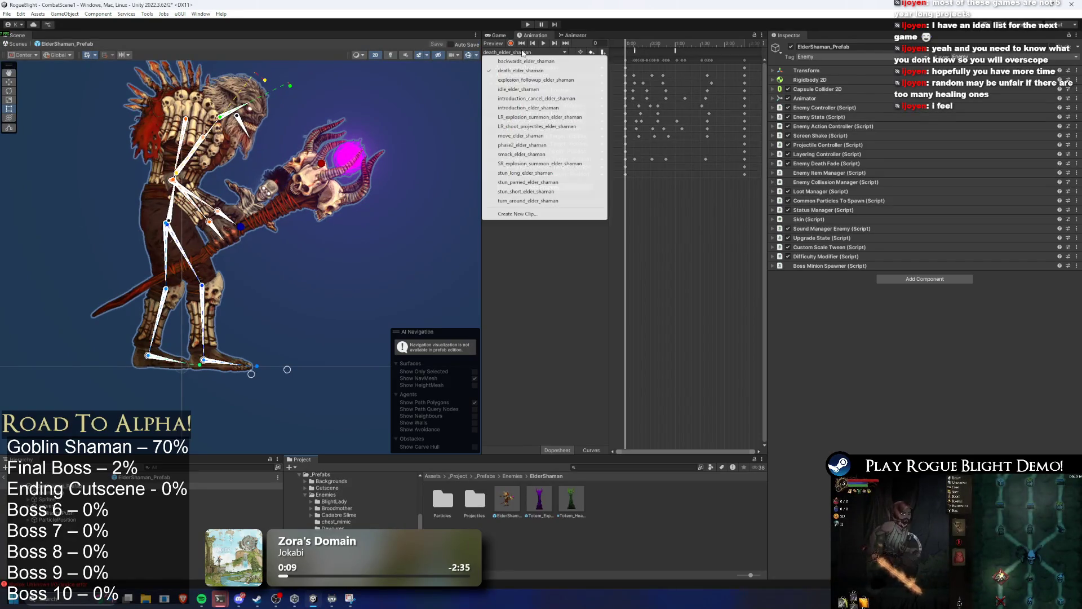
click(544, 116)
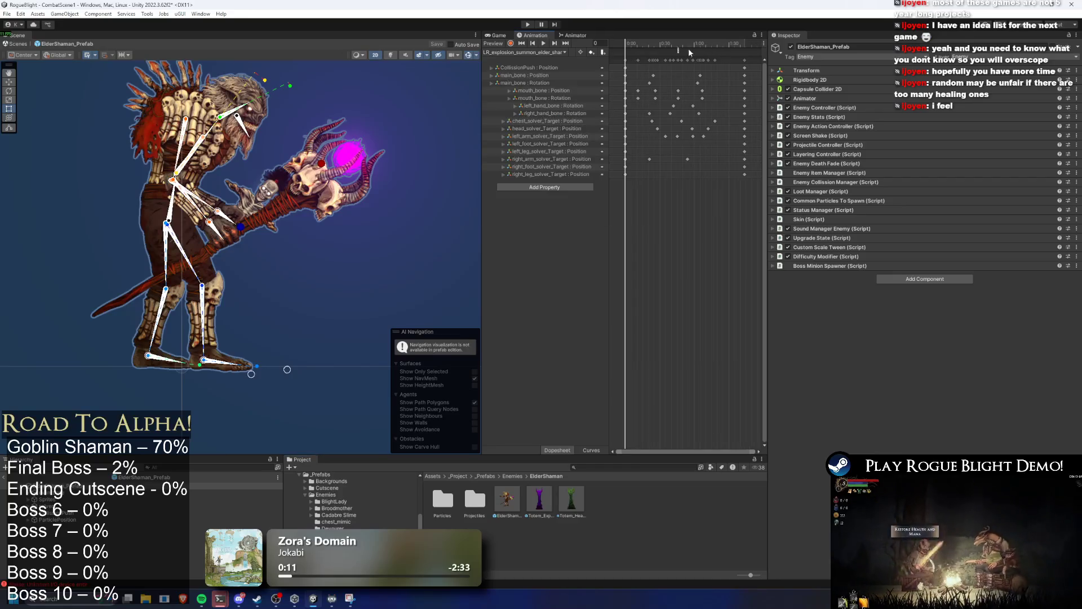
click(679, 53)
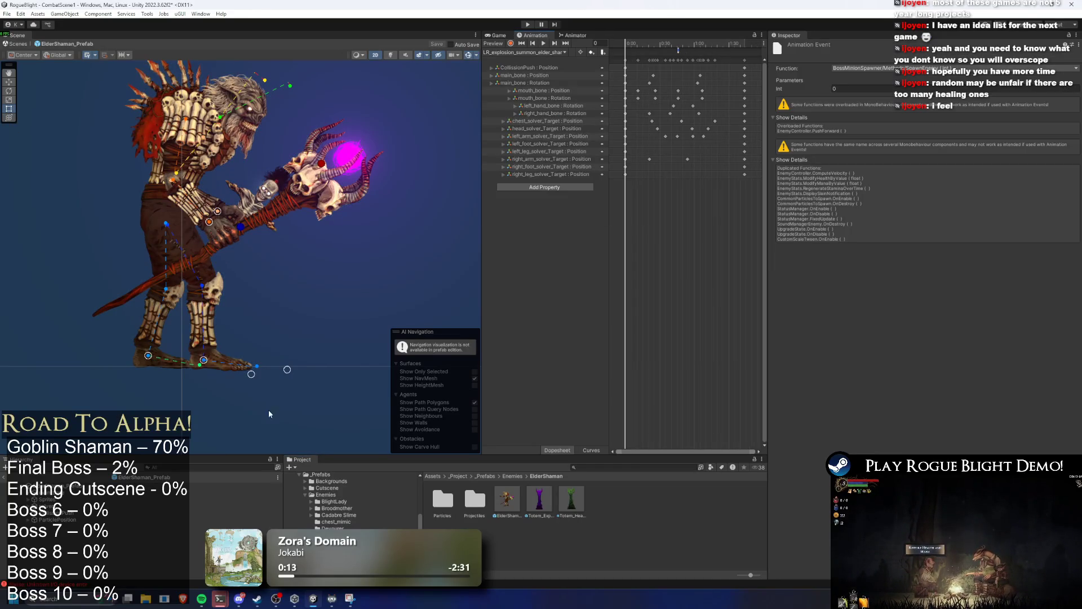
click(254, 485)
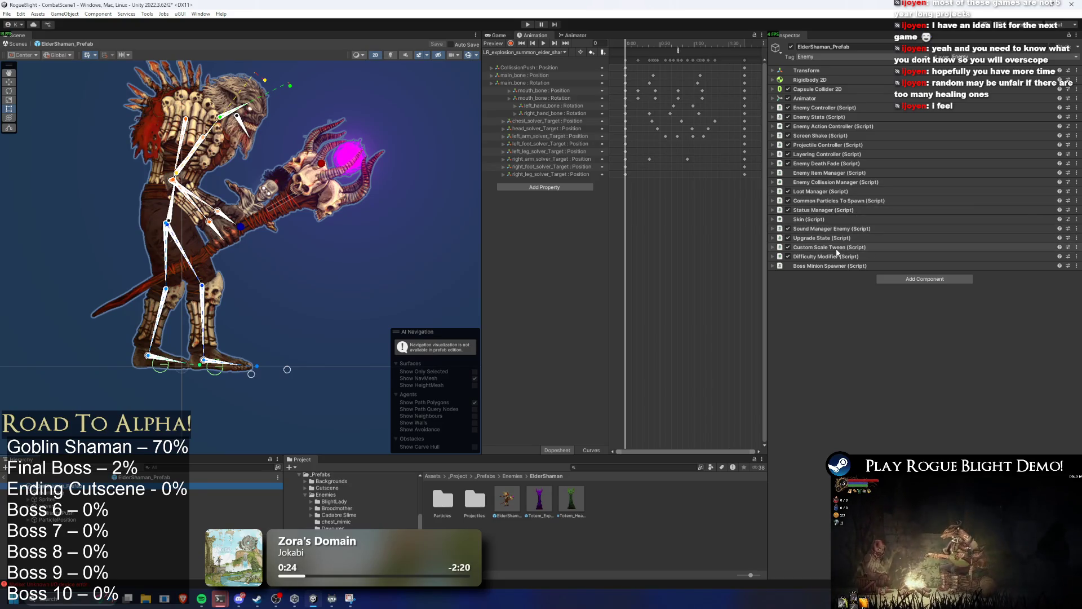
click(838, 266)
scroll(958, 273, down, 1)
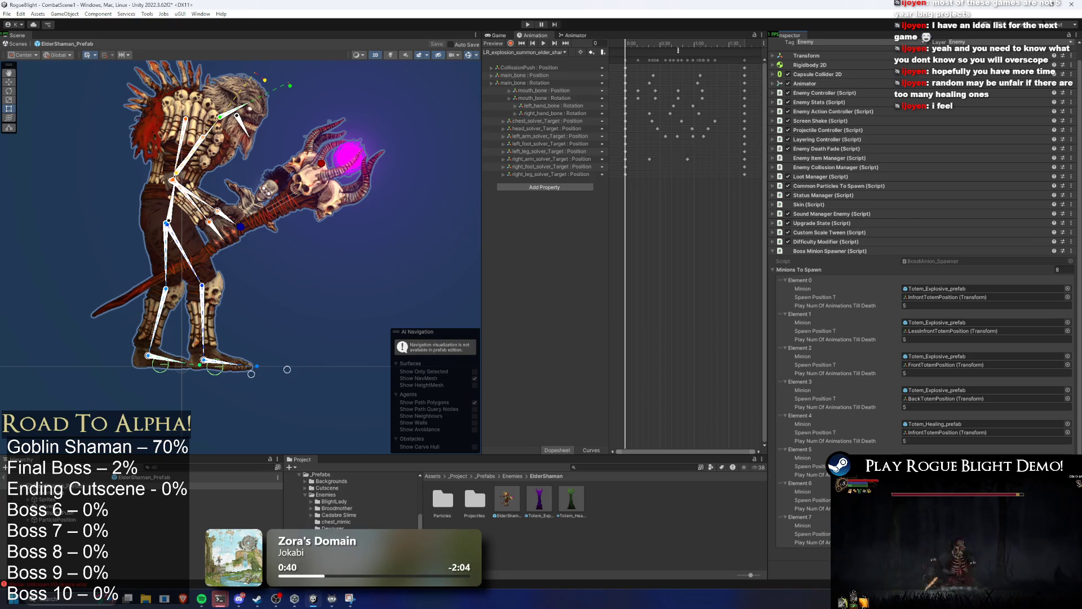
Step: Set the LR summon clip's SpawnEnemy event int parameter to 5
click(678, 49)
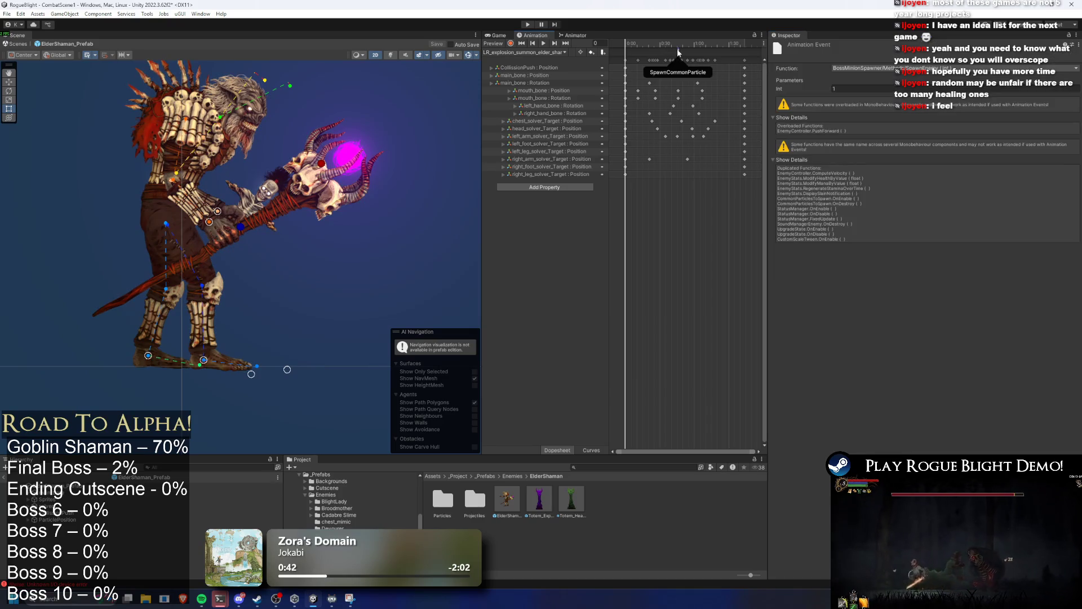
click(845, 88)
text(5)
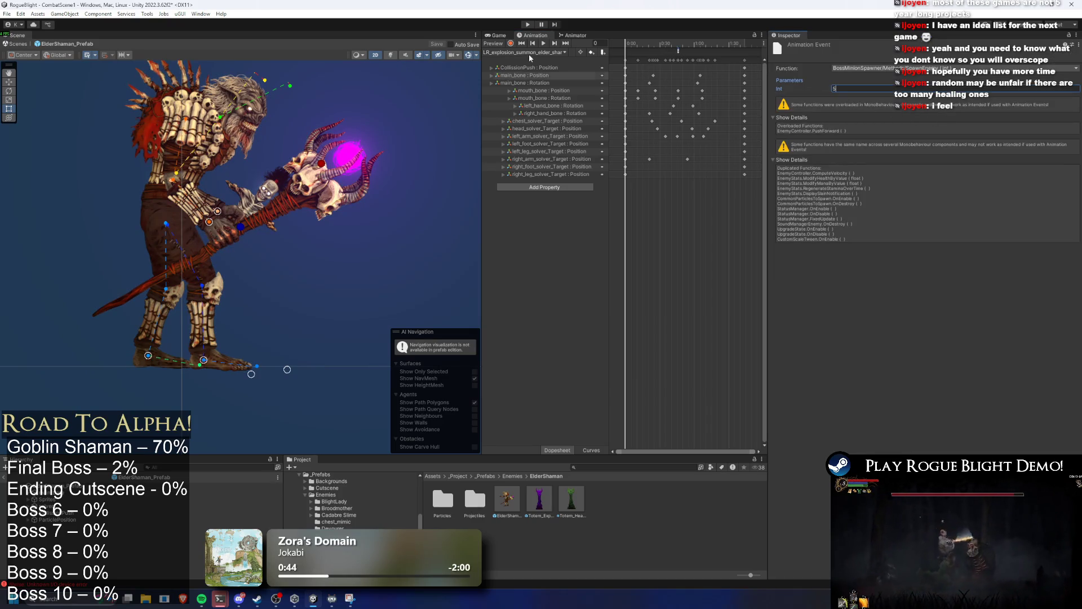
Step: Load the SR_explosion_summon_elder_shaman clip at frame 50 and check the prefab's minion slots
click(532, 52)
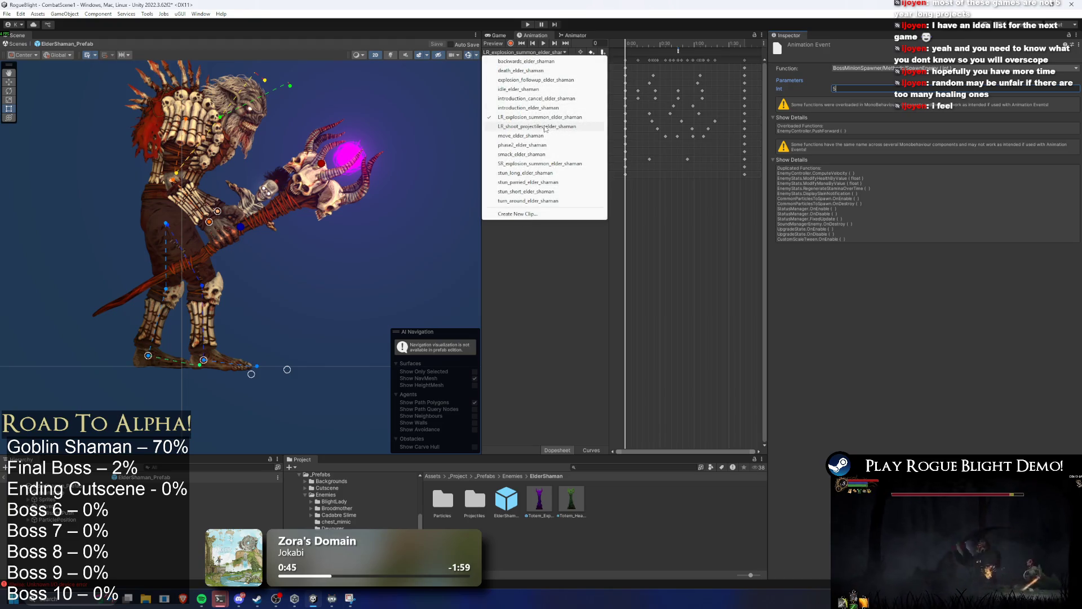
click(533, 165)
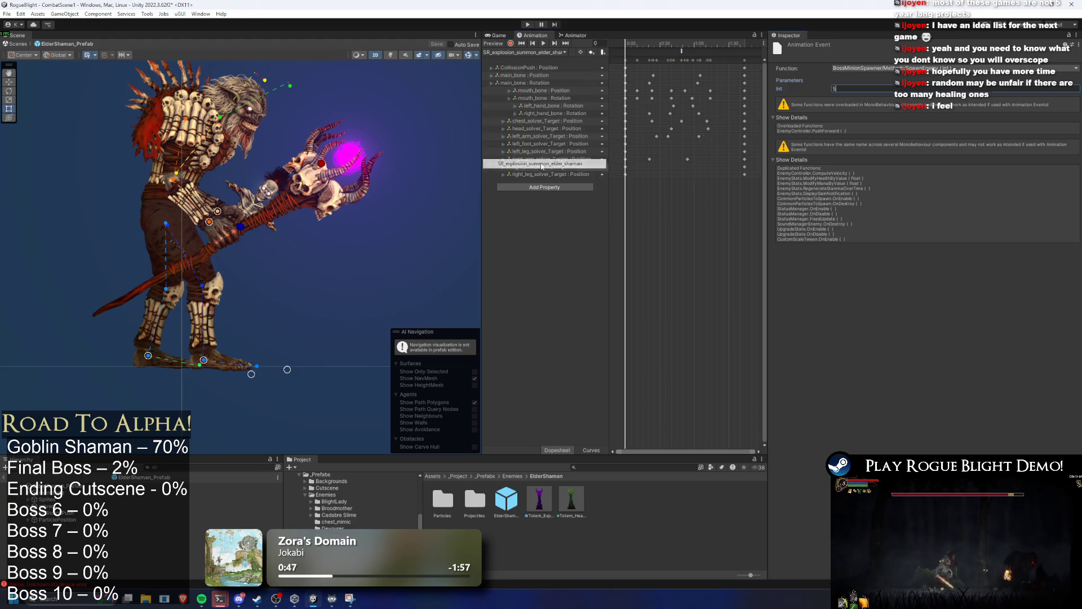
click(682, 46)
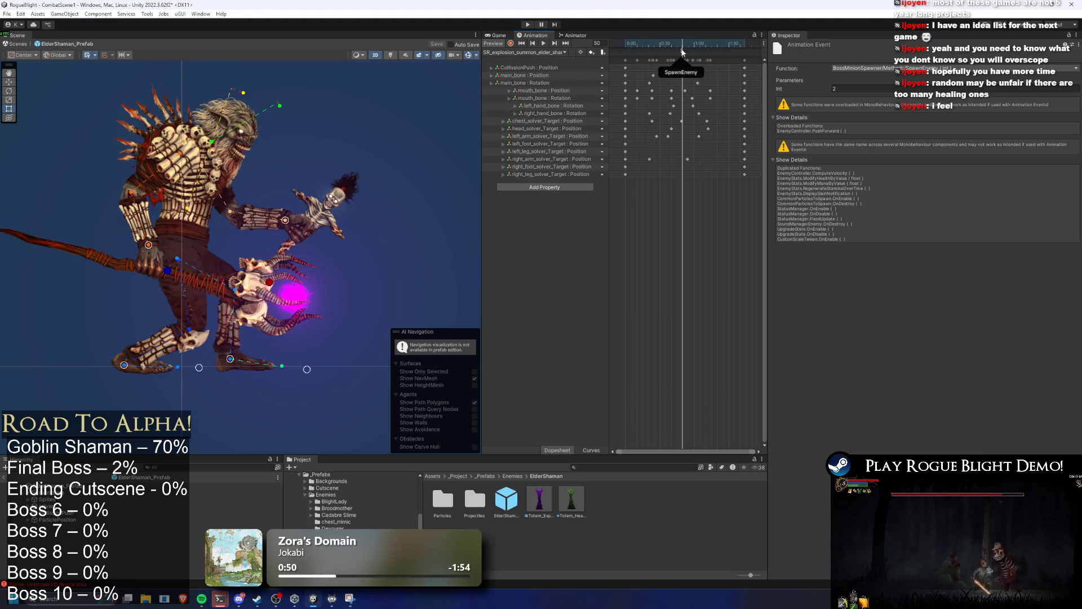
click(236, 486)
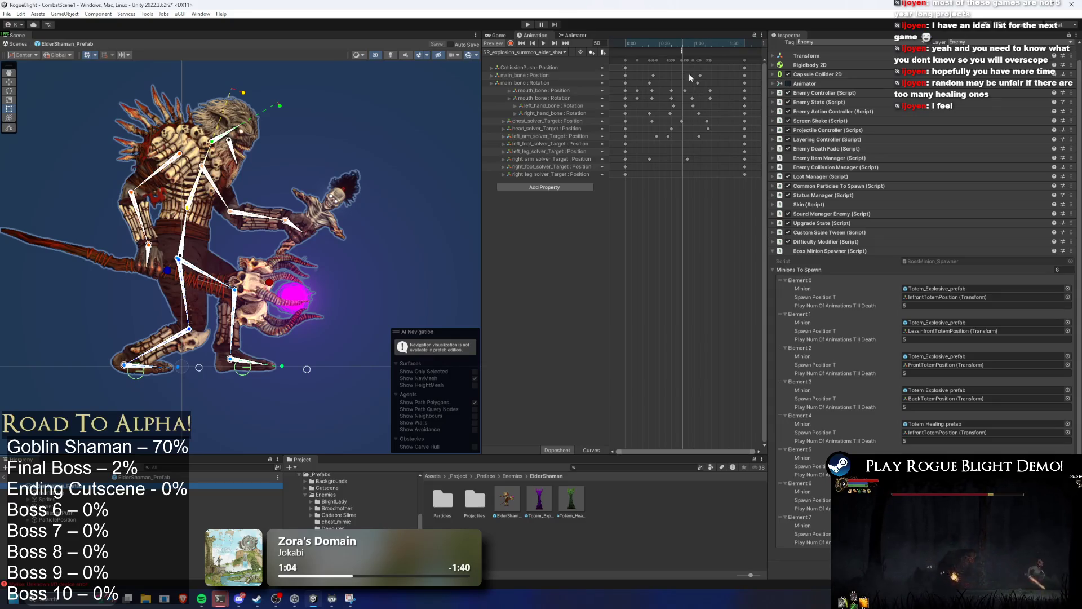
Step: Enter 3 as the SR clip's SpawnEnemy event int parameter, then run the game
click(683, 51)
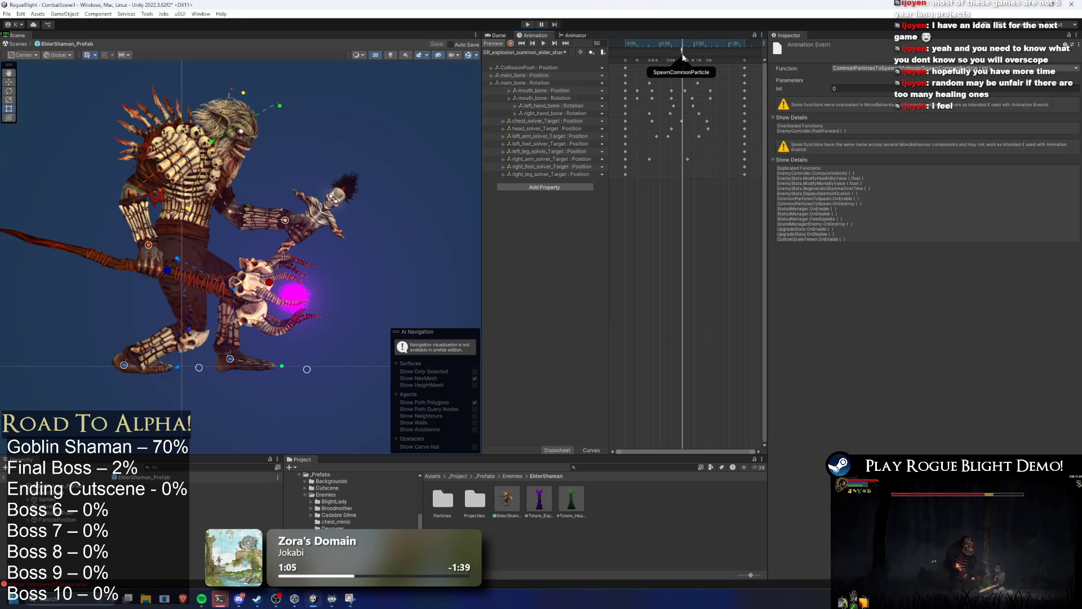
click(682, 51)
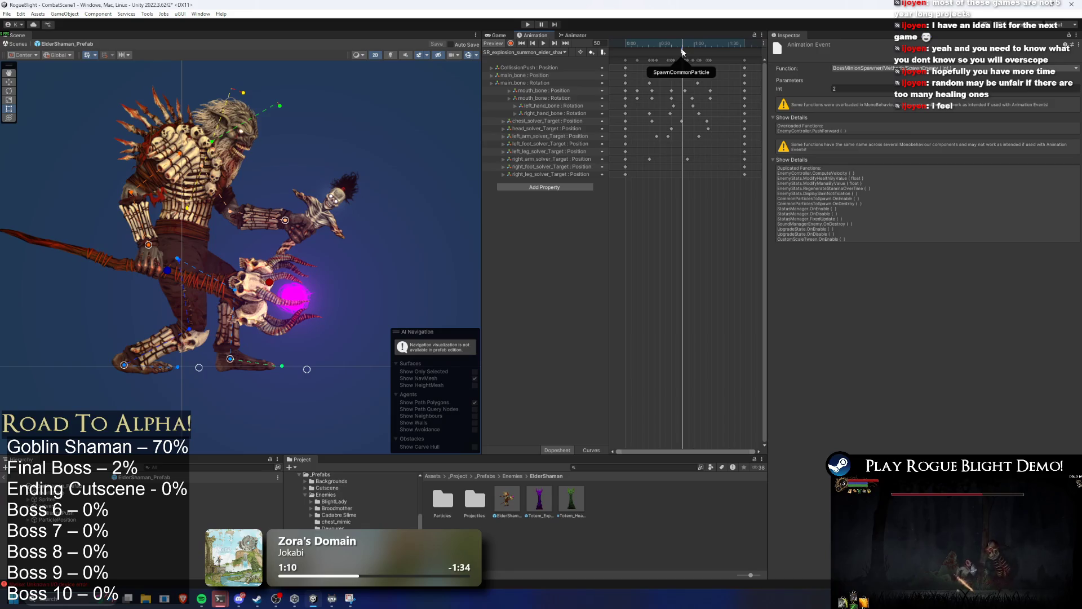
click(864, 89)
text(3)
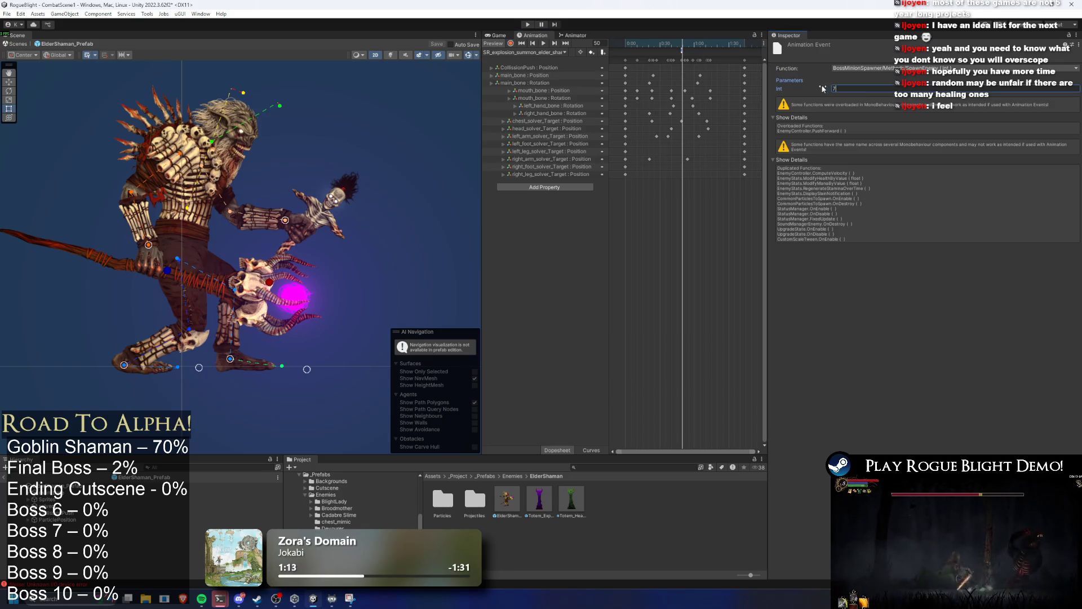
click(529, 25)
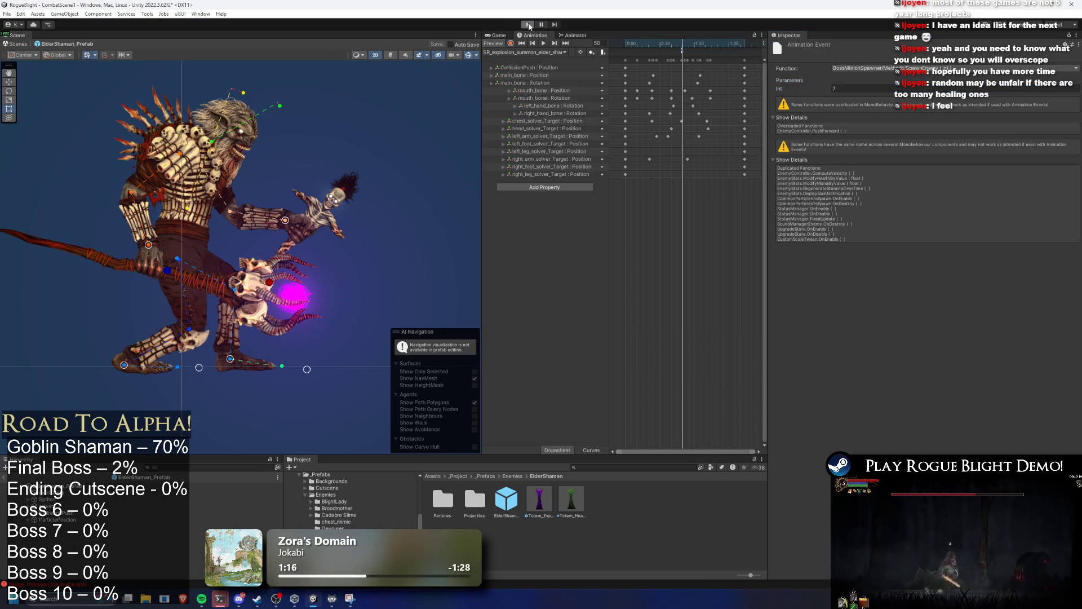
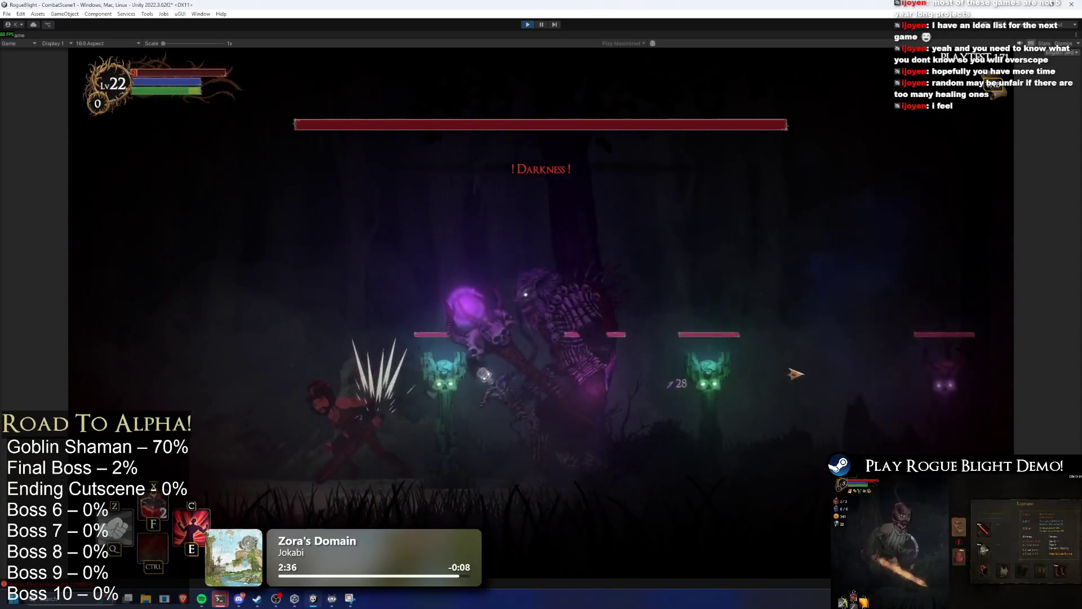
Step: Enable cheats with F1, refill the player's health and mana with F2, then stop the play-test
key(F1)
key(F2)
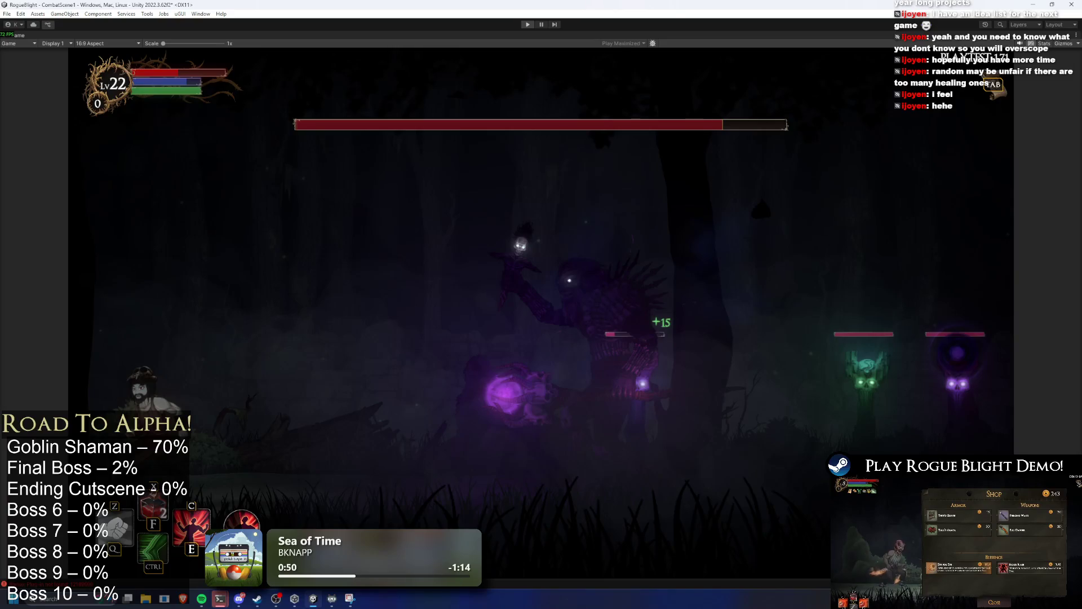
key(ctrl+p)
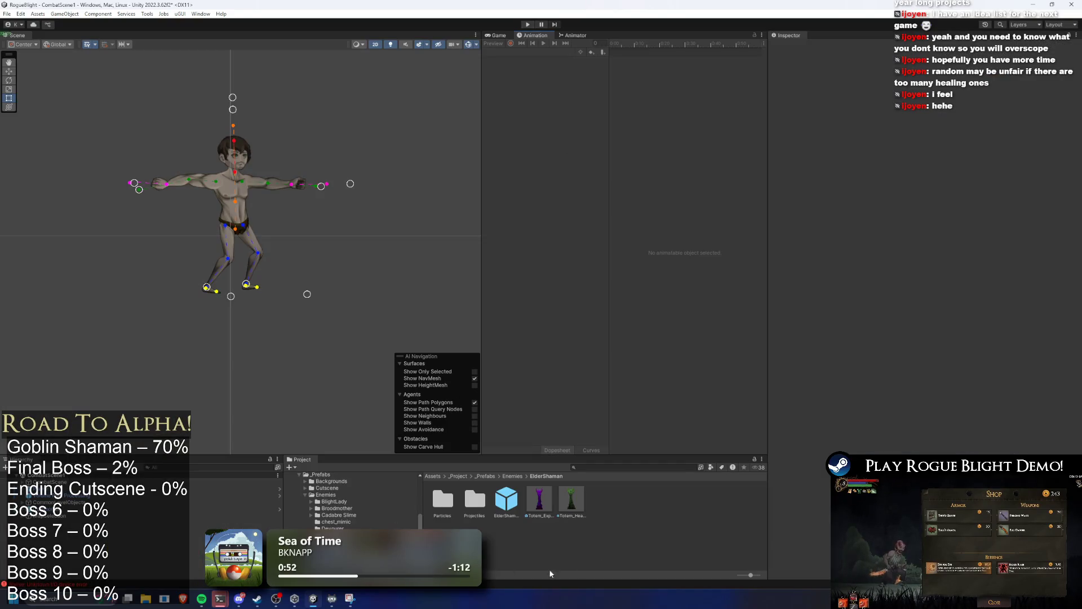
Step: Open the ElderShaman prefab and briefly check its Enemy Stats and Enemy Controller settings
double_click(507, 498)
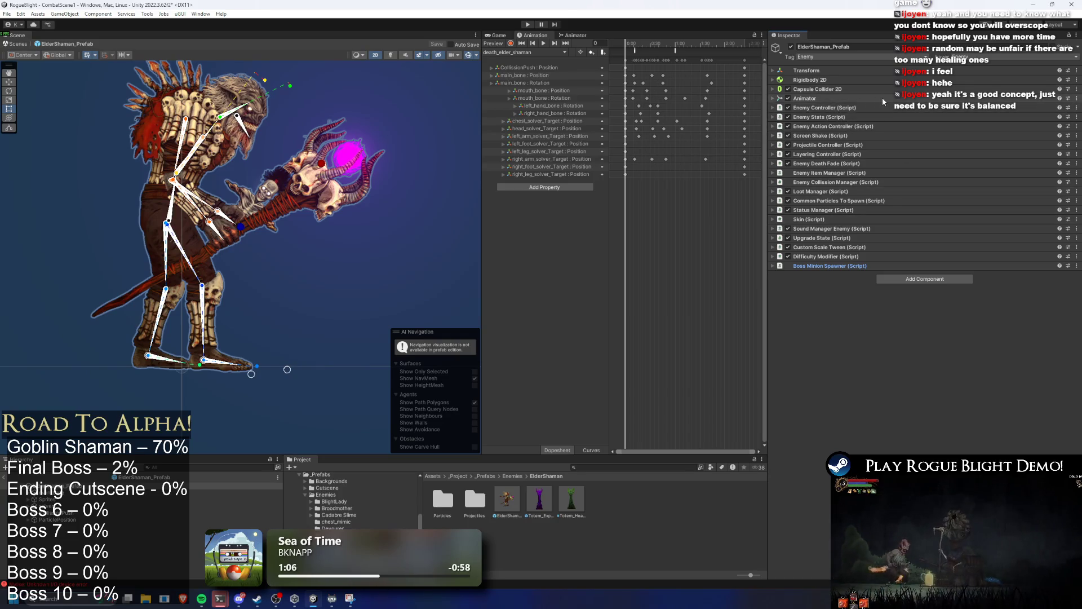
click(837, 116)
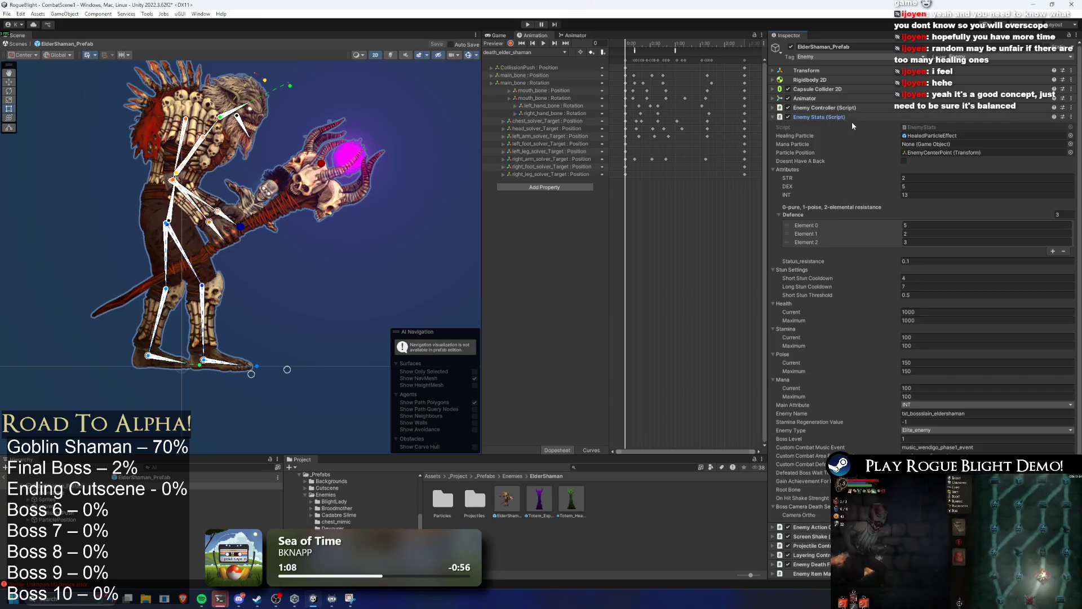
click(849, 119)
click(843, 107)
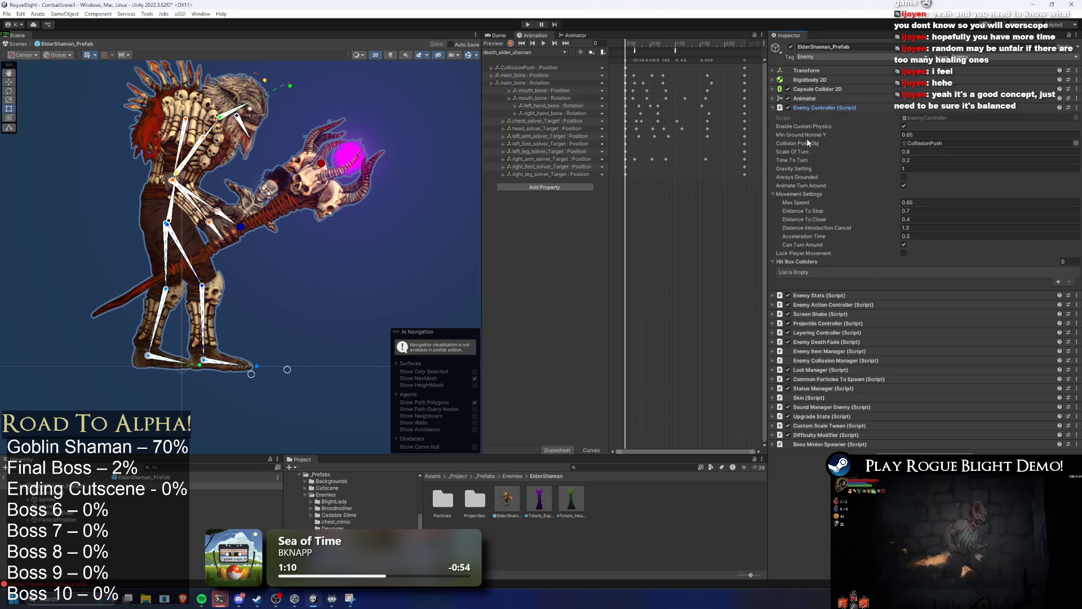
click(831, 109)
Step: Expand the Enemy Action Controller's action patterns and open the Long Range pattern's details
click(840, 126)
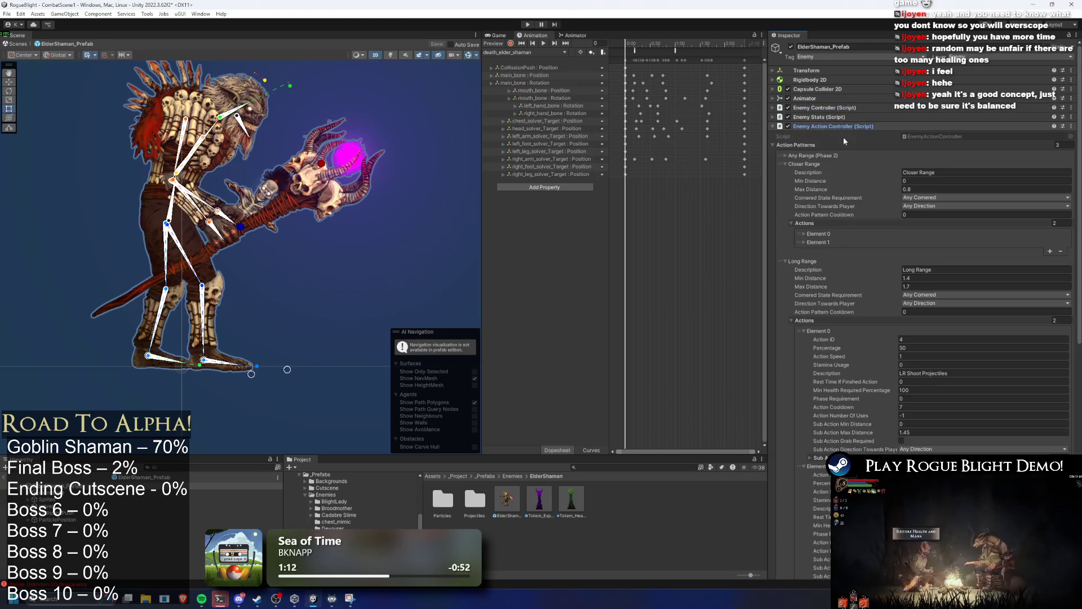
click(830, 164)
click(830, 164)
click(813, 173)
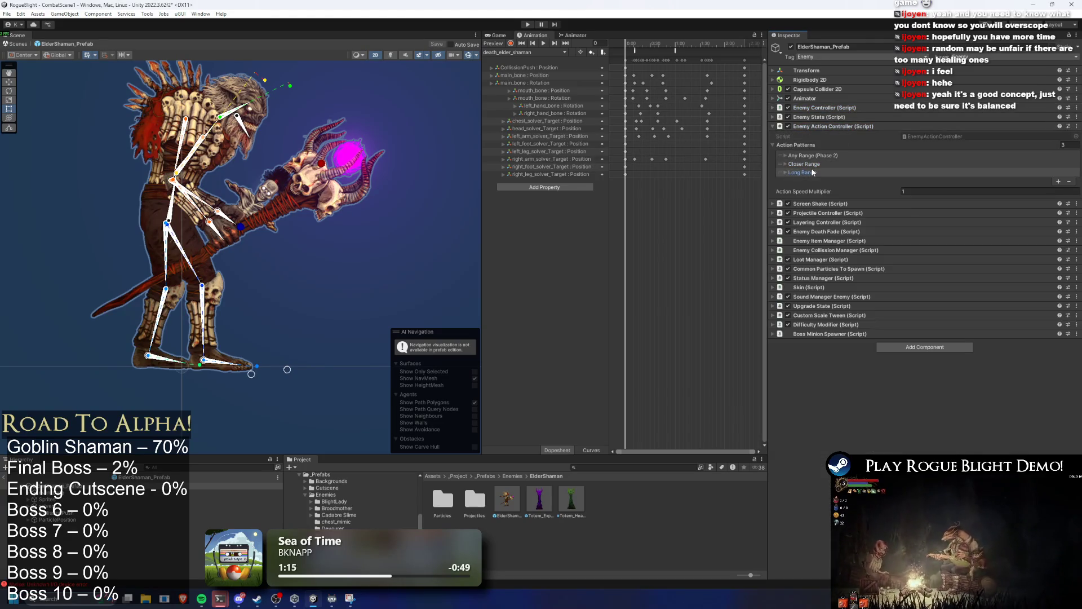
click(825, 172)
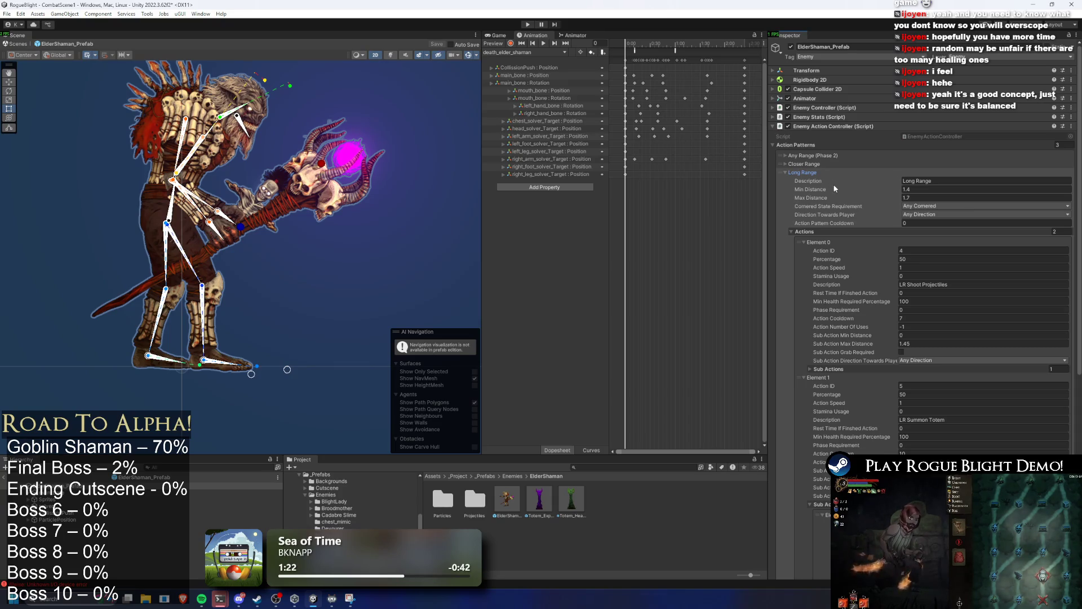
click(839, 172)
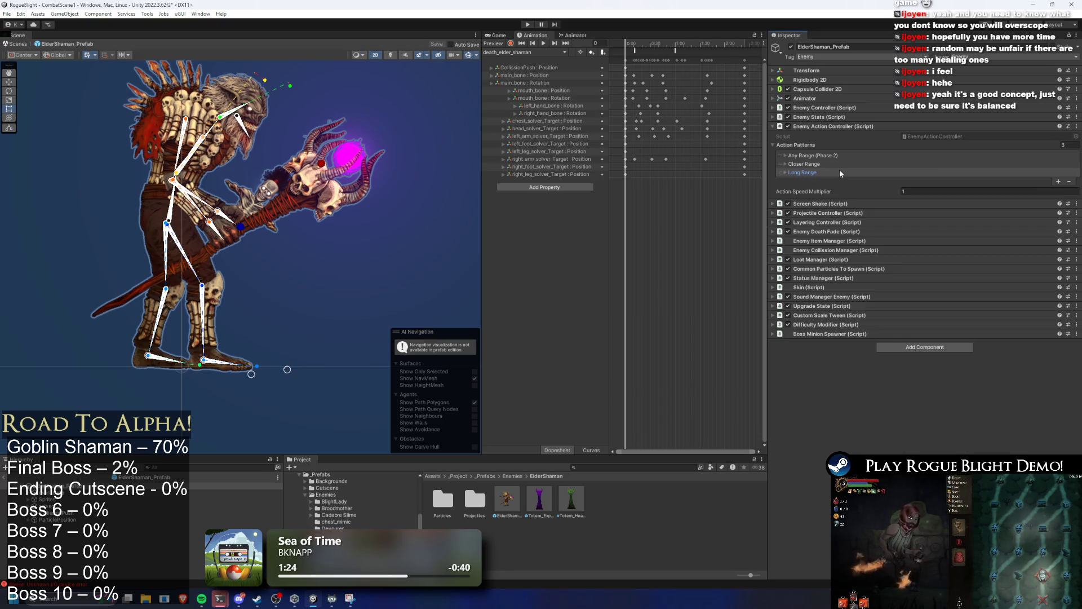
click(840, 171)
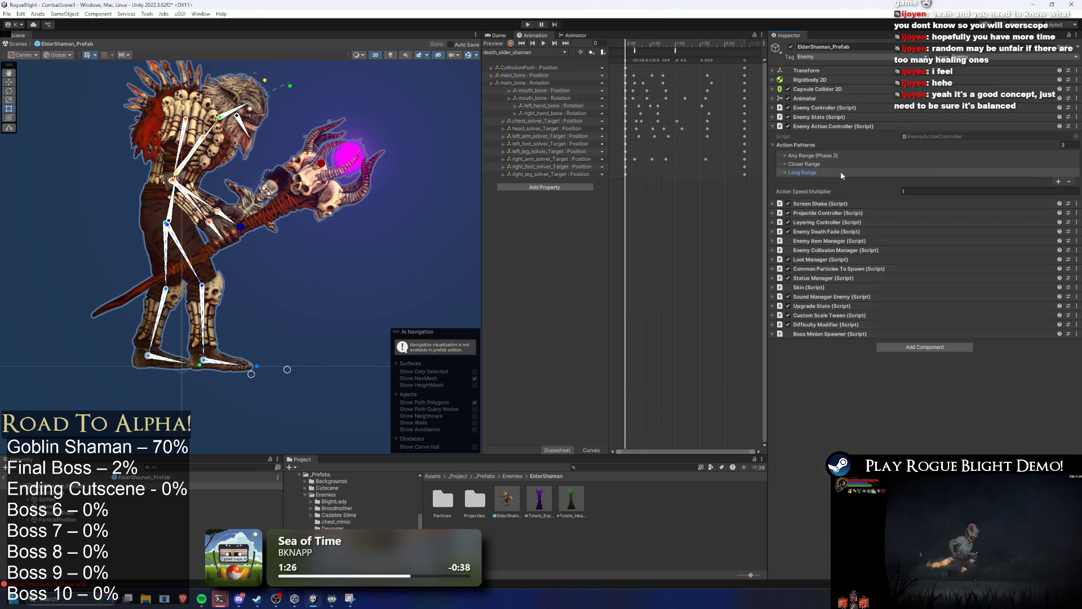
click(841, 172)
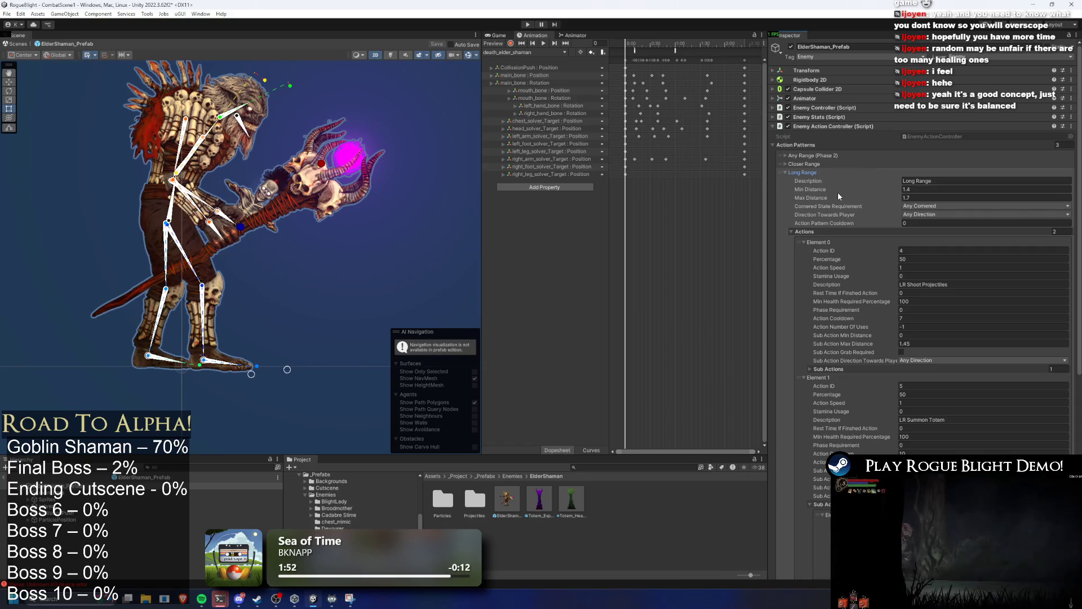
click(790, 173)
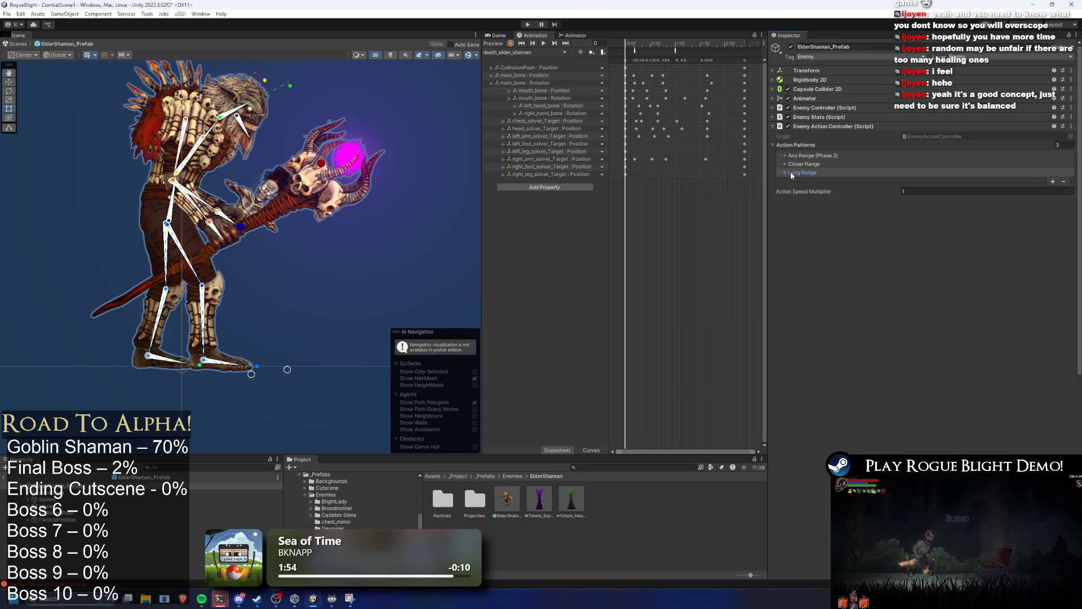
click(826, 171)
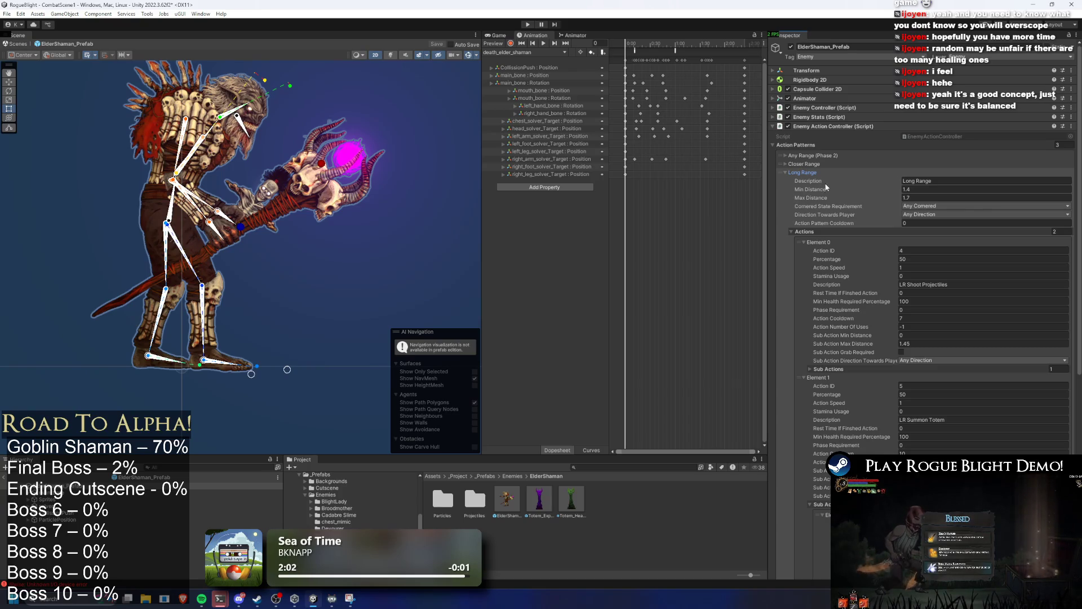
click(823, 171)
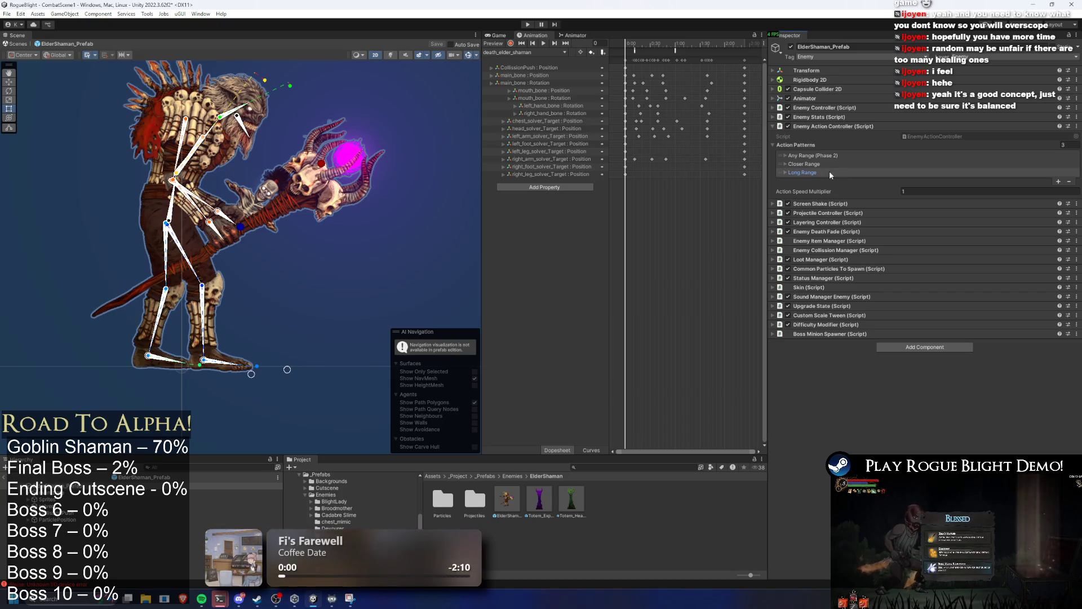
click(827, 170)
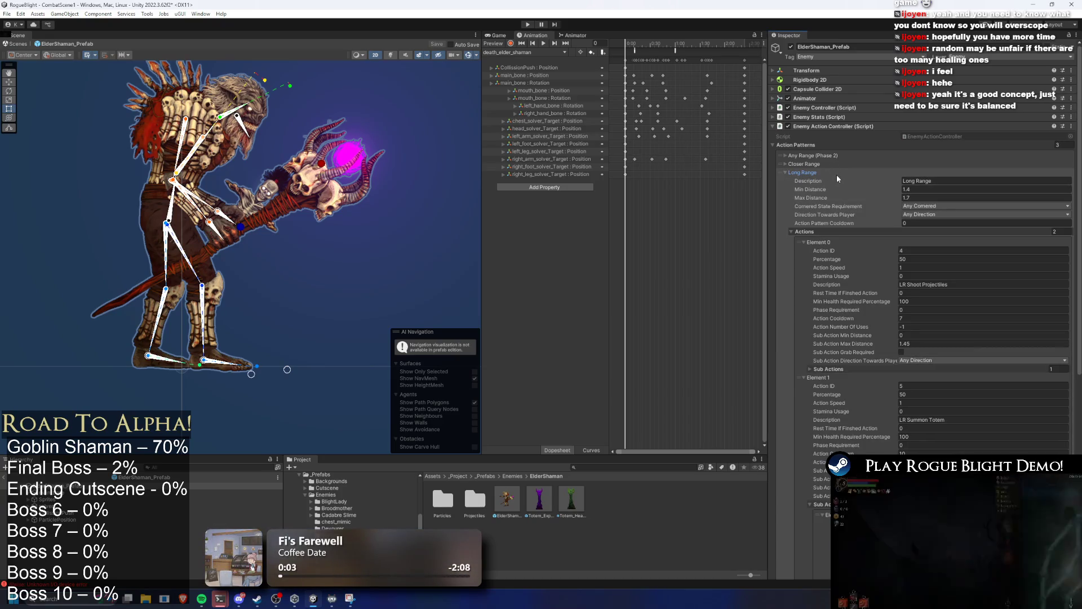
click(828, 174)
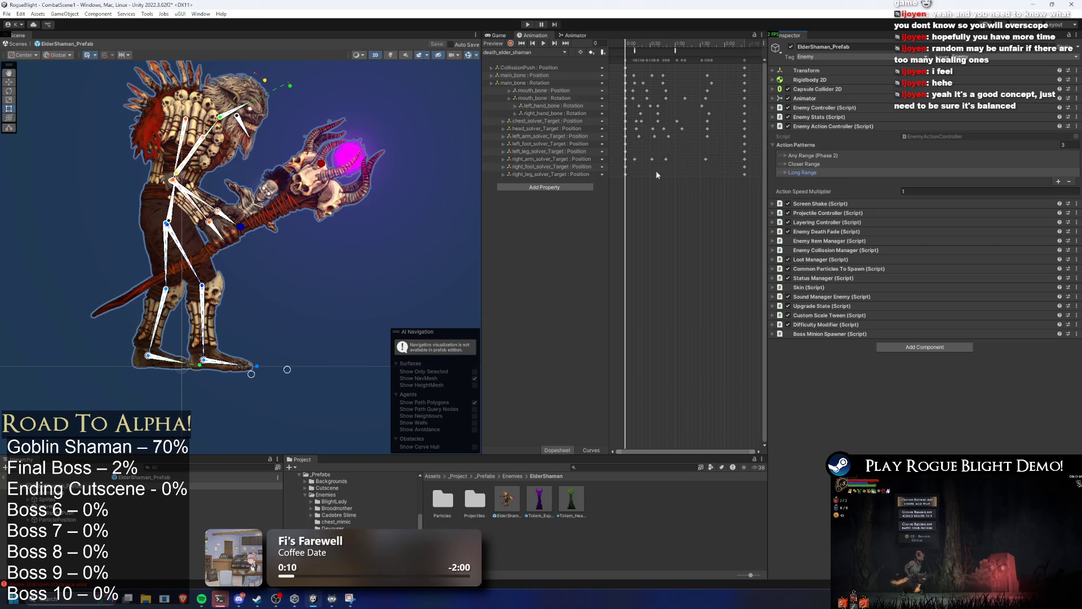
scroll(275, 181, down, 2)
scroll(288, 177, up, 2)
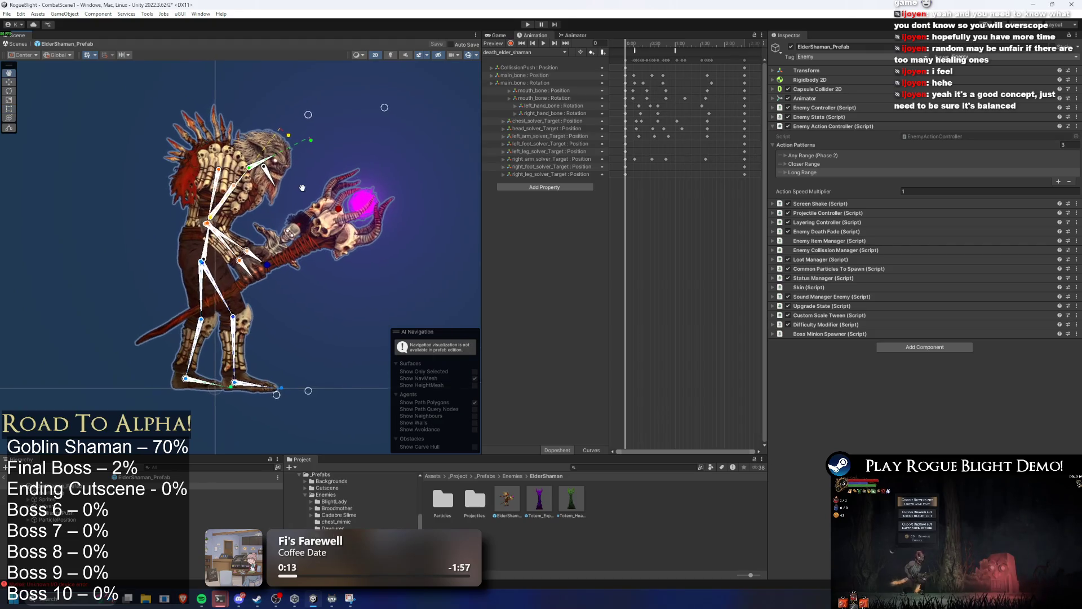
scroll(301, 188, up, 1)
click(831, 171)
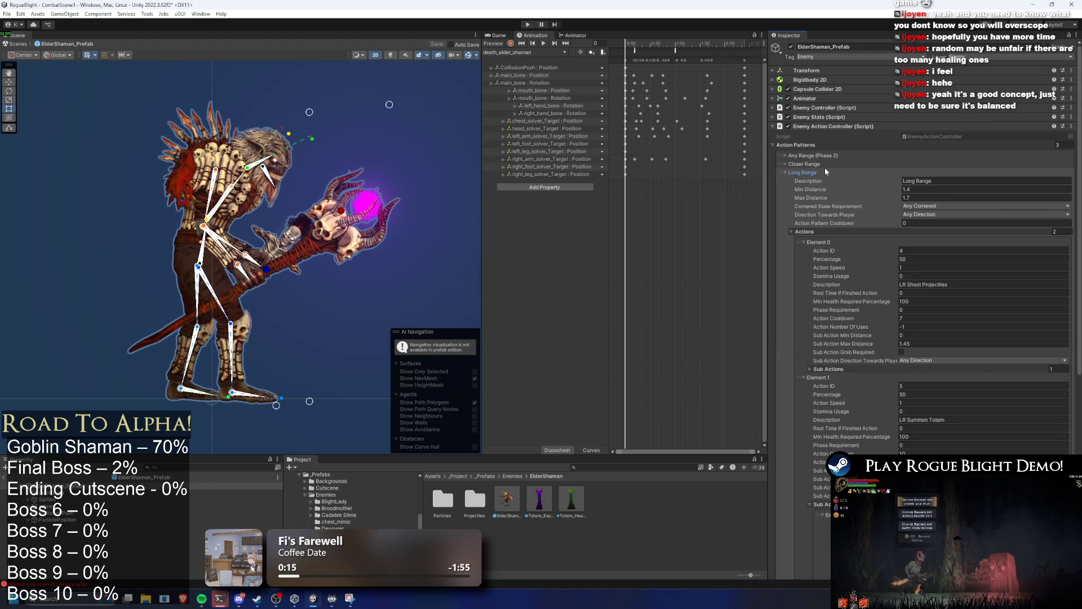
click(827, 170)
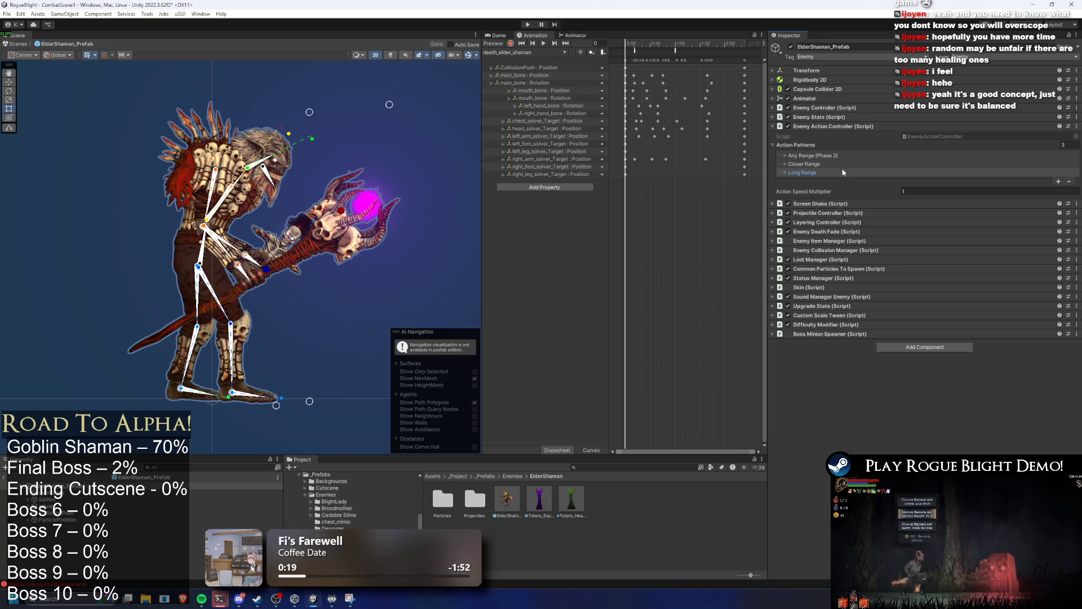
click(839, 172)
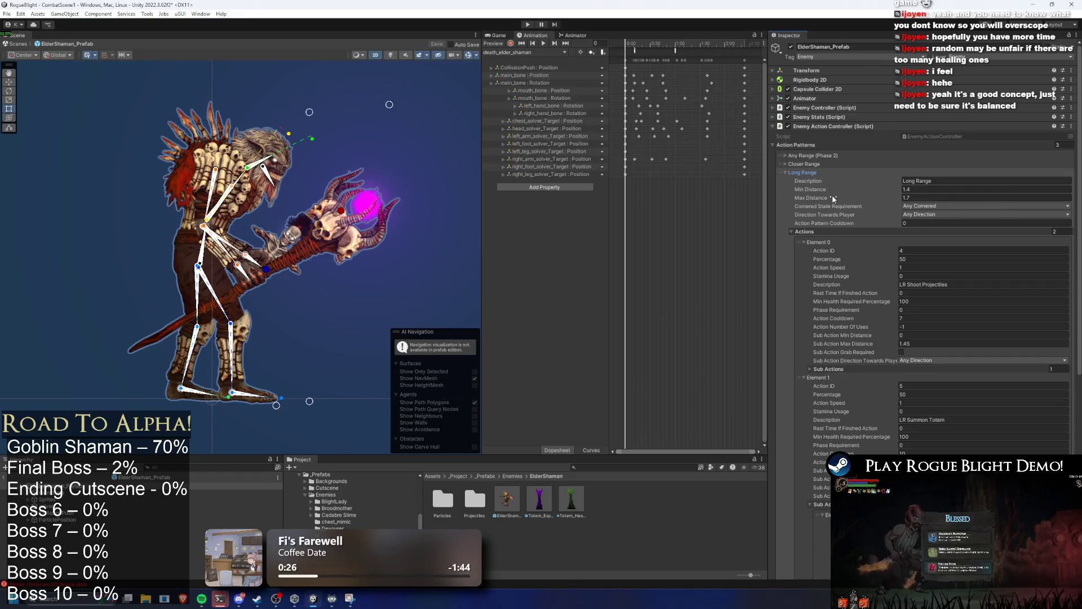
key(super)
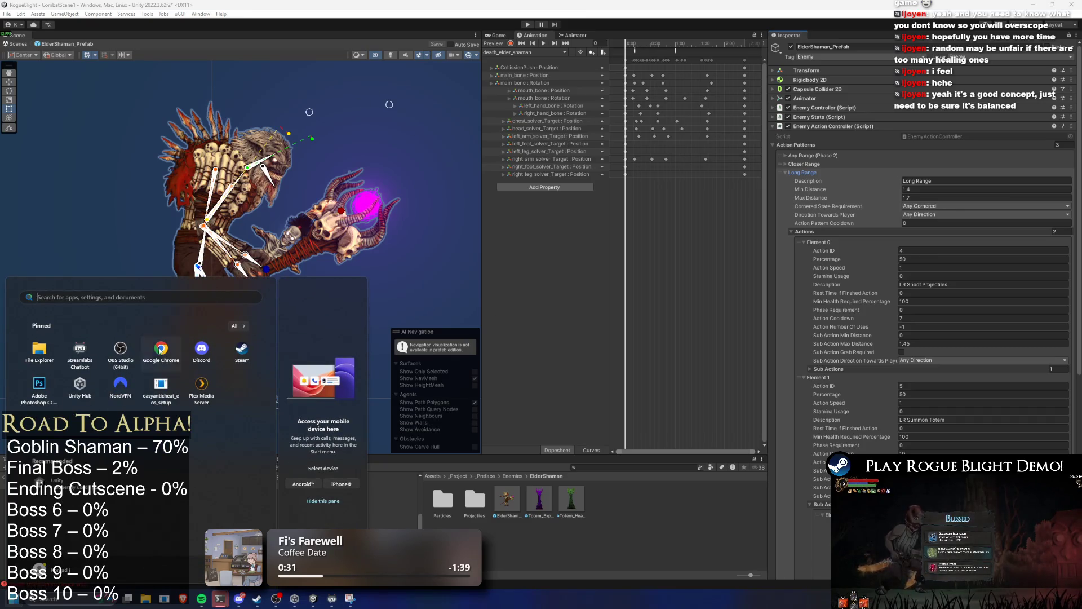
Step: Arrange the horned demon and VARIANT sketch windows side by side in Chrome
key(super)
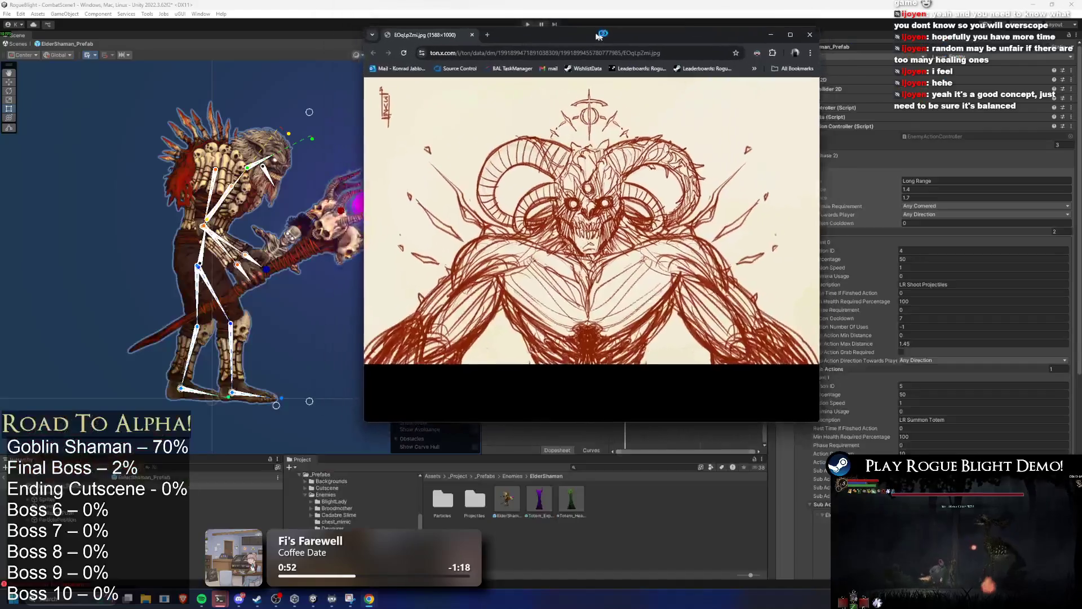
drag(598, 35, 375, 91)
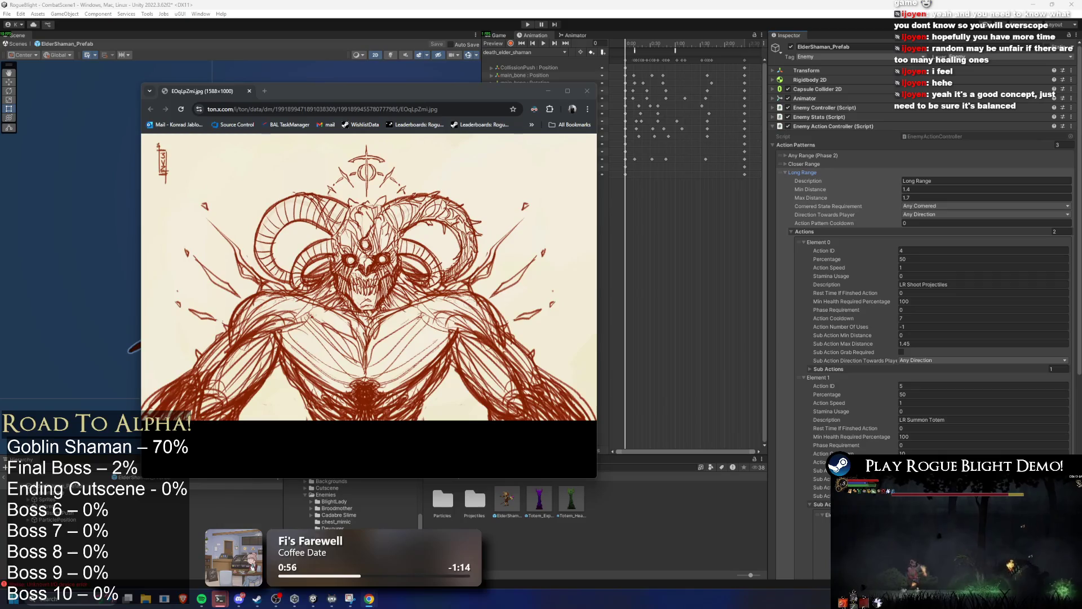
mouse_move(1081, 169)
mouse_down()
mouse_move(655, 151)
mouse_move(758, 114)
mouse_up()
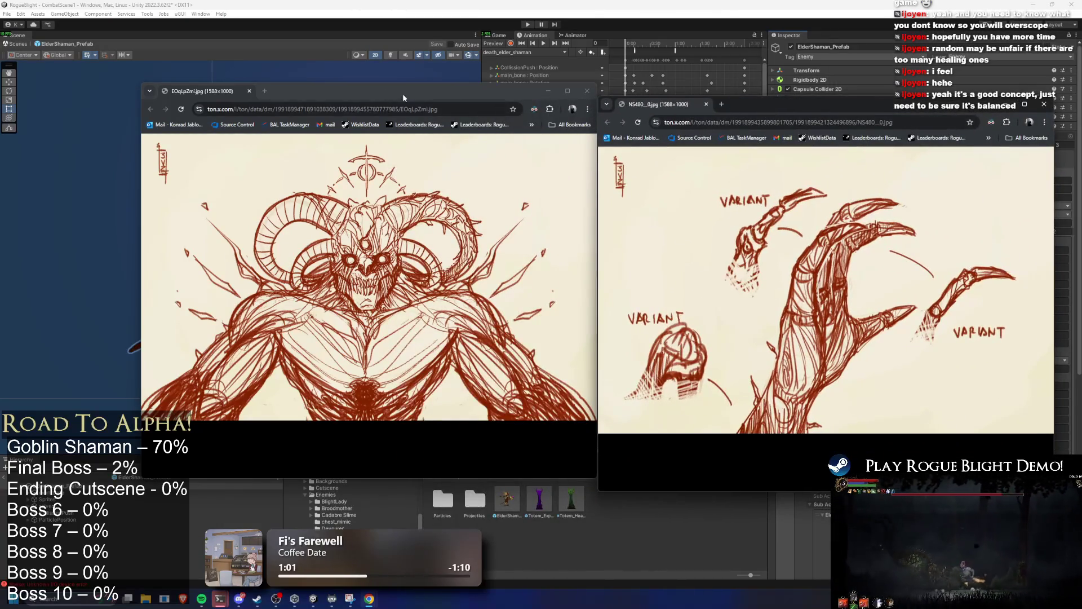
drag(405, 98, 336, 100)
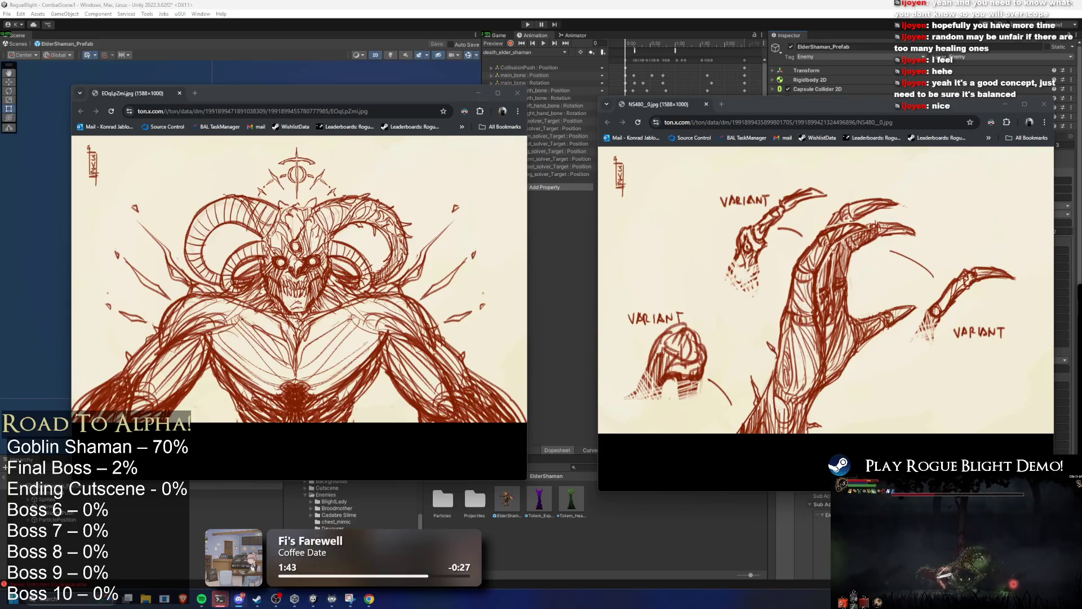
Step: View the full-size image.png sketch, then close it along with NS480_0.jpg and EOqLpZmi.jpg
key(ctrl+super+Right)
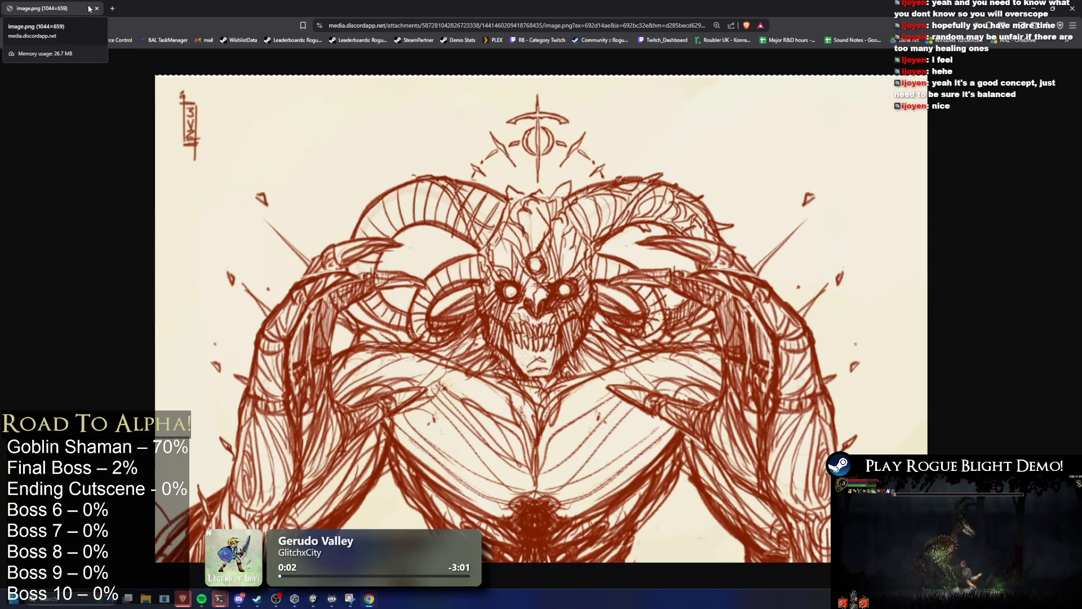
click(97, 8)
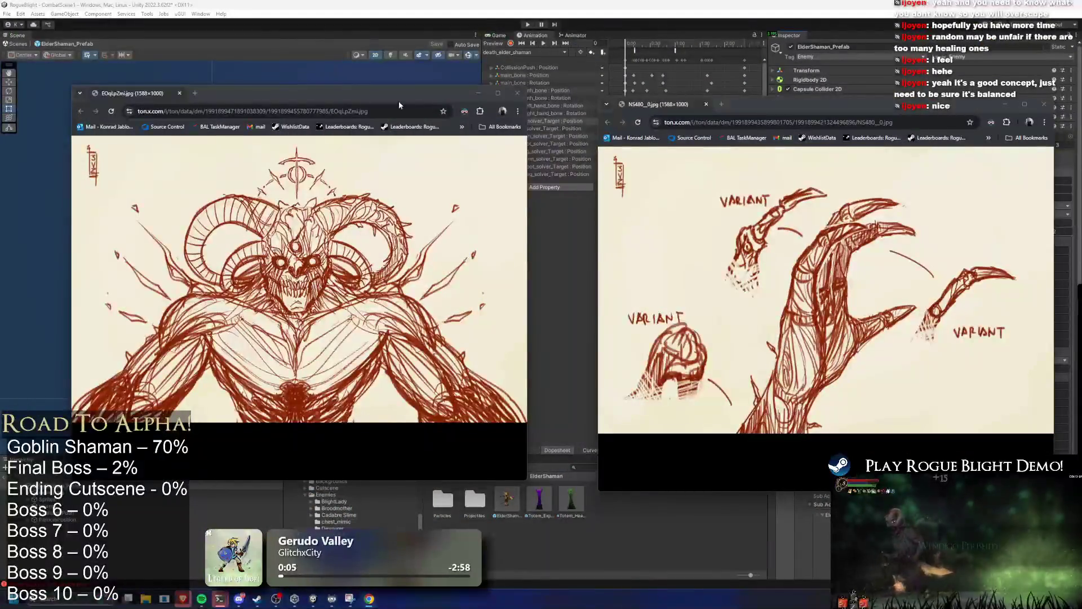
key(ctrl+w)
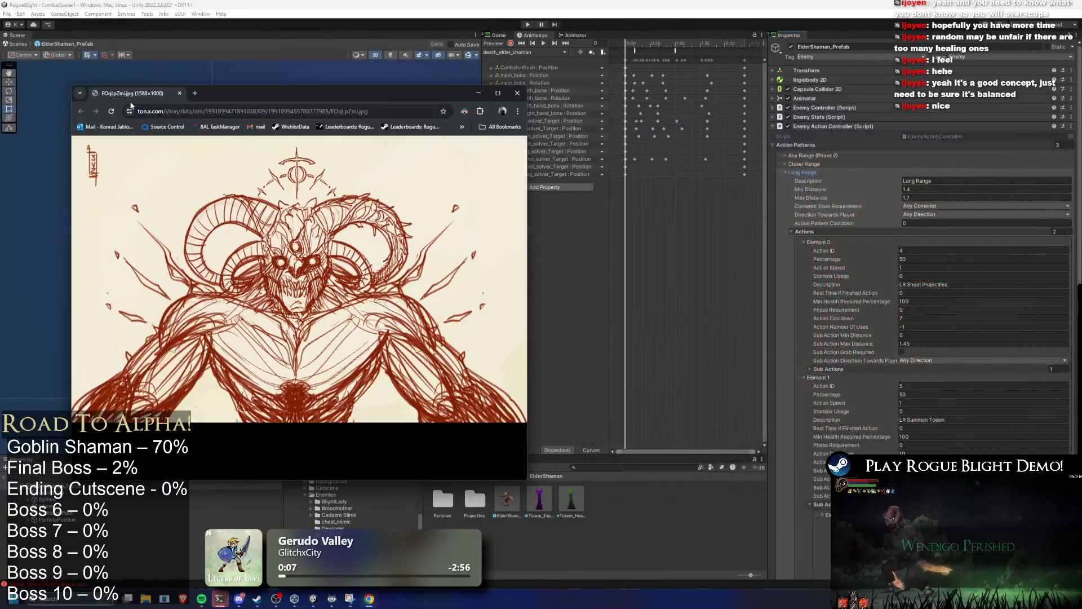
key(ctrl+w)
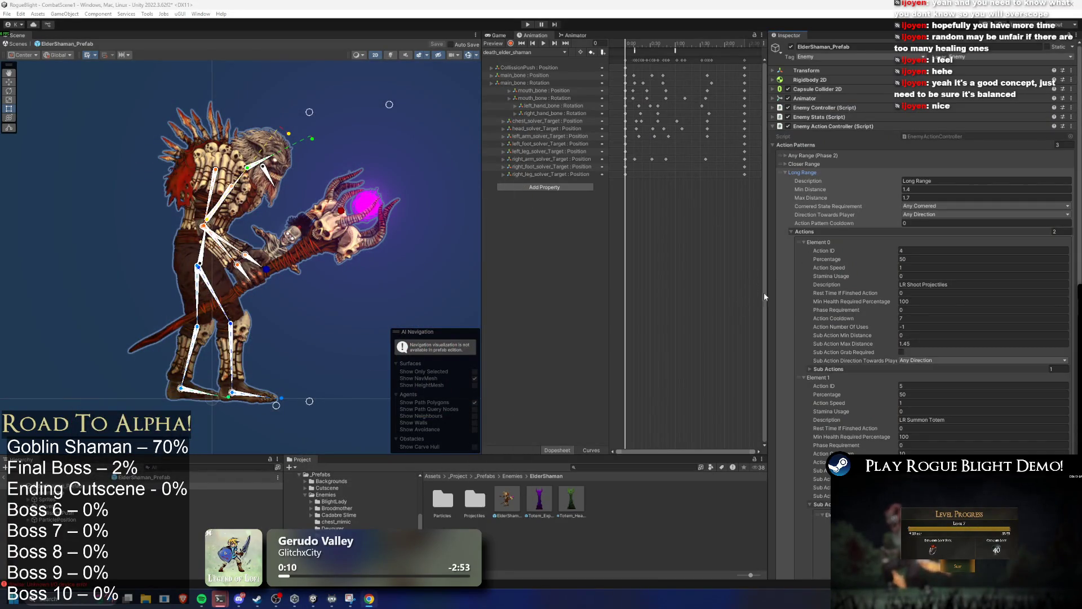
scroll(962, 300, down, 10)
scroll(962, 299, up, 4)
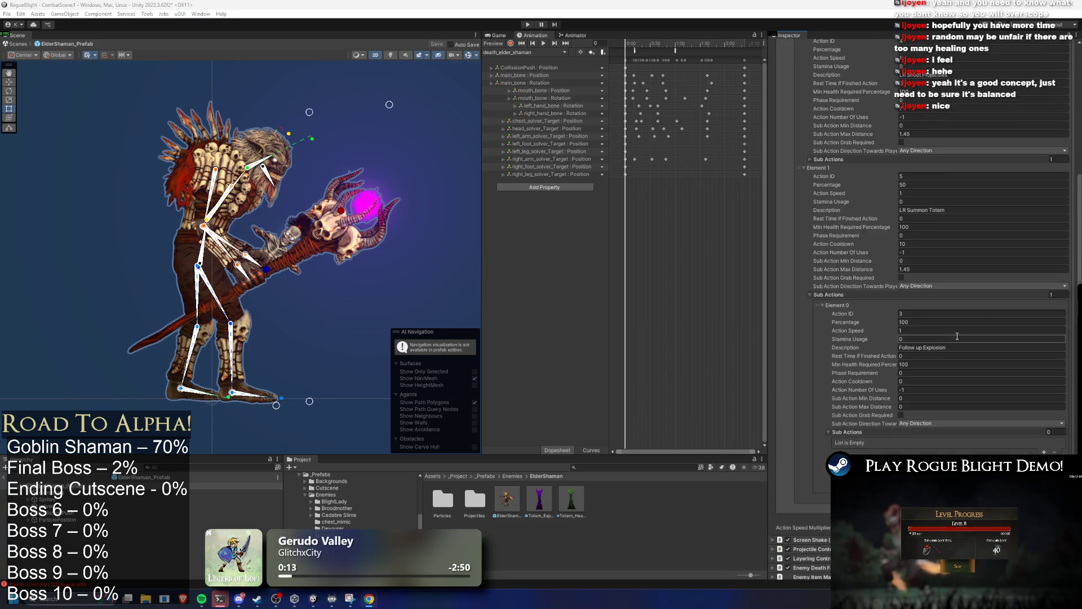
scroll(975, 333, up, 2)
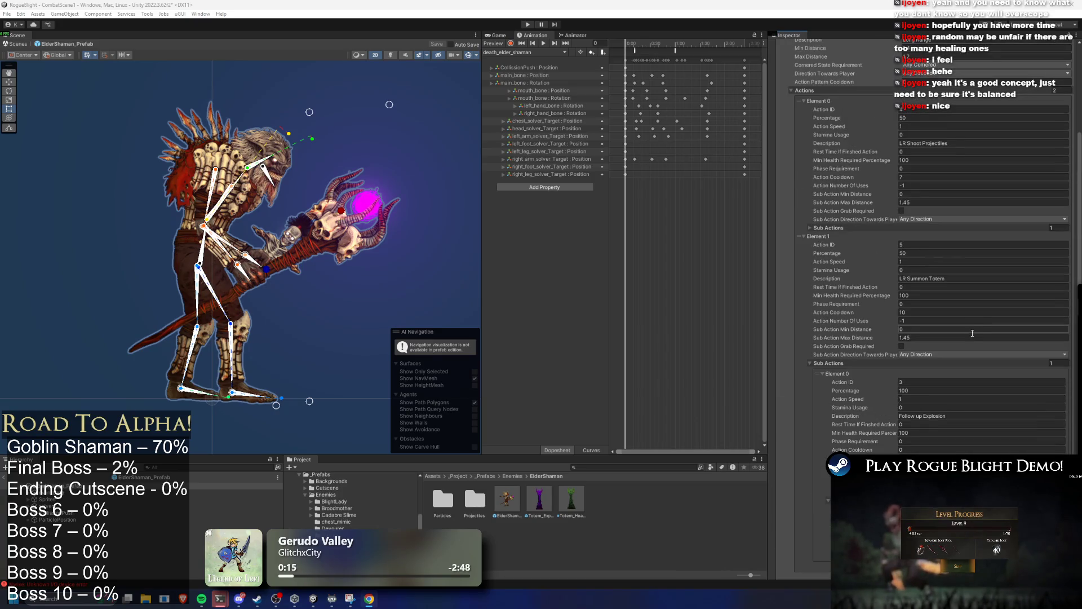
scroll(962, 340, up, 3)
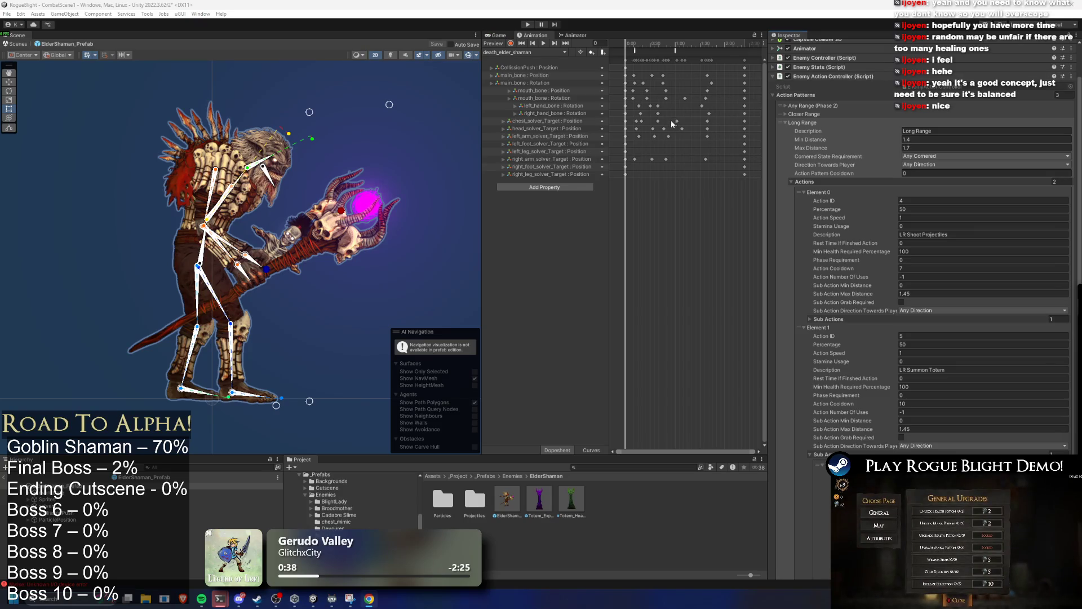
Step: Collapse the Long Range pattern and expand the Closer Range pattern's first action
click(827, 181)
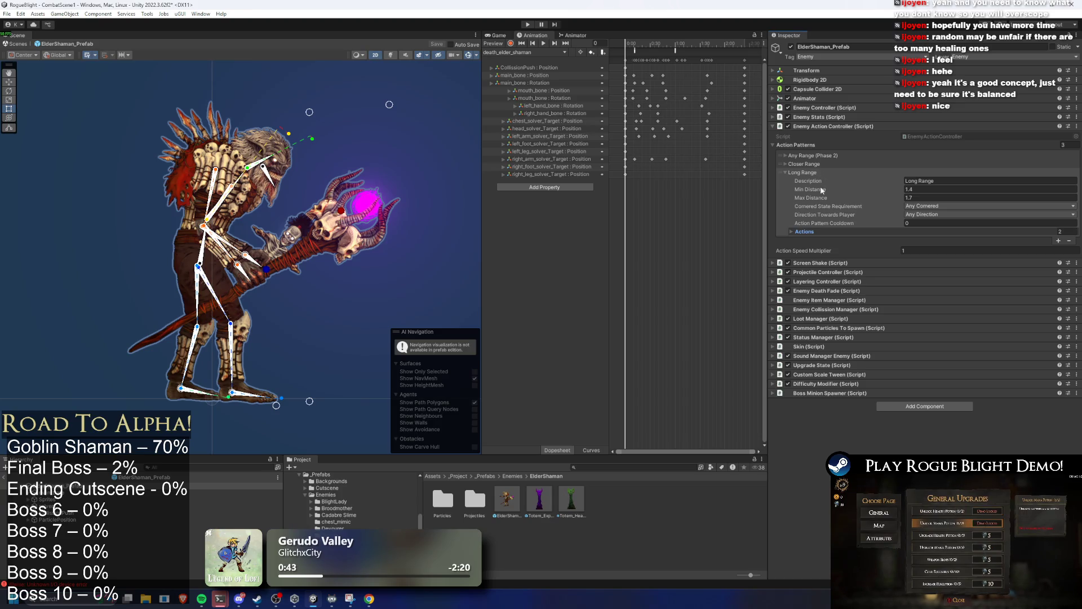
click(811, 172)
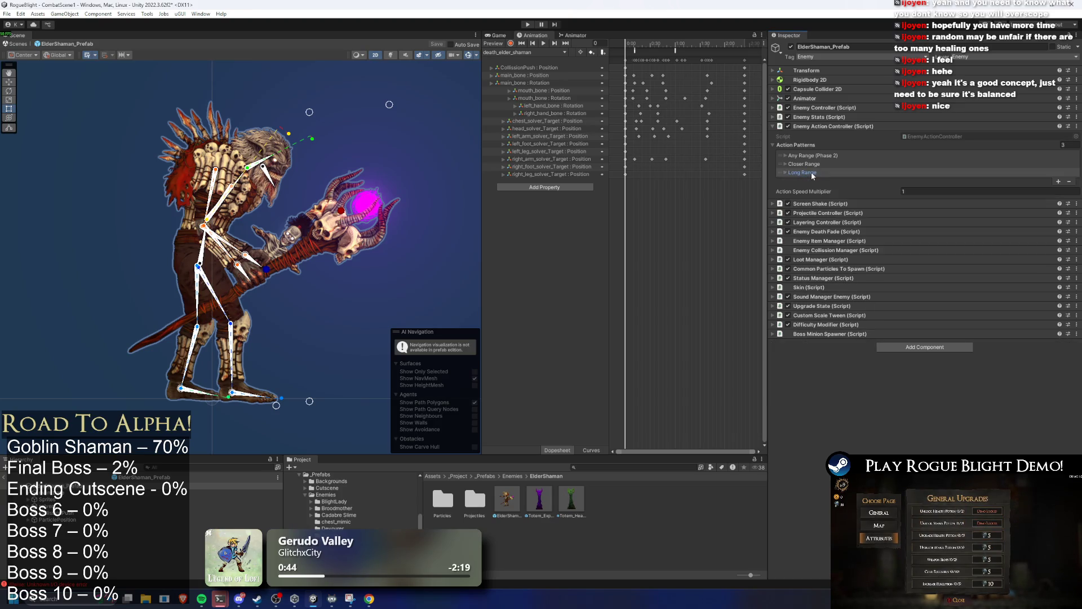
click(817, 165)
click(820, 165)
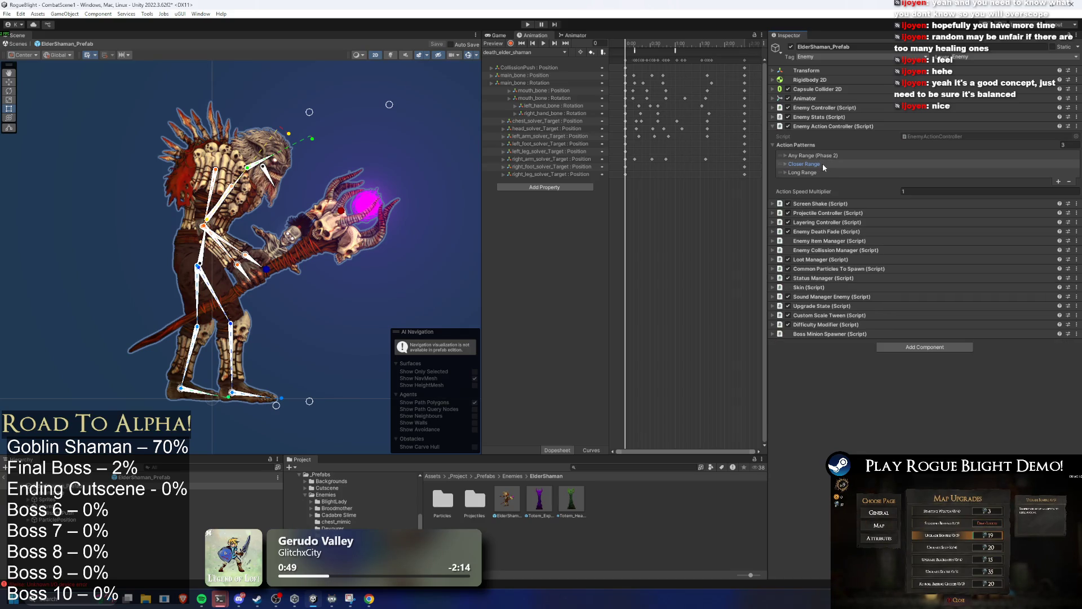
click(823, 163)
click(824, 234)
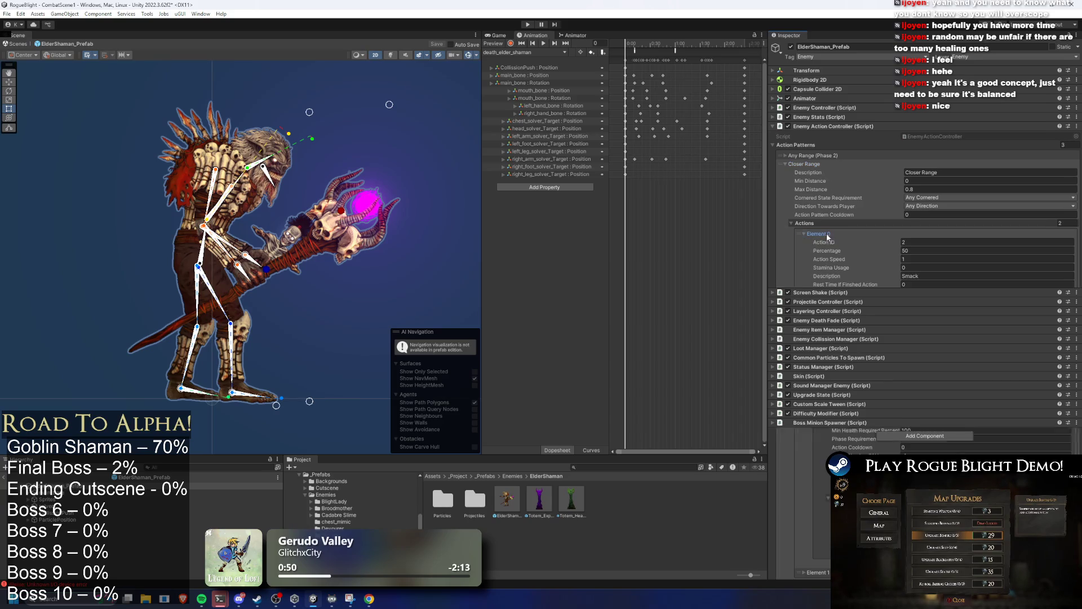
scroll(824, 229, down, 3)
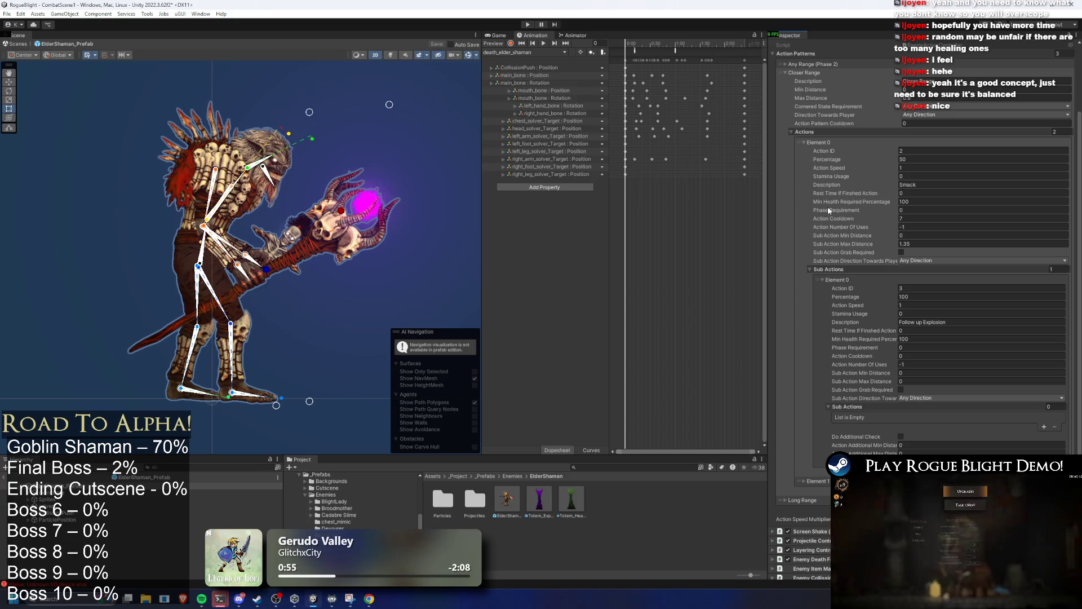
click(828, 143)
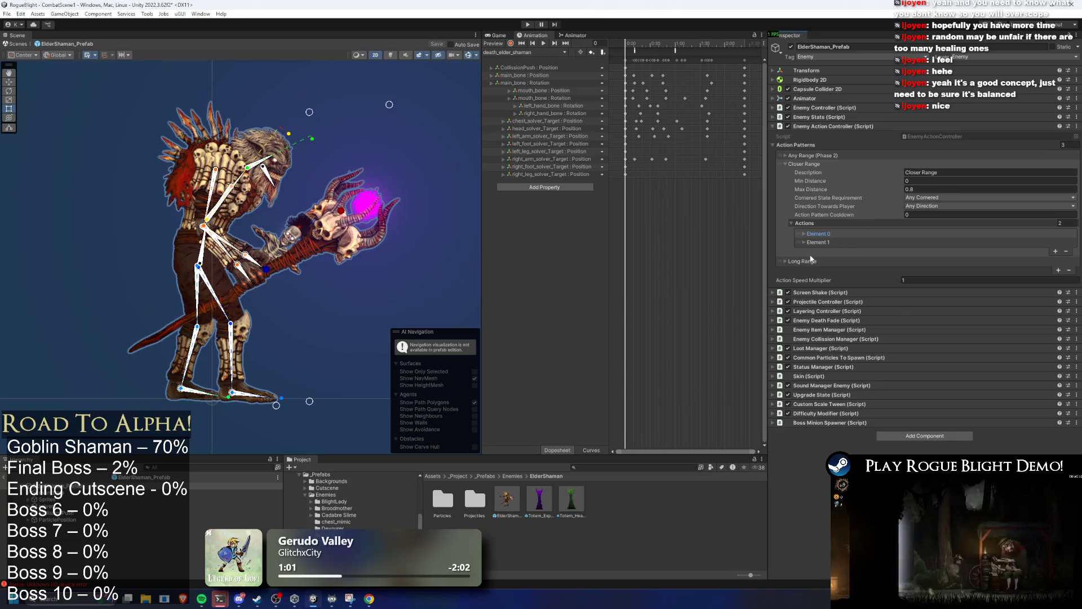
Step: Add a sub action to the Closer Range explosion summon action, then delete the empty entry
click(828, 242)
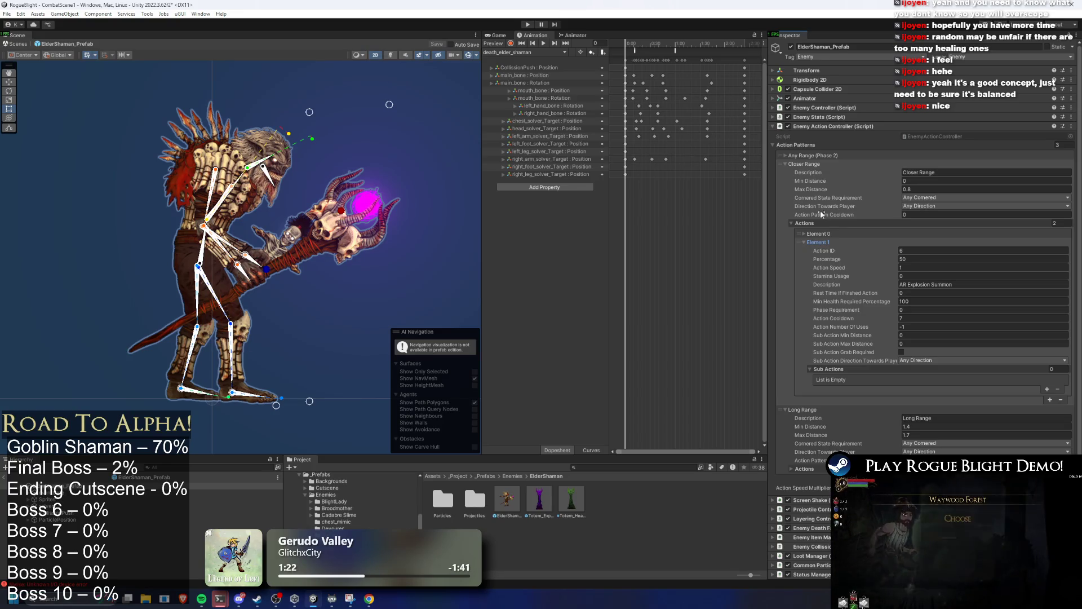
click(1048, 389)
scroll(907, 430, down, 4)
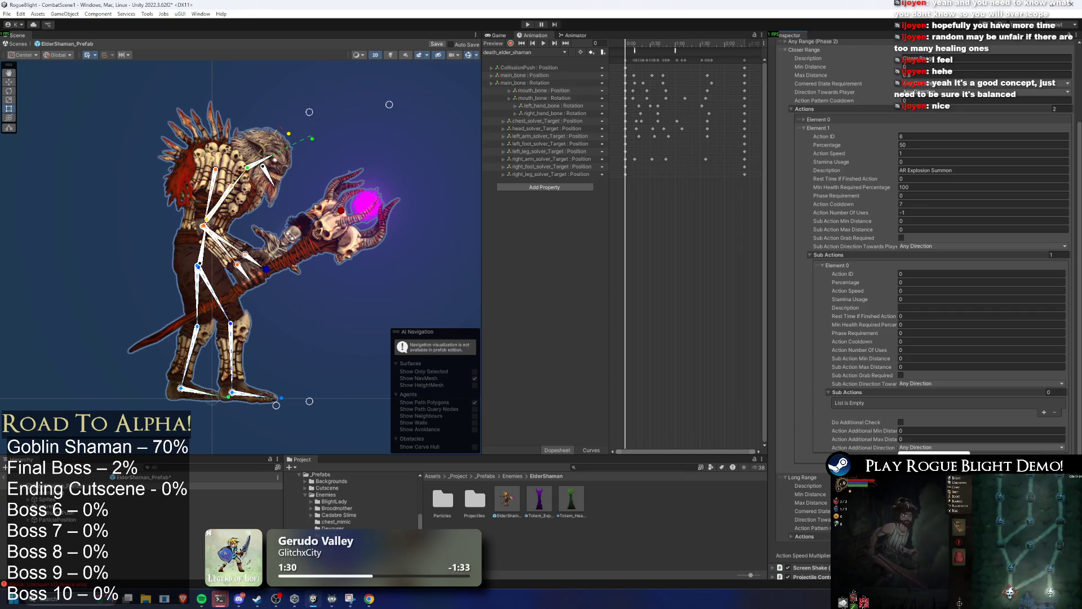
click(822, 424)
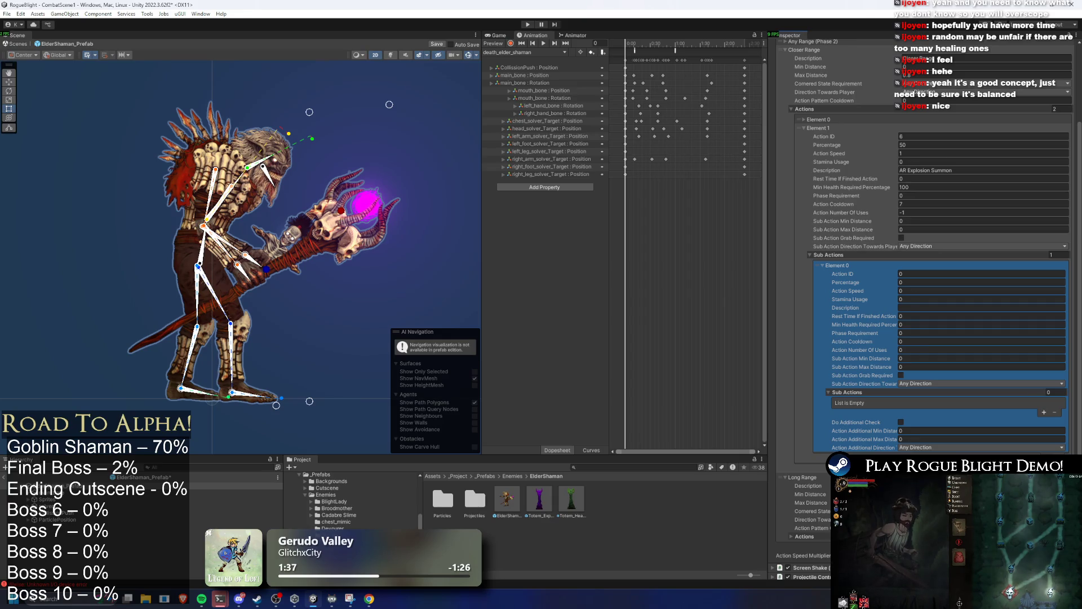
key(Delete)
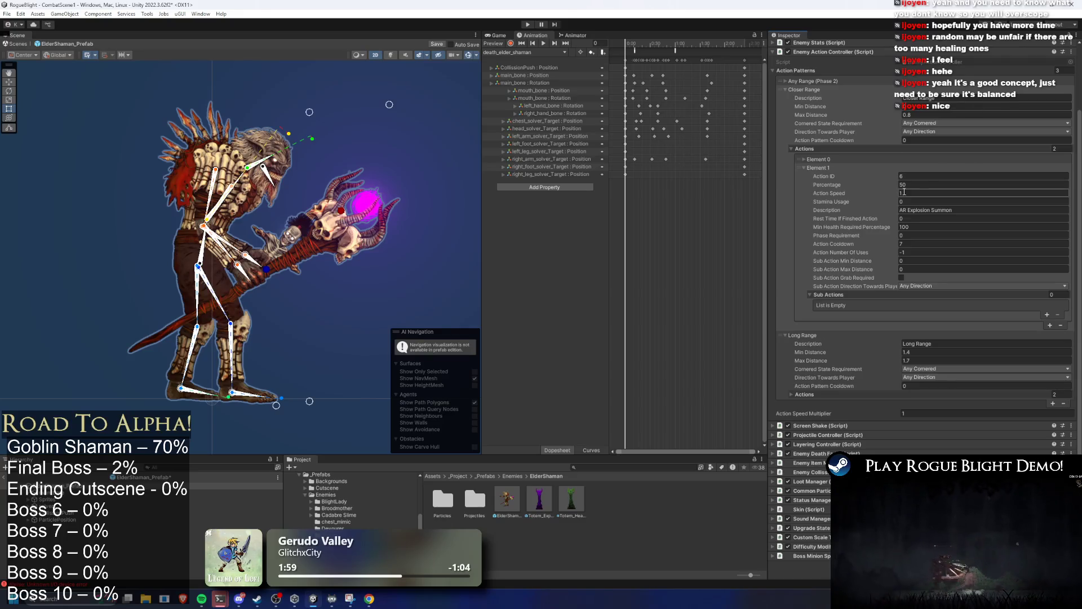
Step: Check the Smack action, then change the explosion summon description from AR to SR
click(822, 167)
click(823, 160)
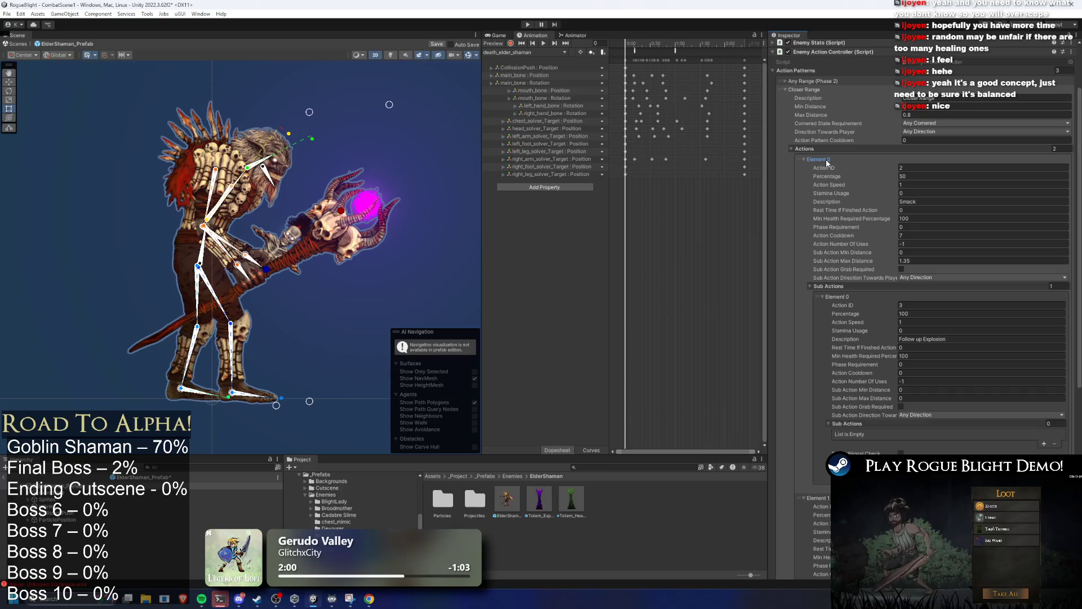
click(827, 159)
click(907, 209)
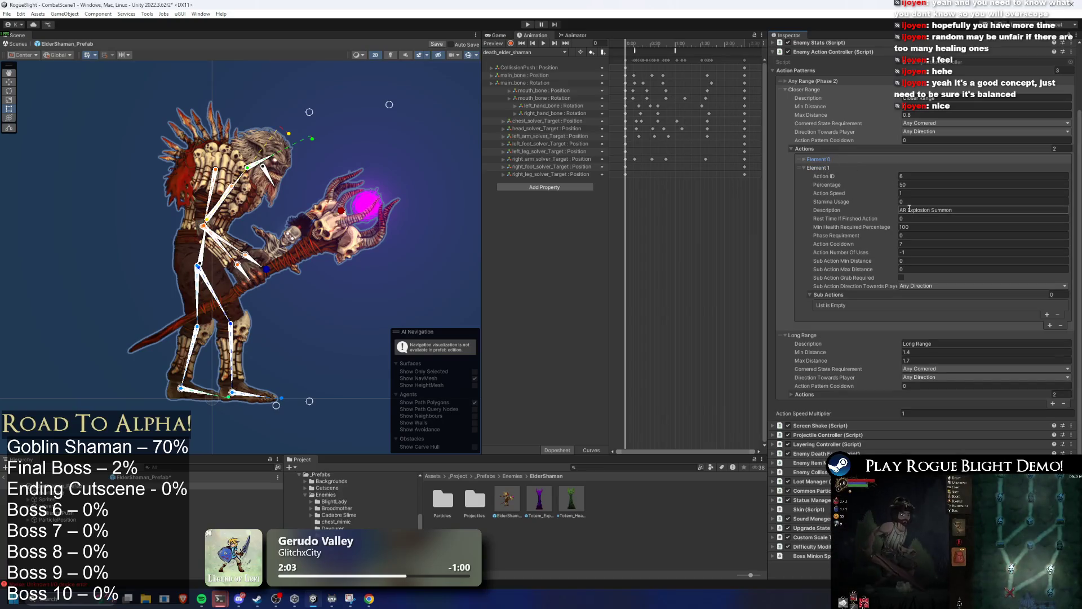
click(906, 210)
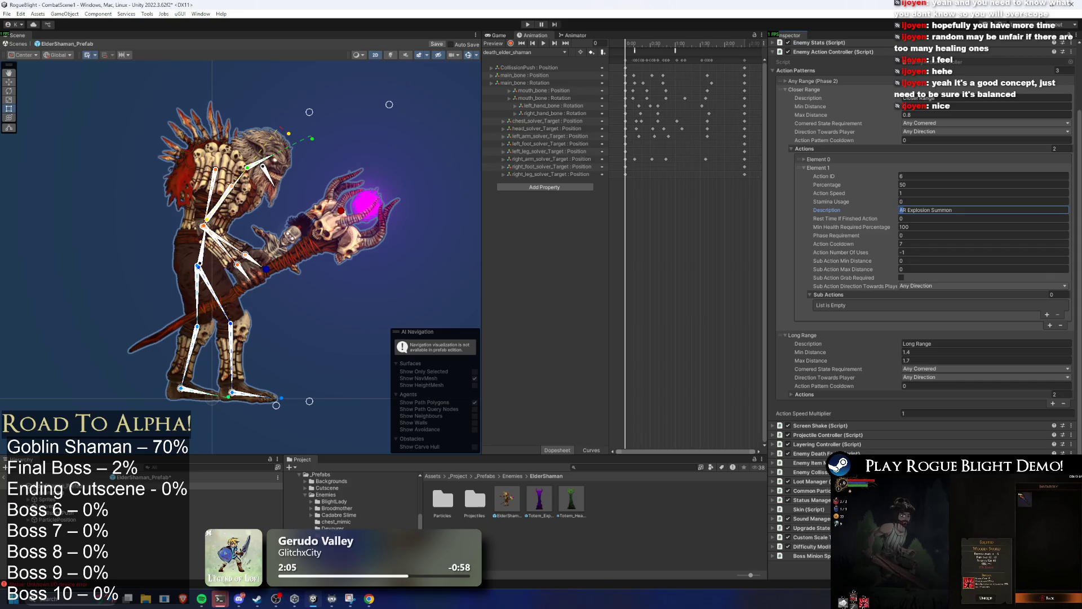
key(BackSpace)
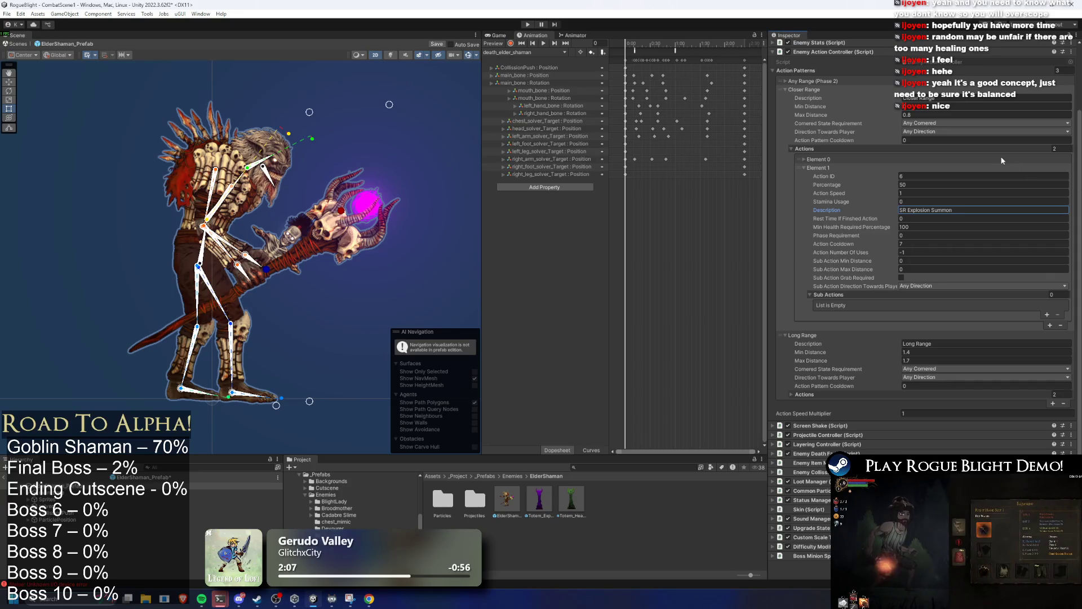
text(S8)
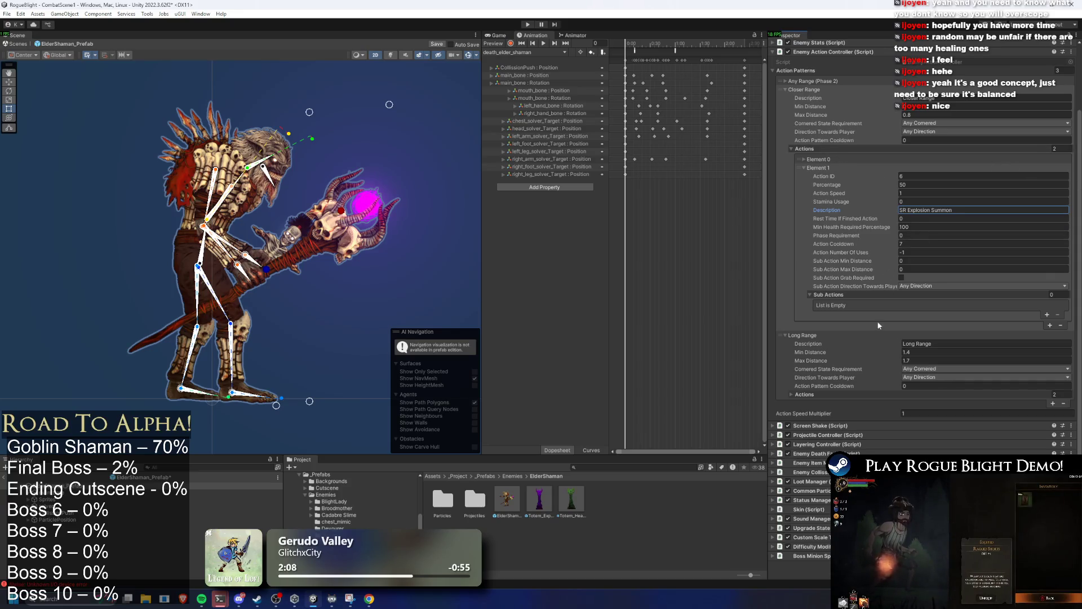
click(824, 394)
Step: Try a cooldown of 10 on LR Shoot Projectiles, save, then set it back to 7
scroll(959, 338, down, 5)
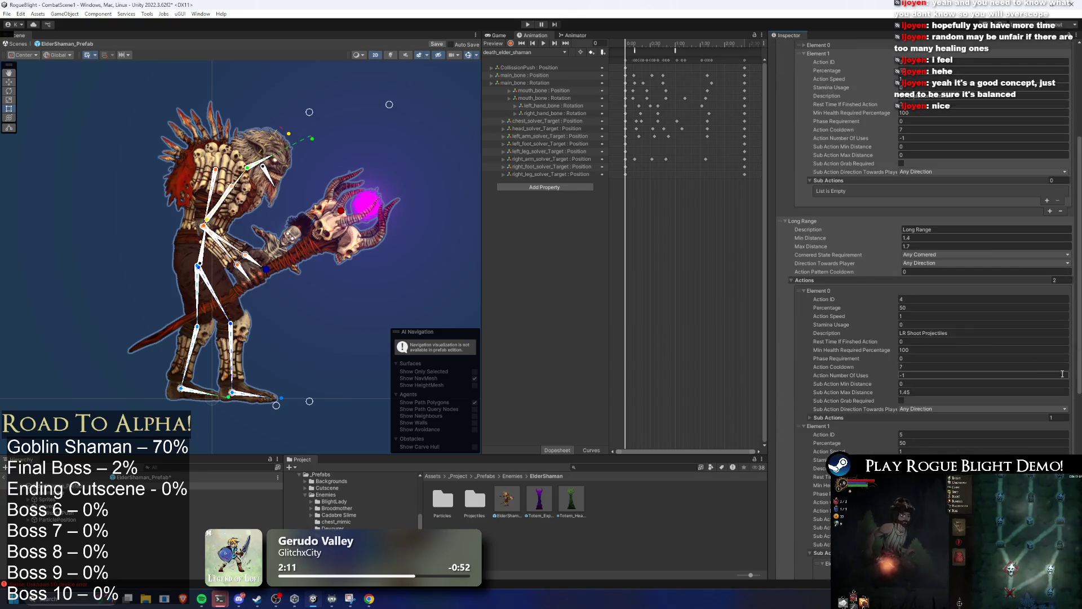
click(916, 320)
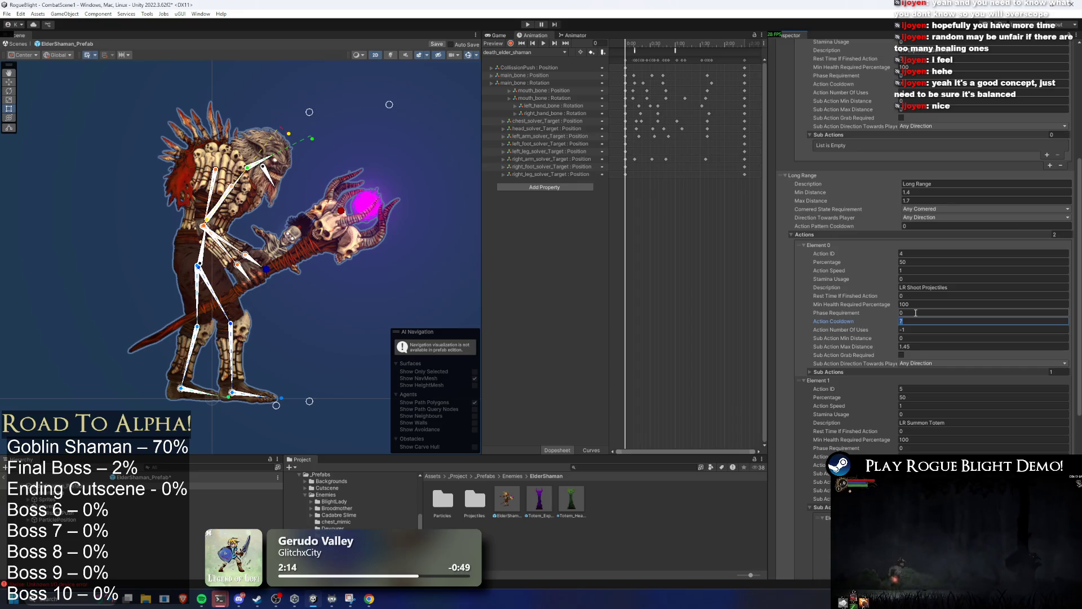
text(10)
click(934, 83)
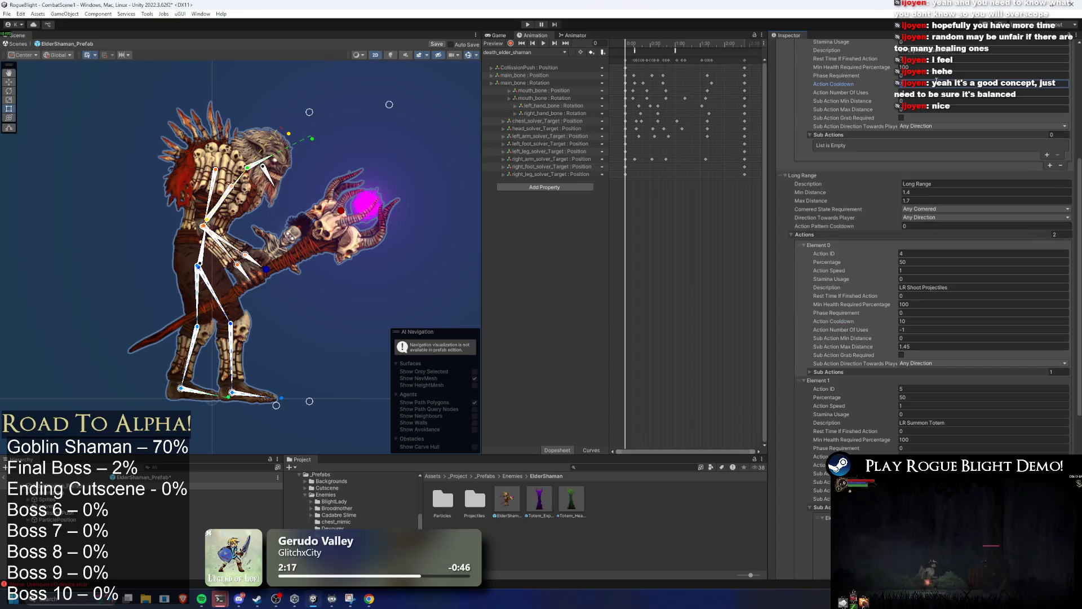
key(ctrl+s)
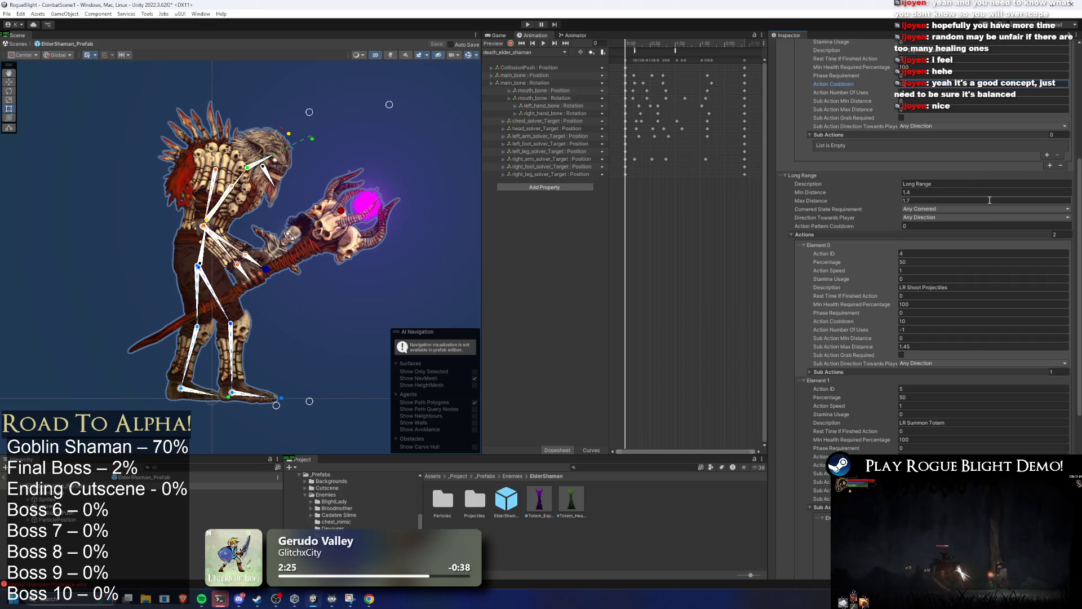
click(951, 321)
text(7)
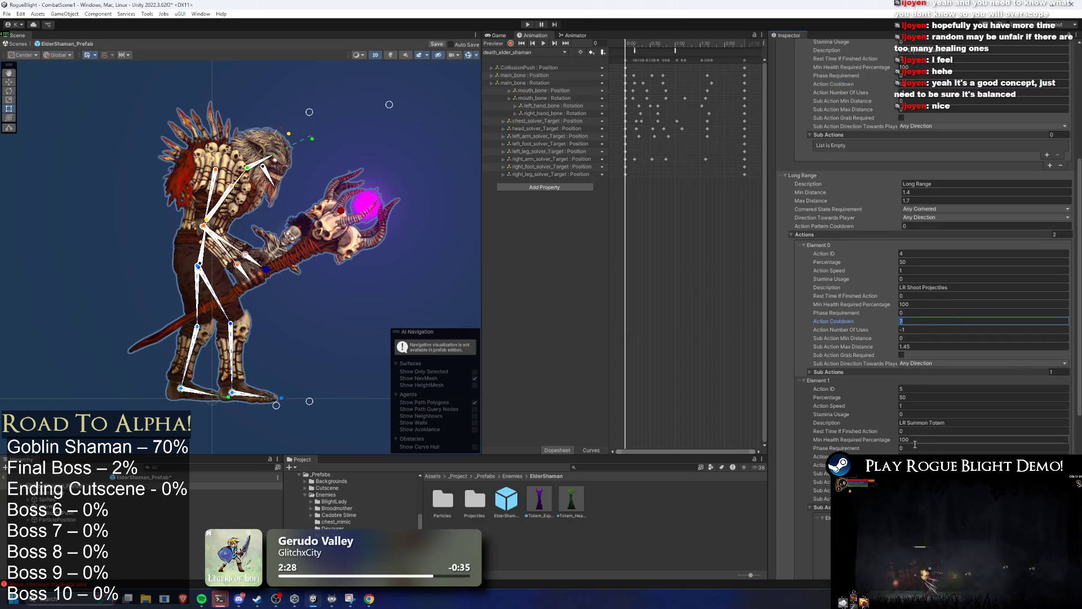
click(956, 456)
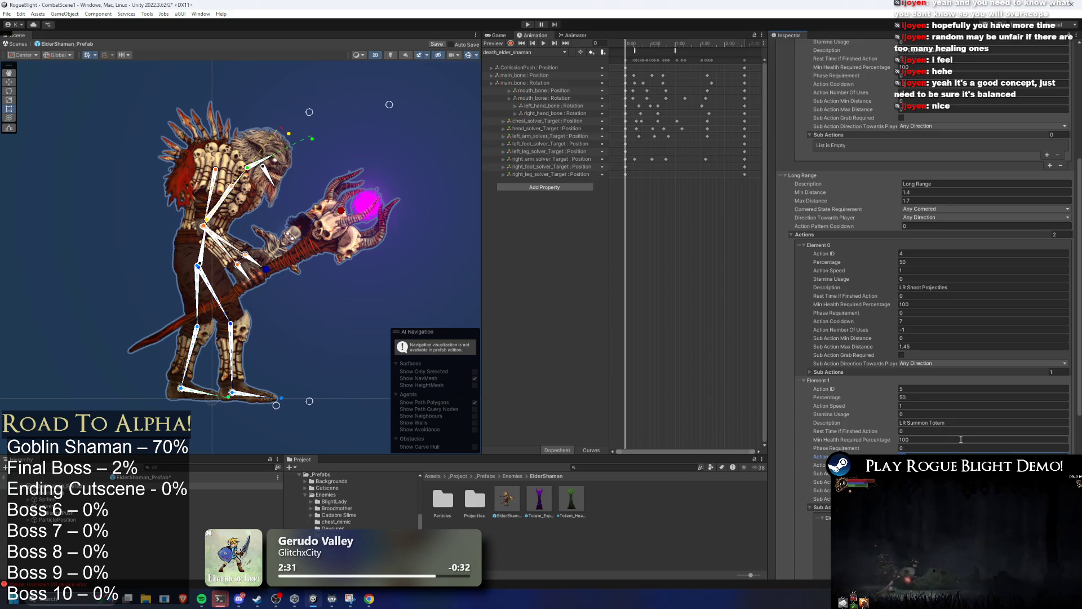
Step: Set SR Explosion Summon's cooldown to 11, save the prefab, and start a play test
scroll(938, 77, up, 2)
scroll(924, 167, up, 2)
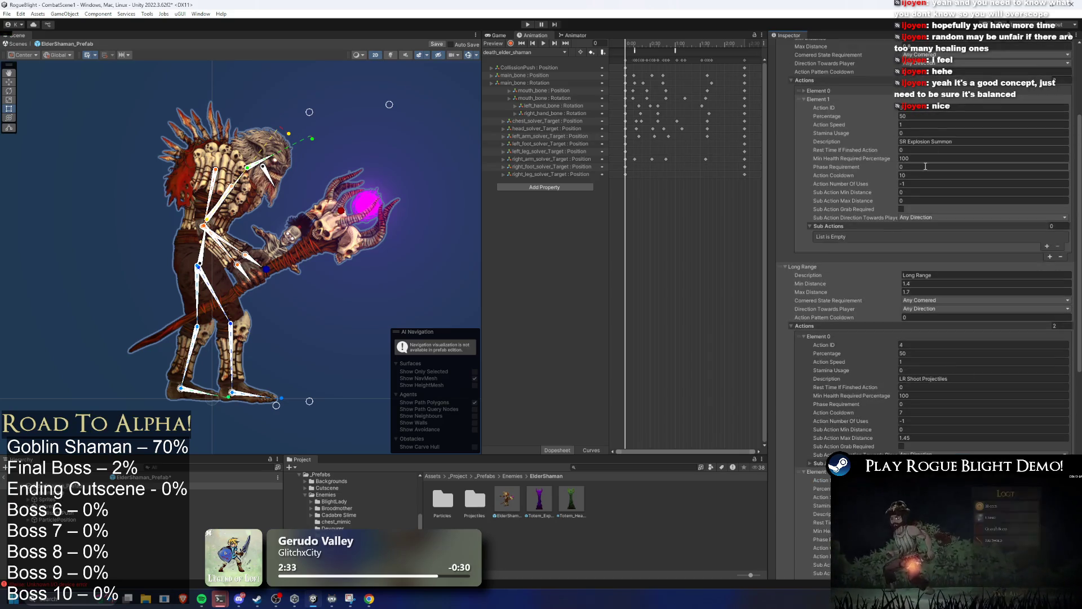
click(921, 175)
text(11)
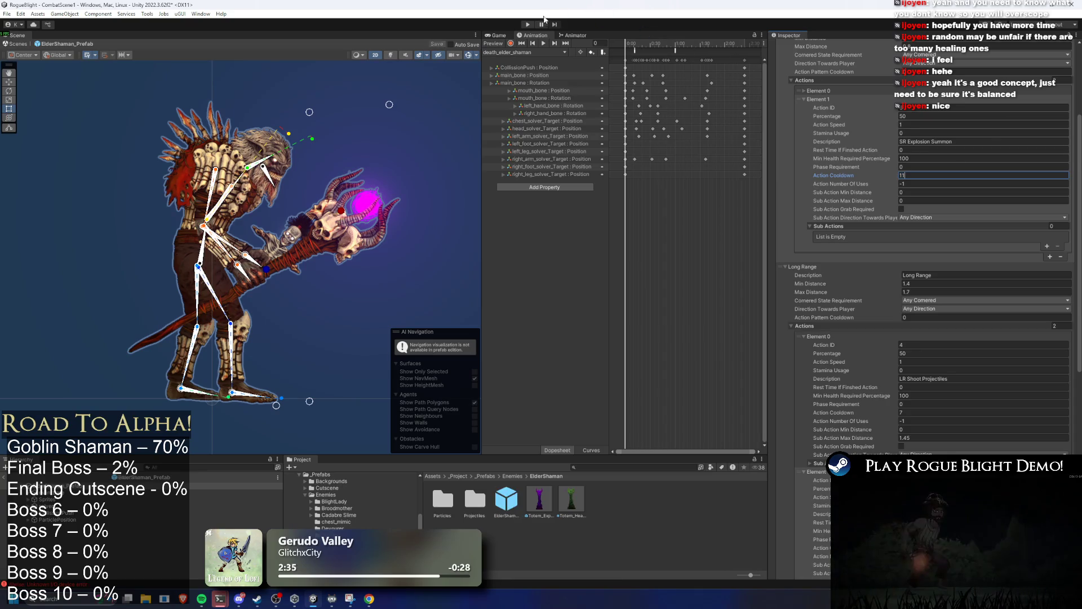
key(ctrl+s)
click(527, 24)
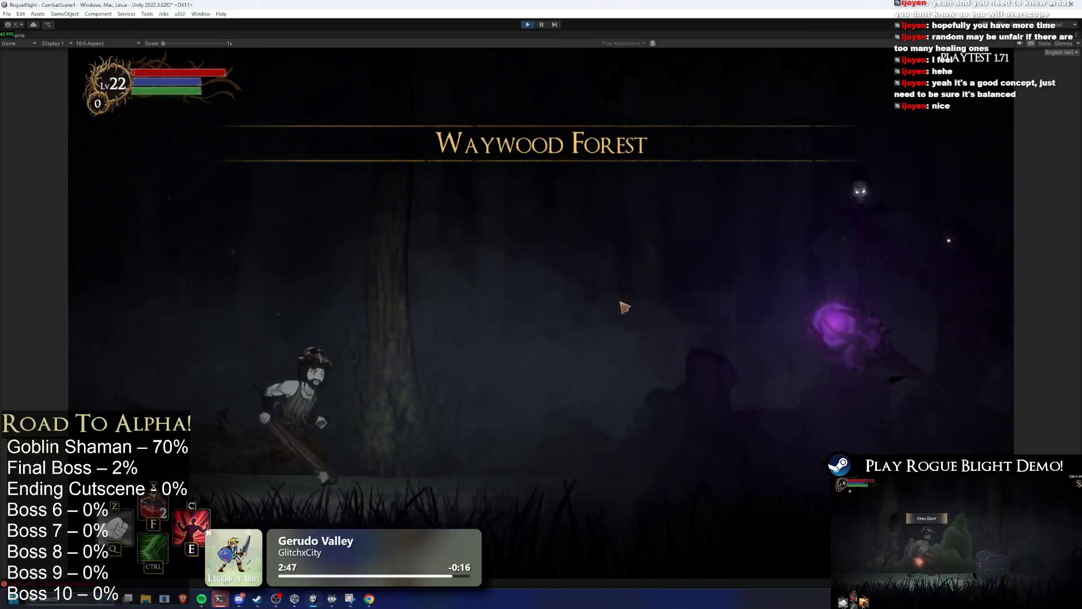
Step: Fight the Elder Shaman, slashing and dodging around it and its ghost minion, then stop the game
click(833, 402)
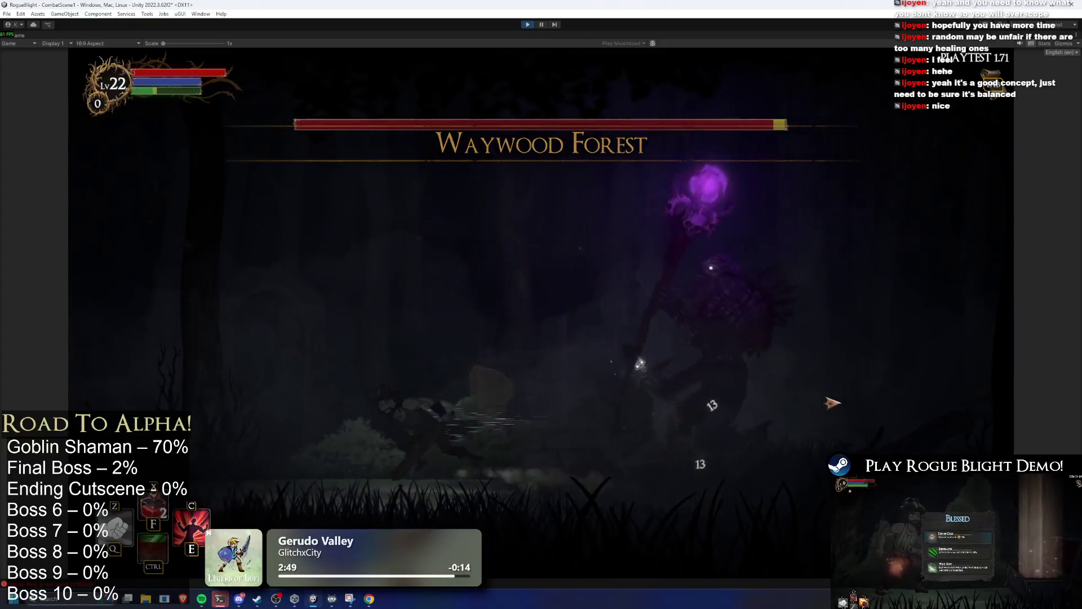
key(a)
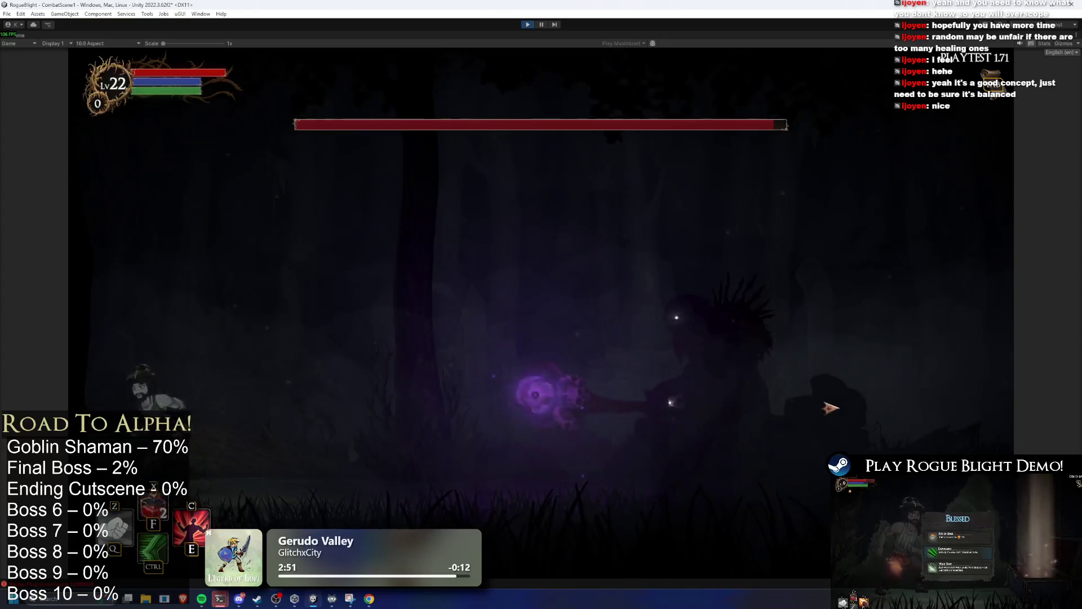
key(d)
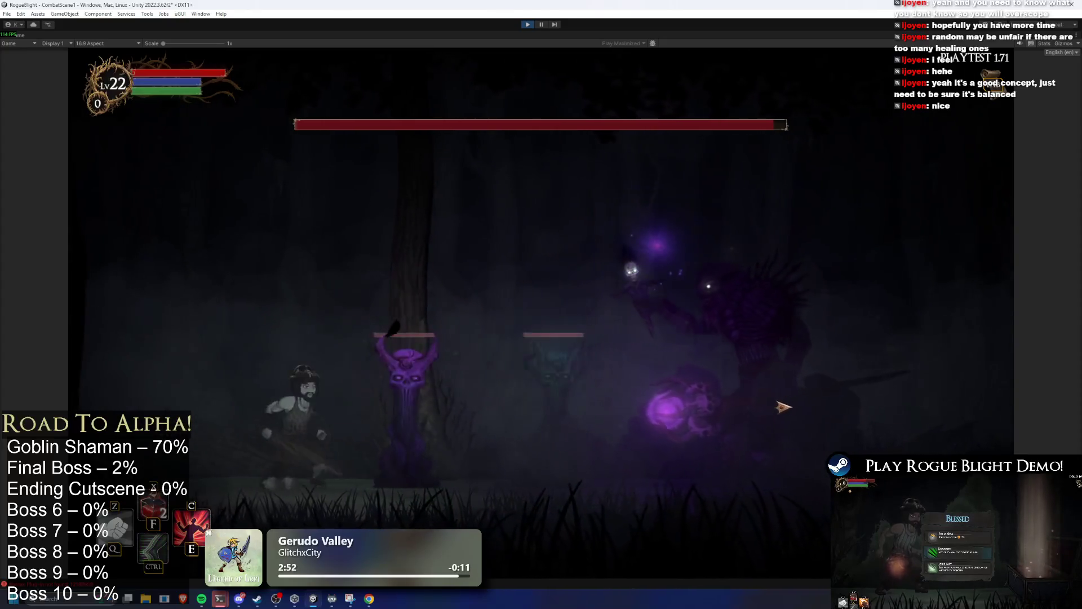
key(d)
click(846, 420)
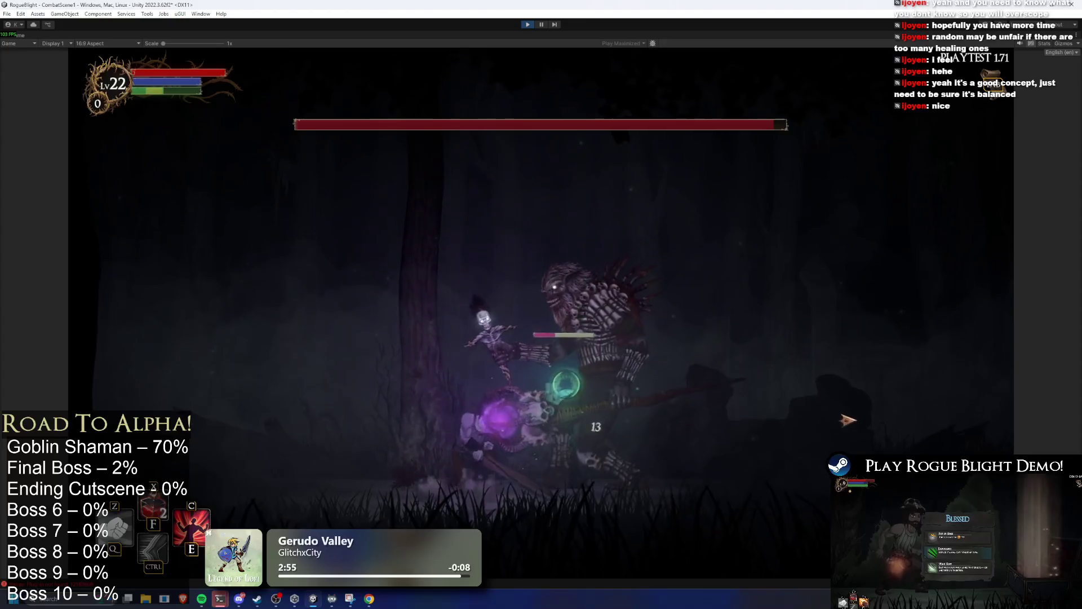
click(845, 420)
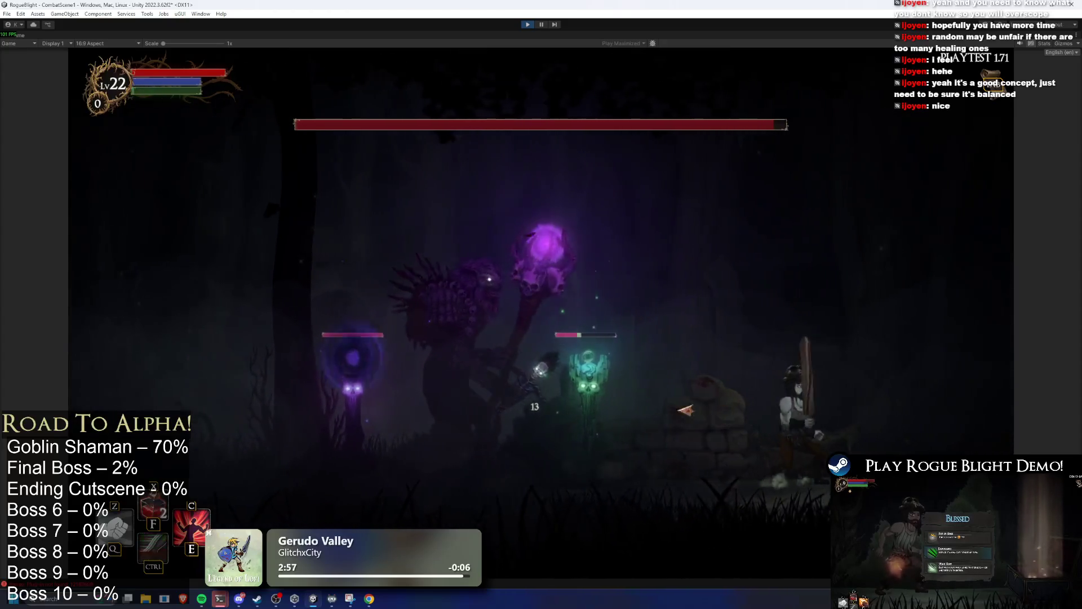
key(d)
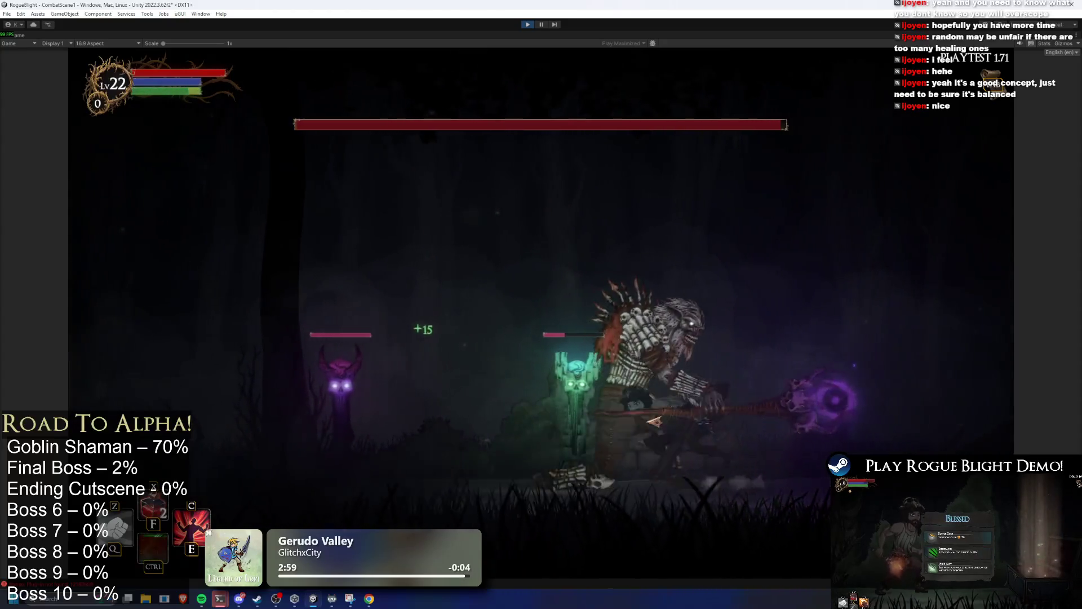
click(575, 399)
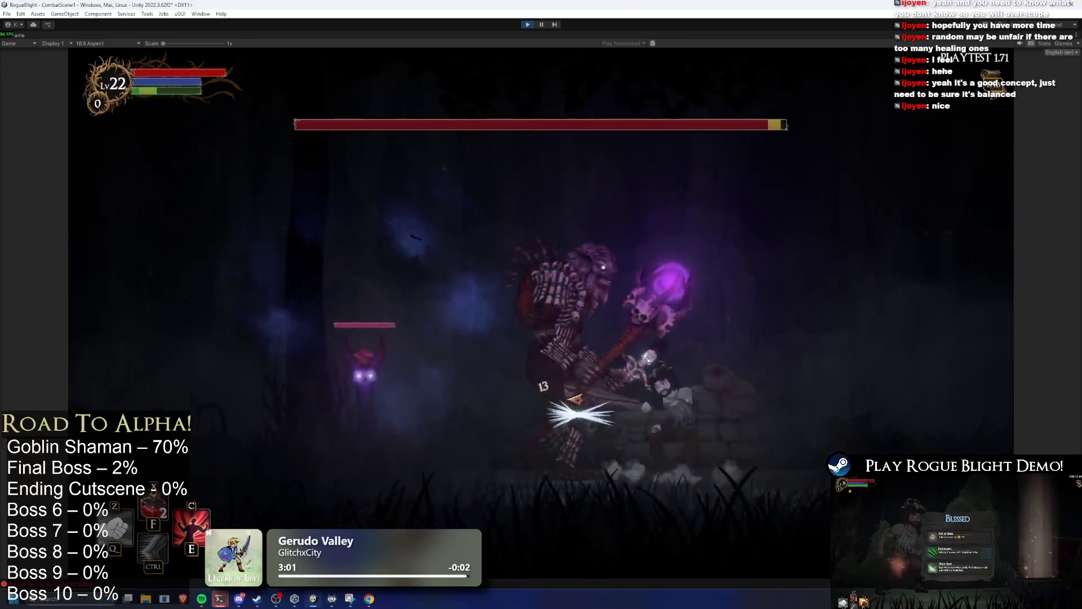
click(575, 400)
key(d)
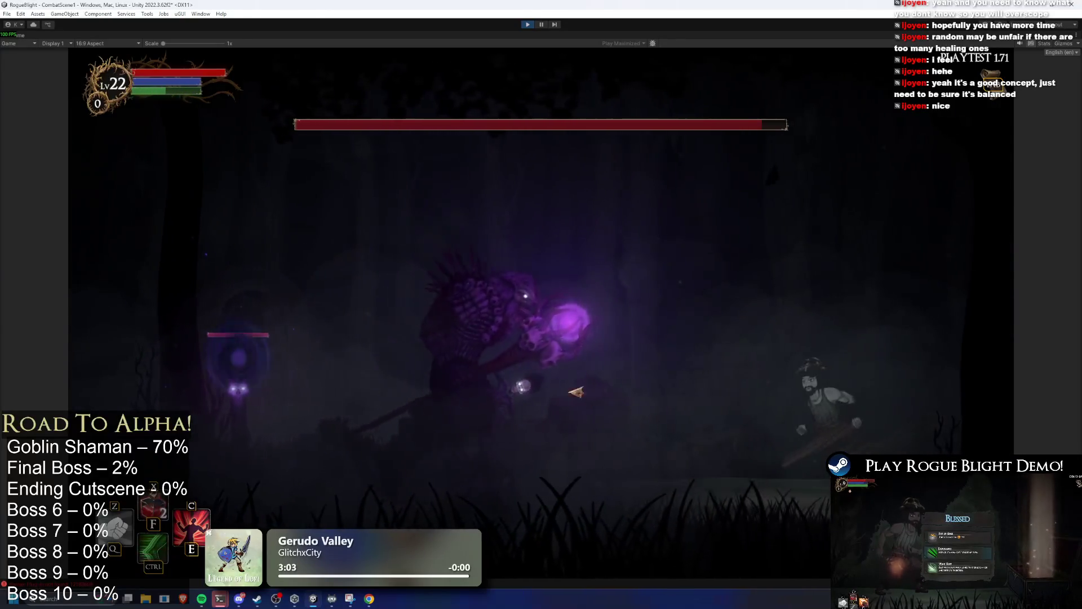
key(a)
click(278, 310)
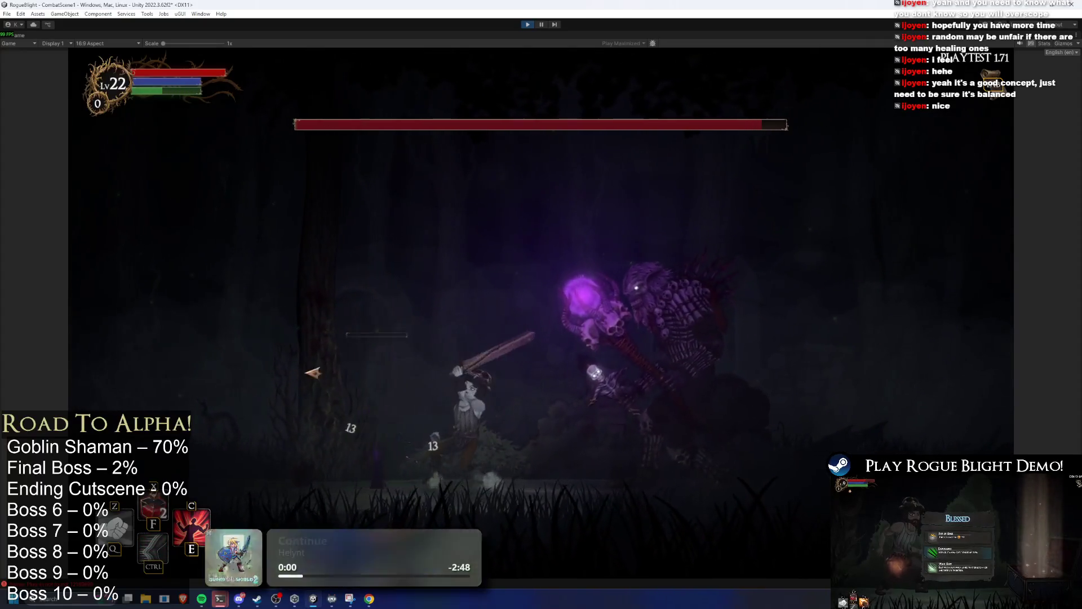
key(a)
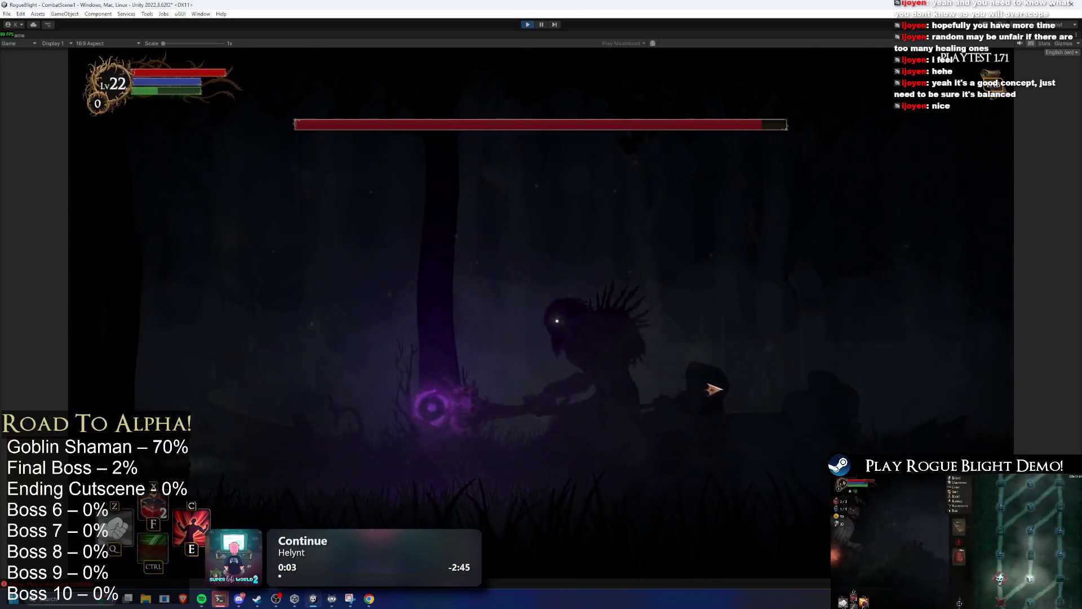
key(d)
click(705, 354)
key(d)
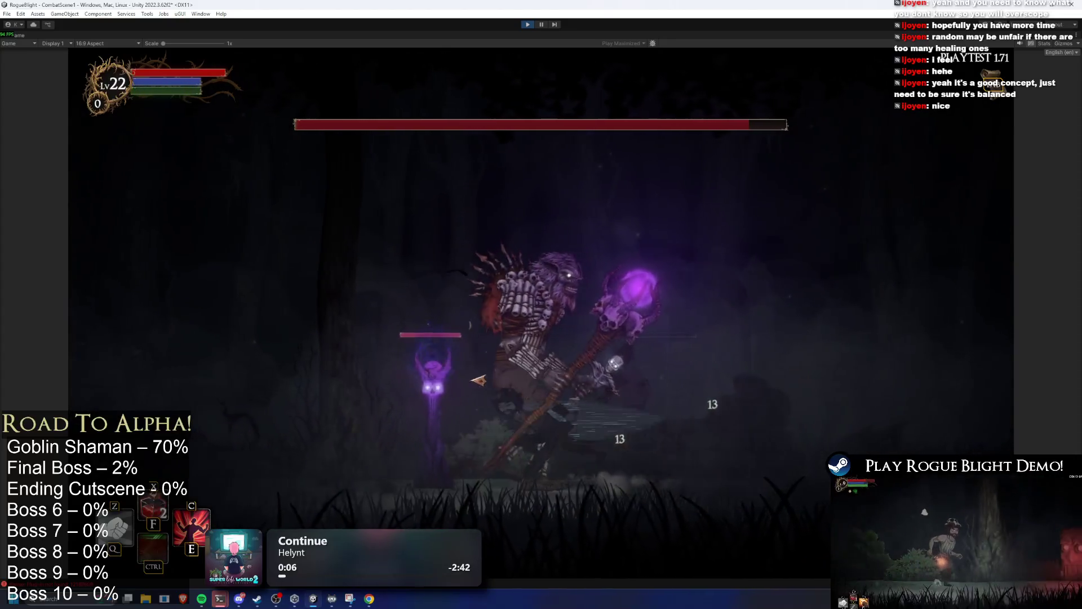
key(a)
key(d)
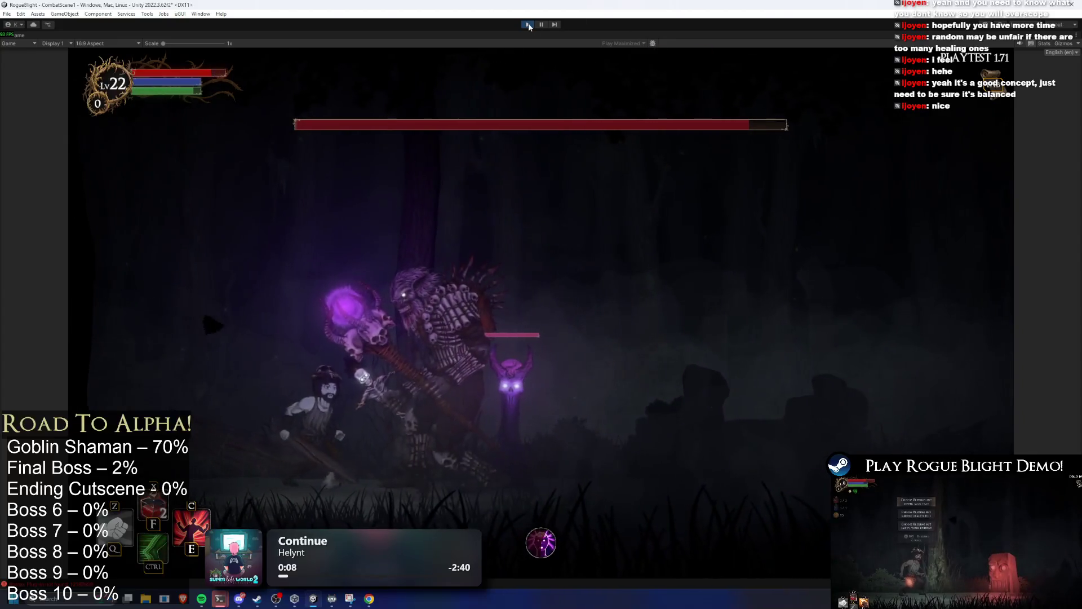
key(ctrl+p)
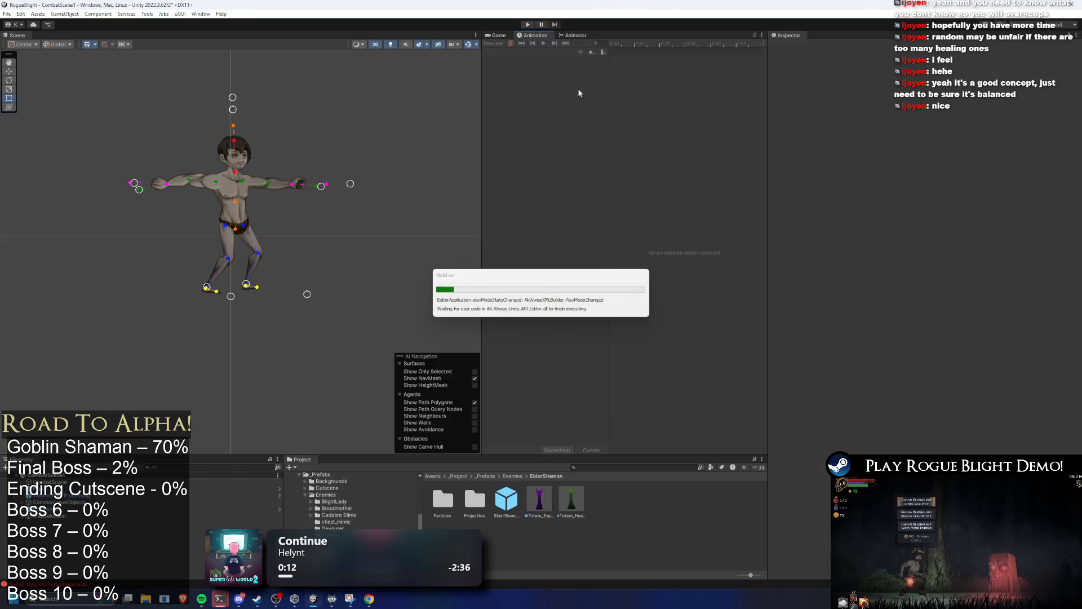
Step: Reopen ElderShaman_Prefab, expand Closer Range, and enter 10 as SR Explosion Summon's Action Cooldown
double_click(518, 509)
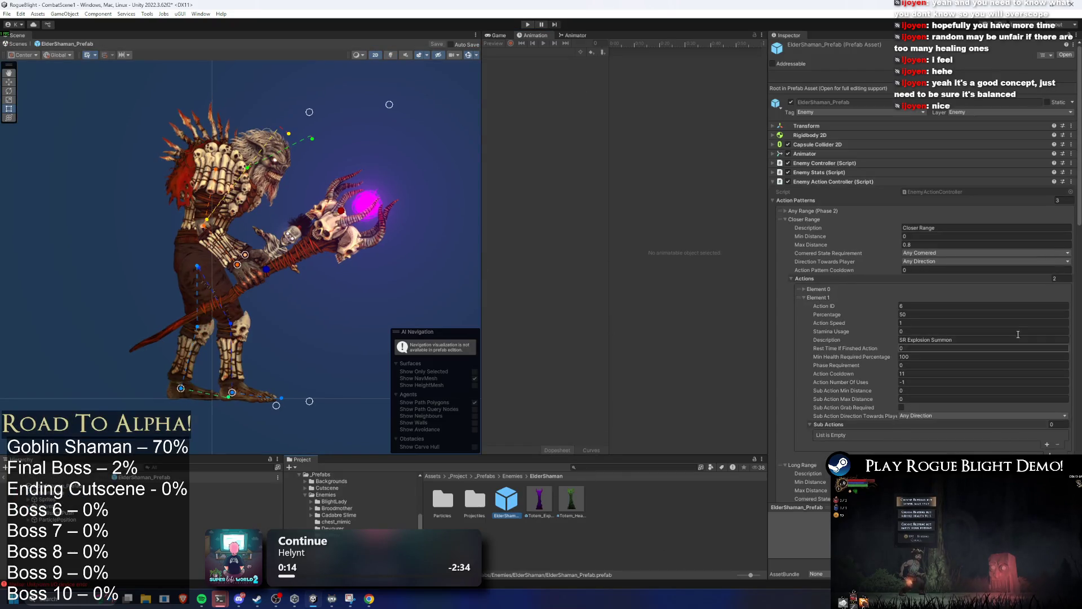
click(807, 221)
click(809, 228)
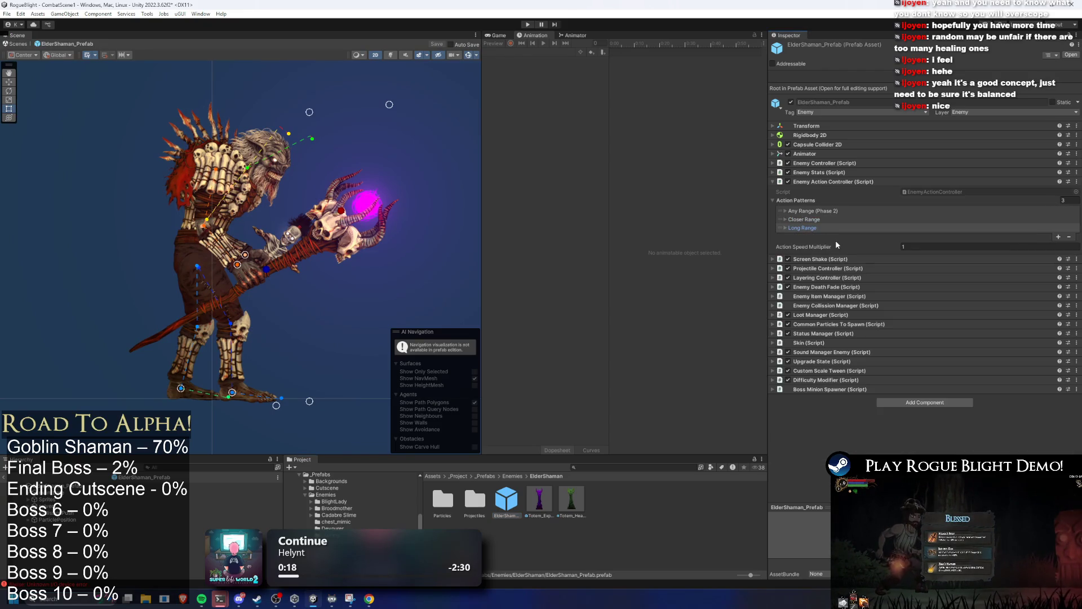
click(832, 219)
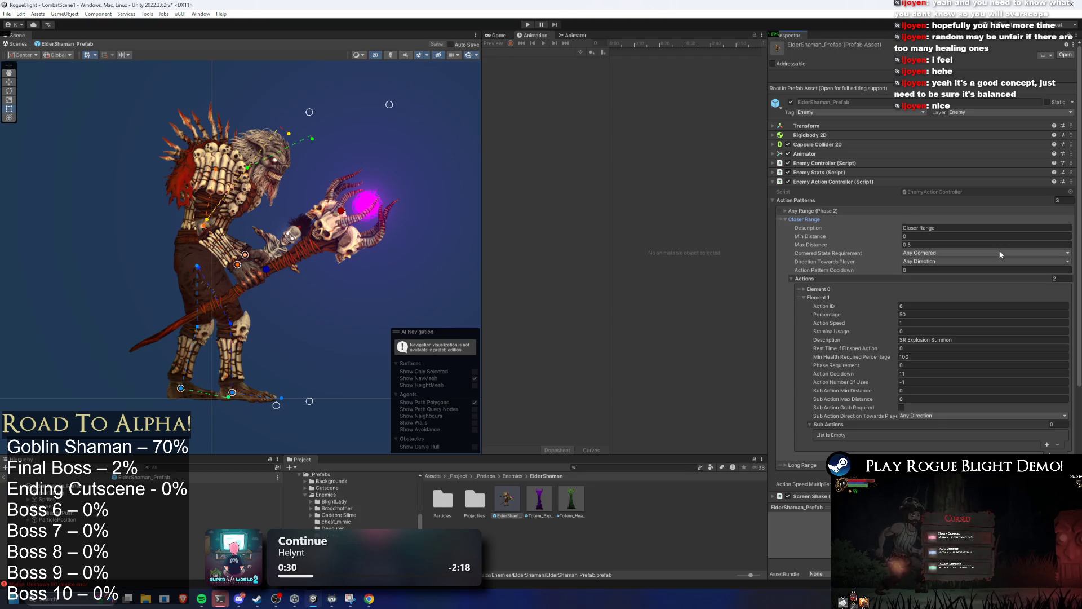
click(917, 374)
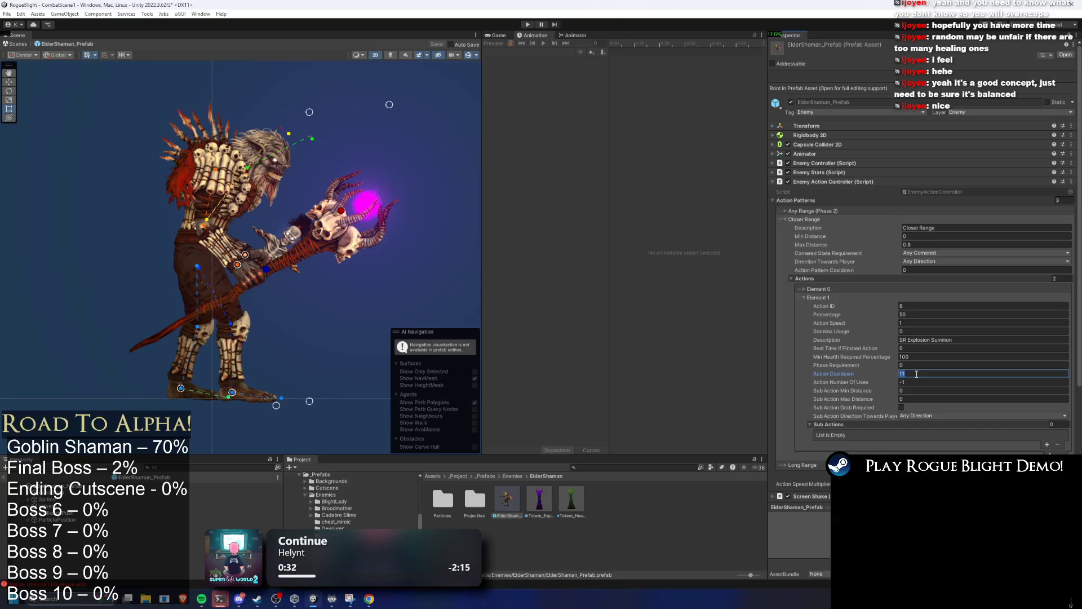
text(10)
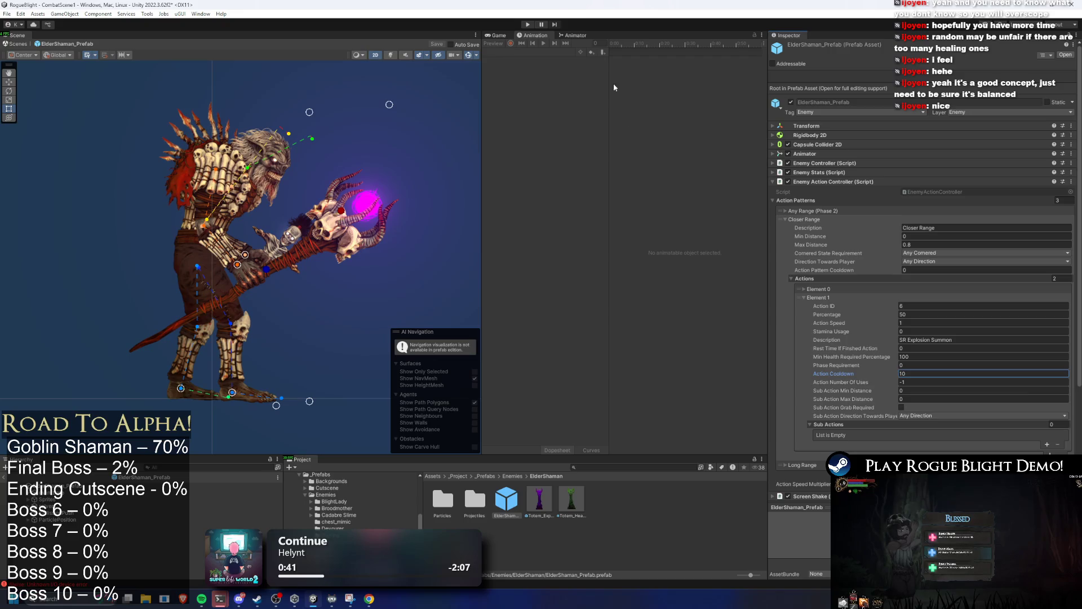
Step: Select the prefab root, browse its clips, and expand the Common Particles To Spawn component
click(575, 36)
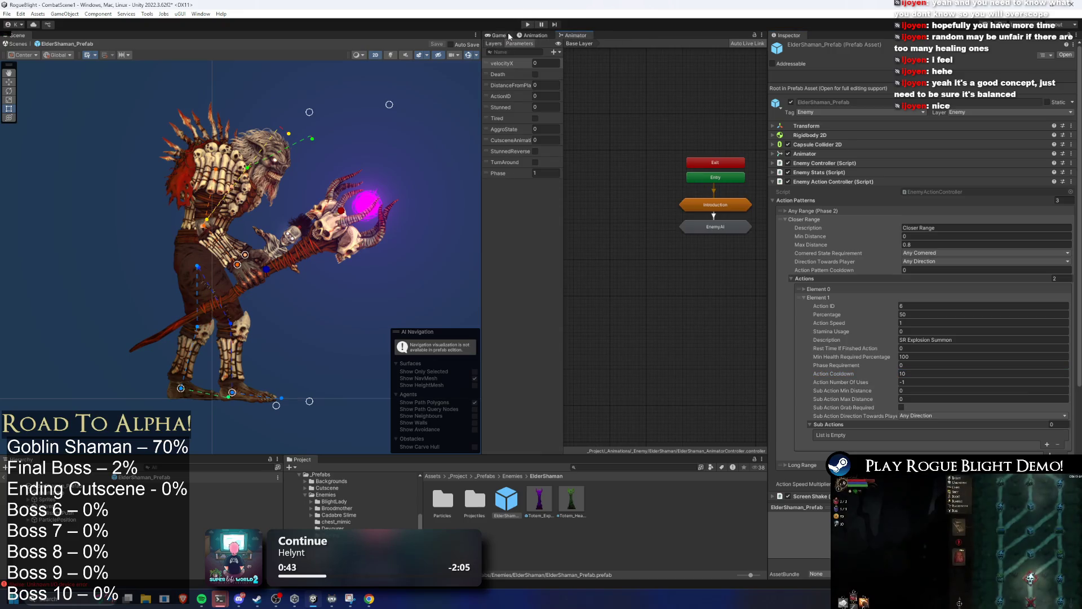
click(535, 35)
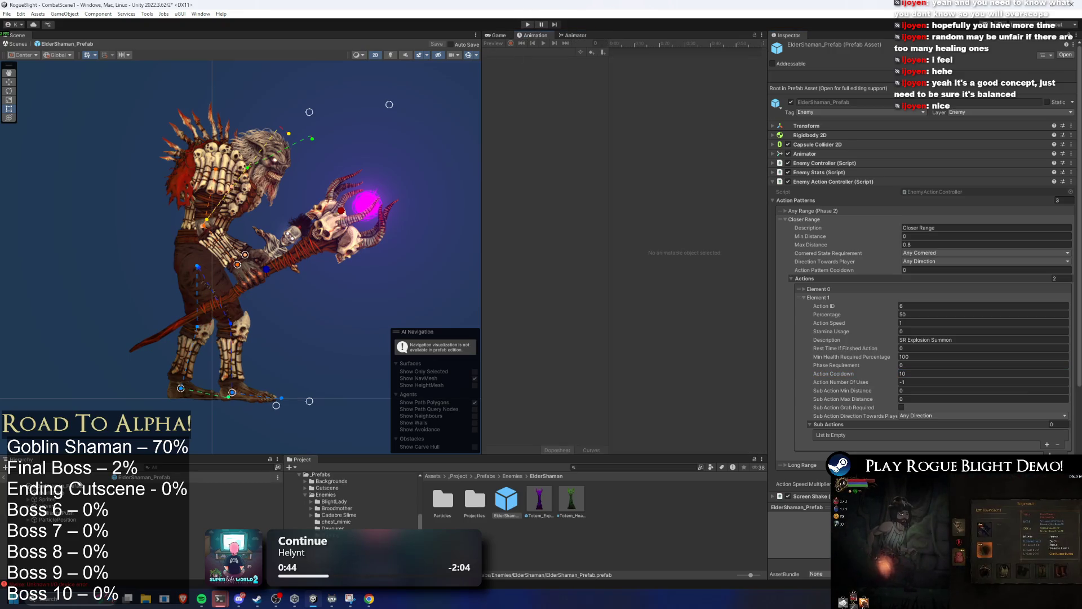
click(237, 485)
click(541, 52)
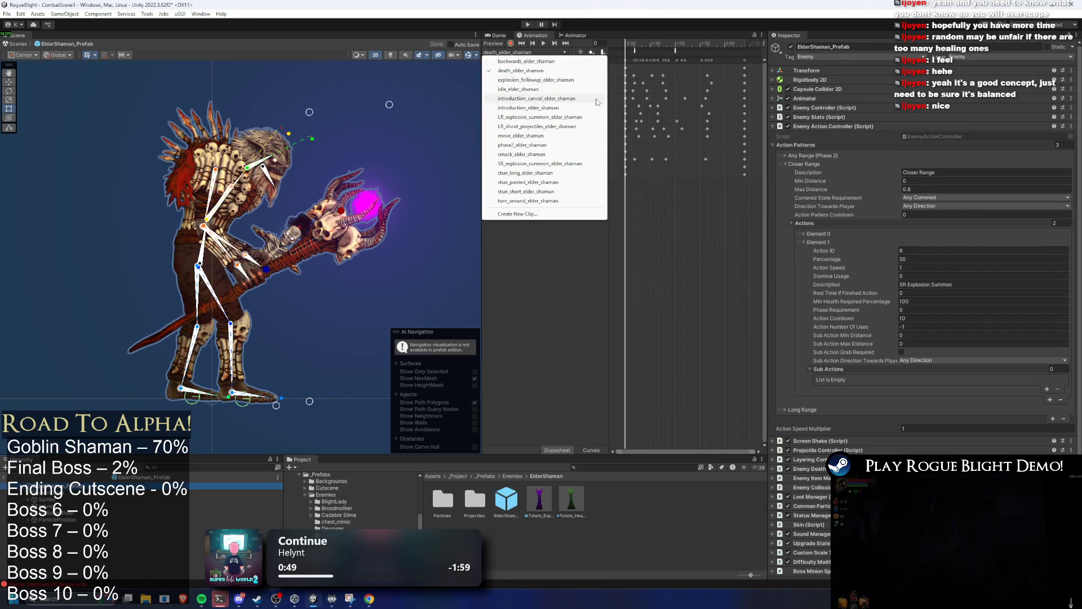
click(697, 240)
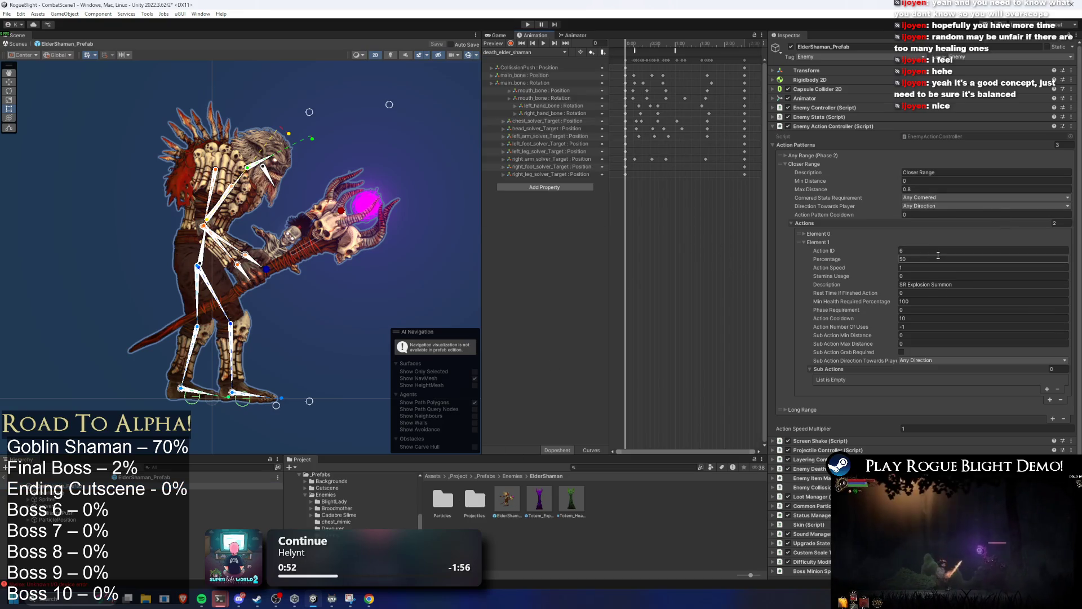
click(829, 126)
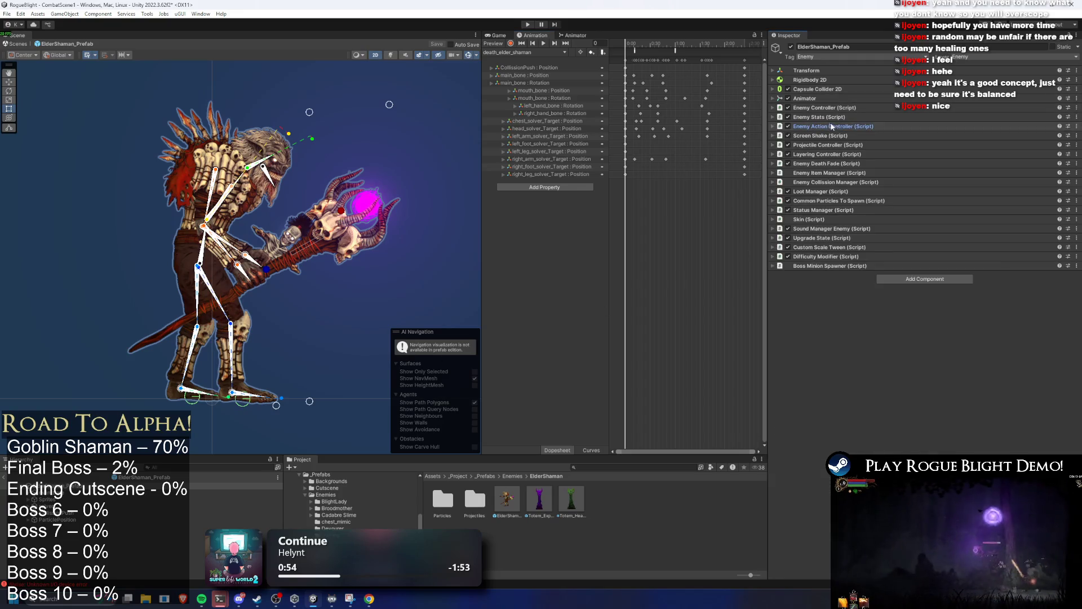
click(844, 201)
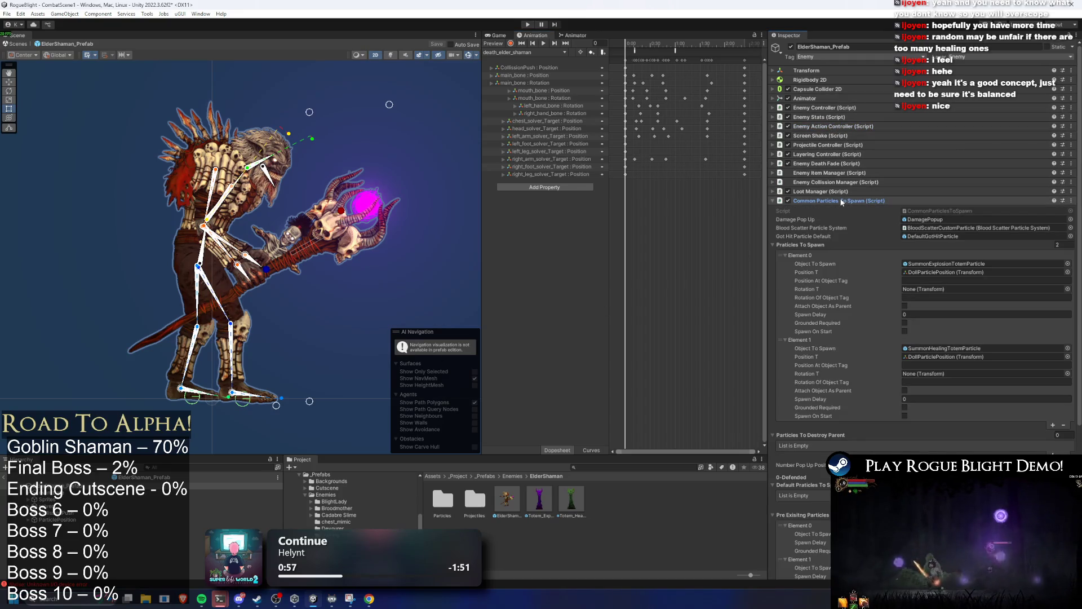
Step: Switch to the LR_explosion_summon_elder_shaman clip and inspect its SpawnCommonParticle event around frame 51
click(514, 55)
click(570, 117)
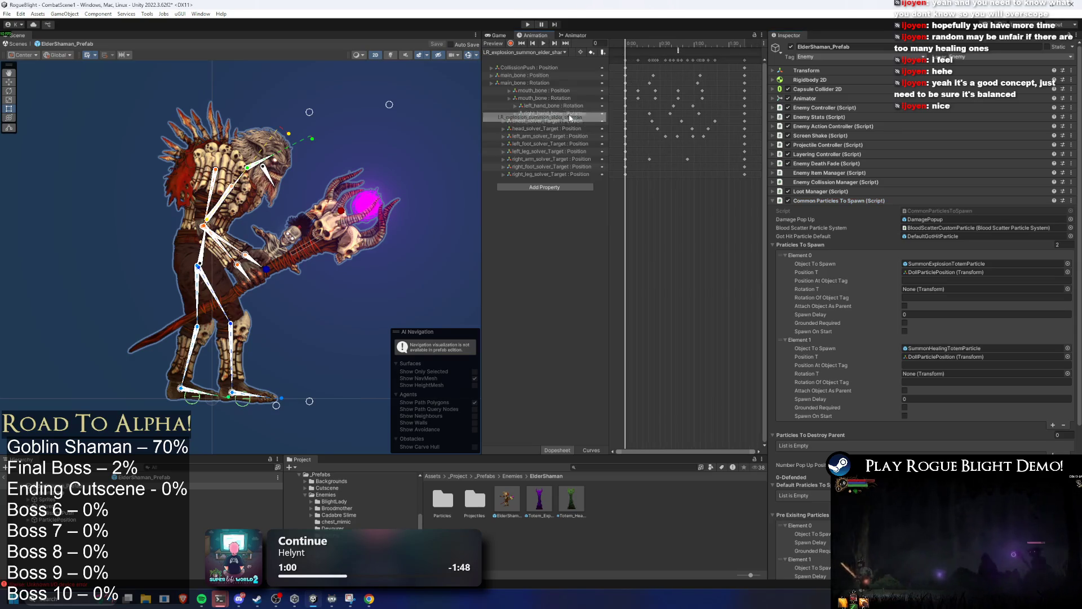
click(544, 52)
click(680, 51)
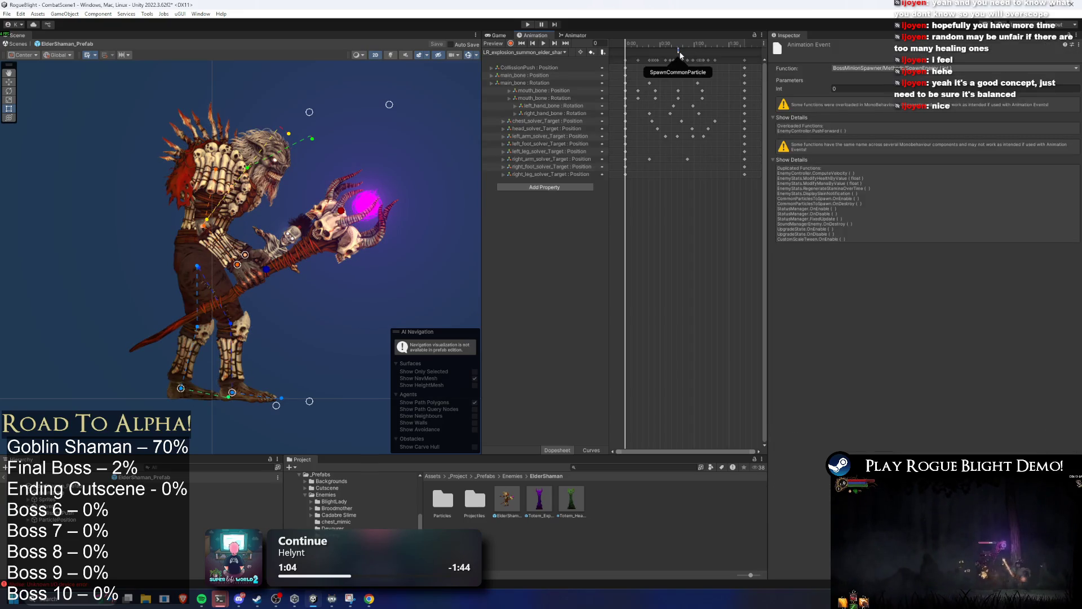
scroll(679, 55, up, 3)
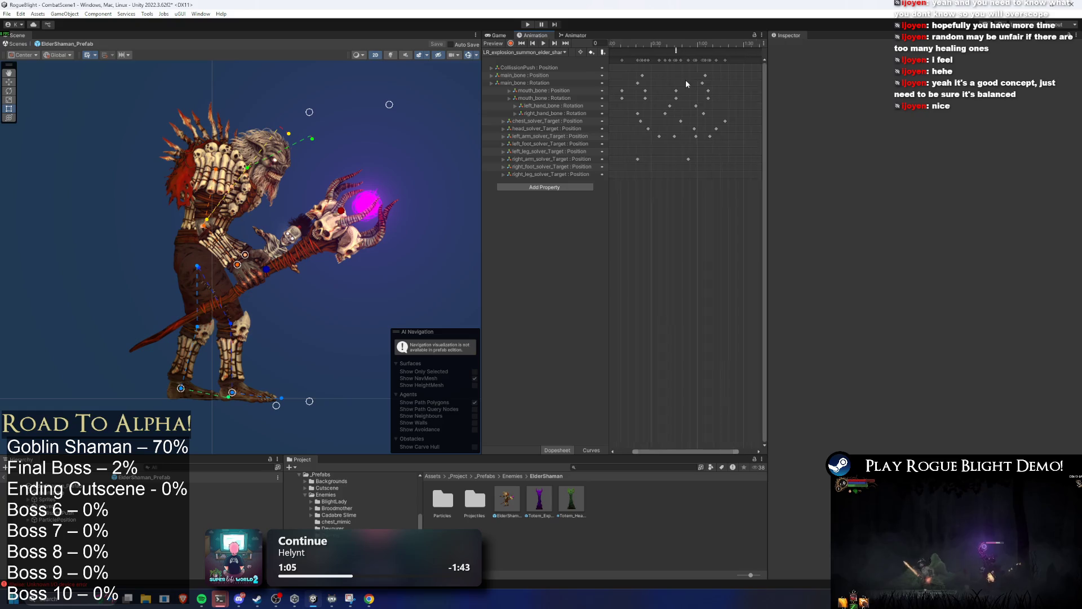
click(684, 44)
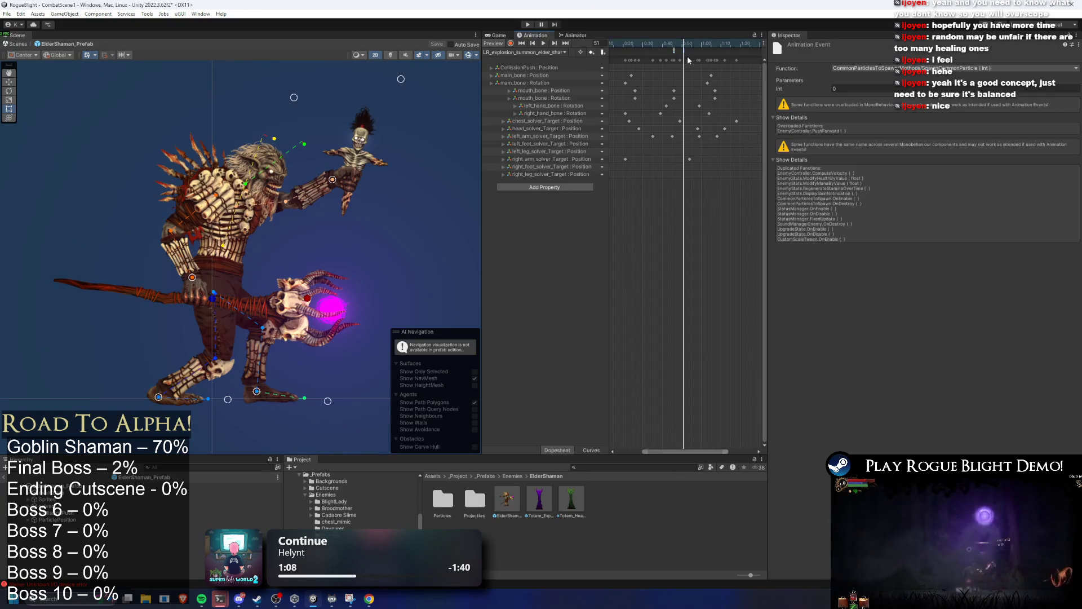
click(251, 485)
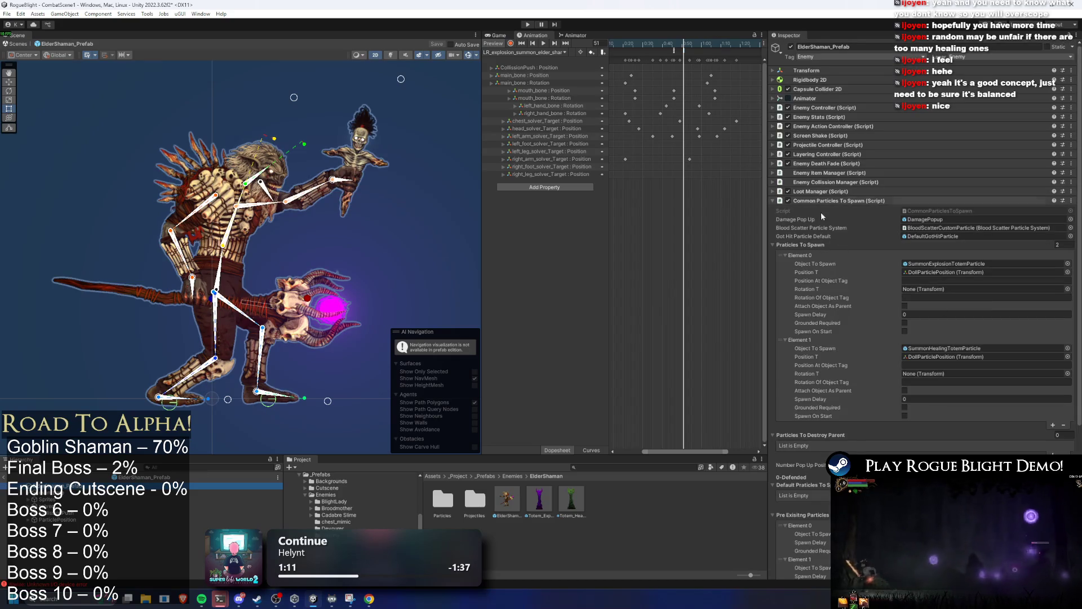
scroll(820, 205, down, 1)
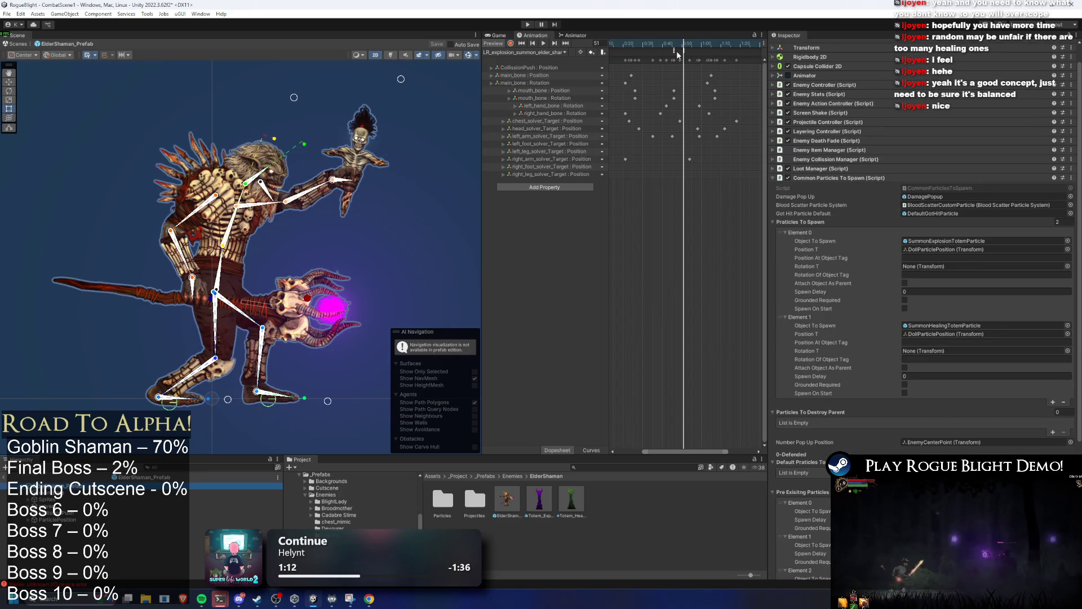
click(675, 51)
click(681, 51)
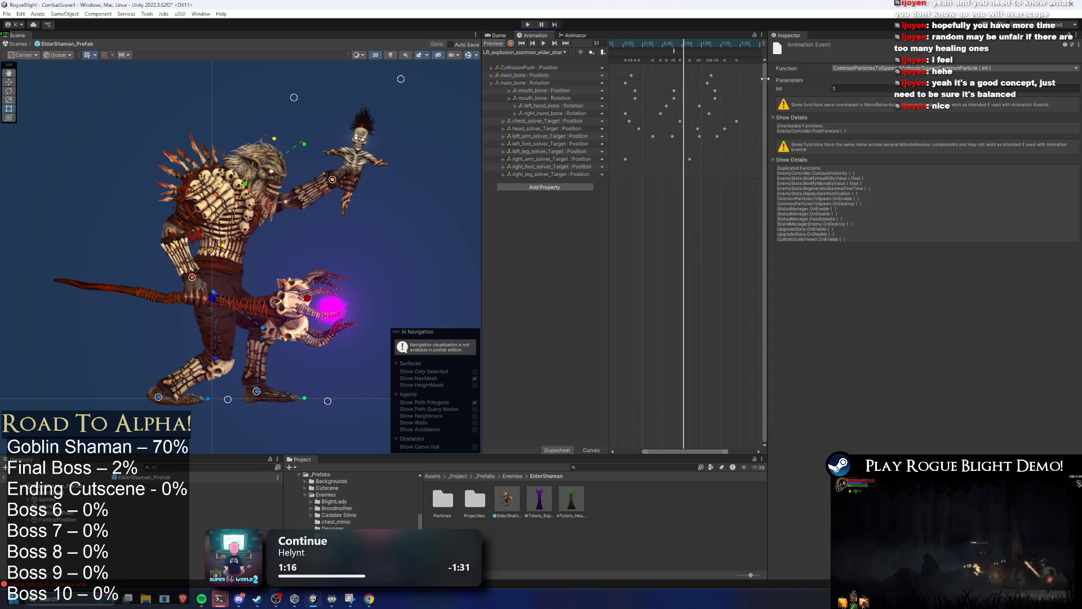
Step: Inspect the clip's SpawnEnemy minion-spawn event
click(530, 52)
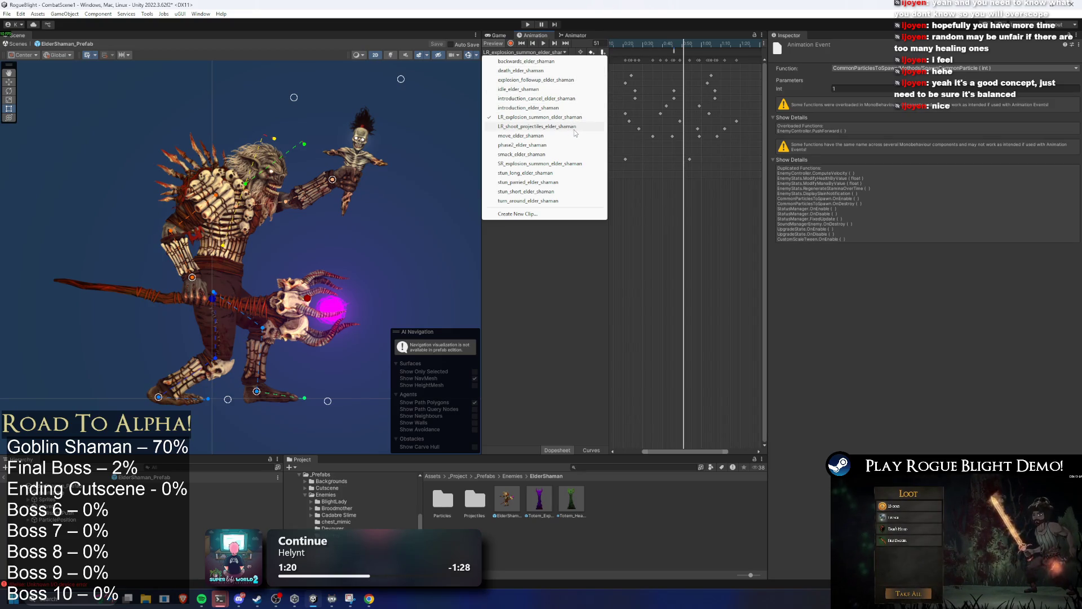
click(686, 46)
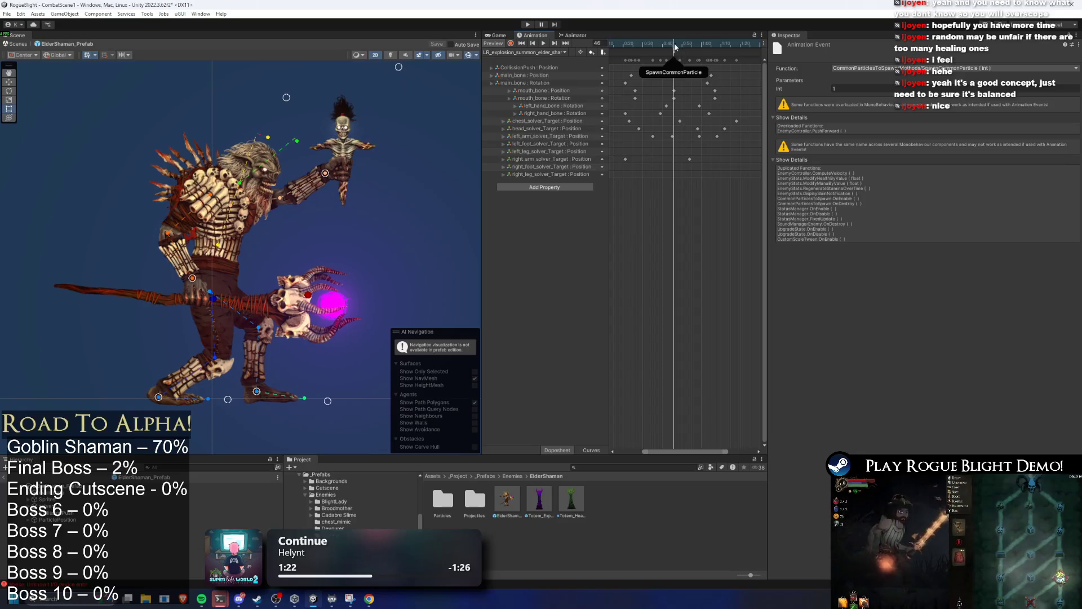
scroll(684, 77, up, 2)
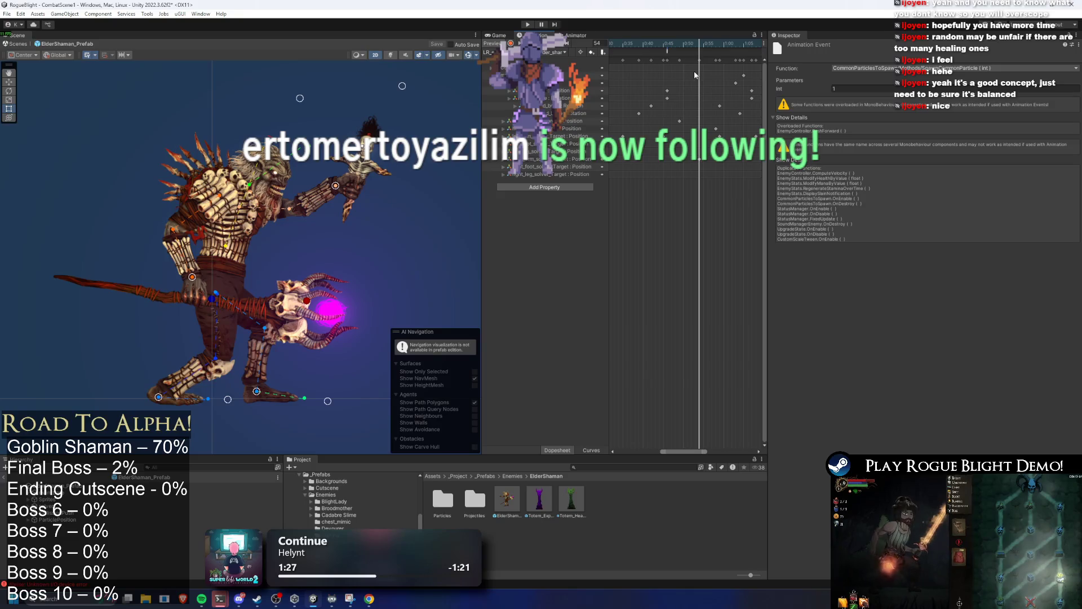
scroll(691, 68, up, 1)
scroll(686, 67, up, 1)
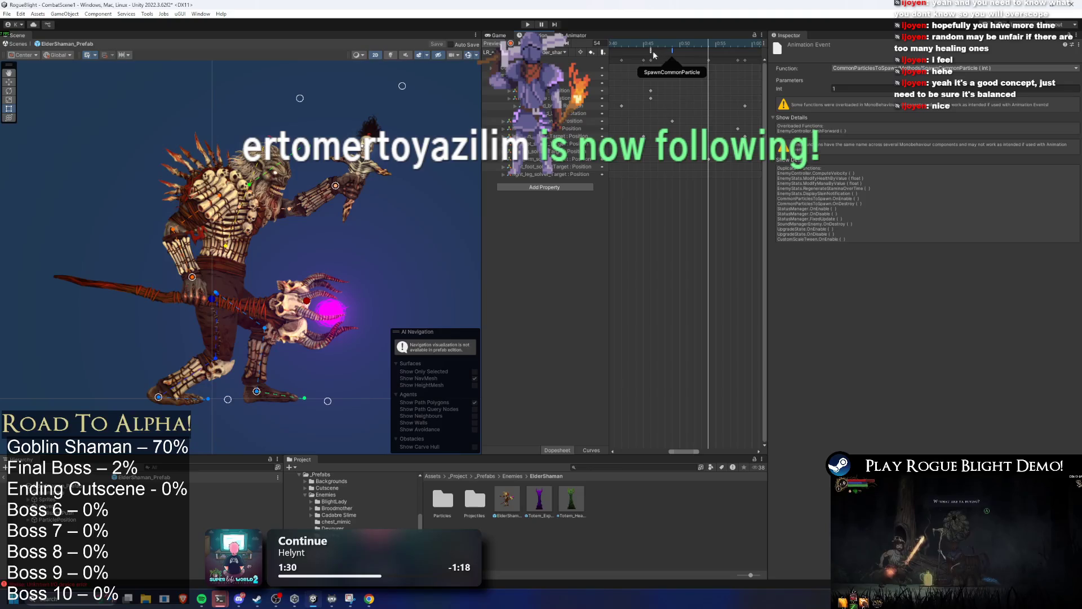
click(651, 51)
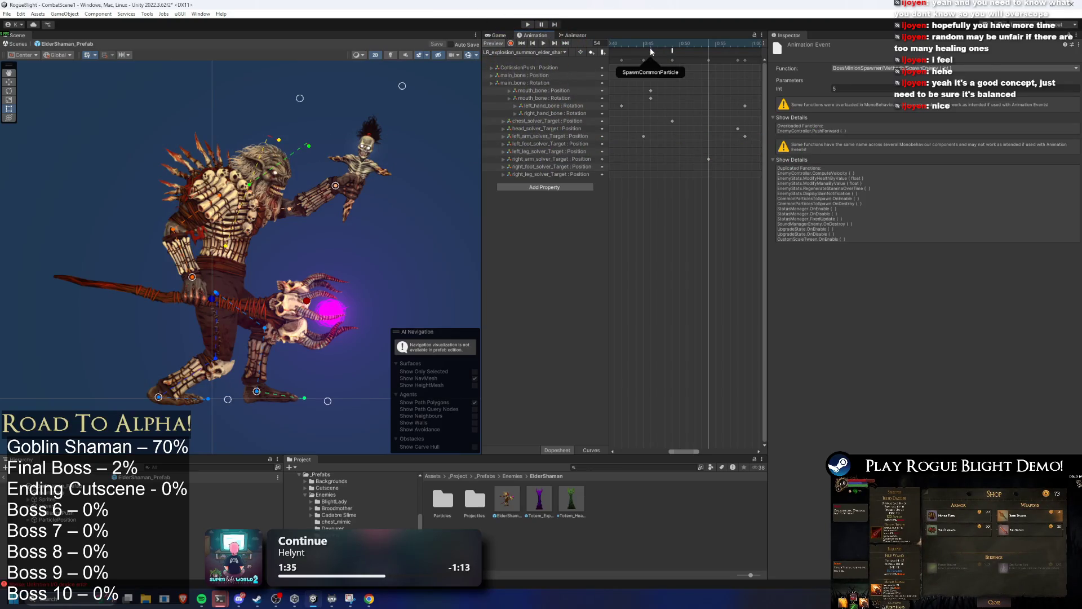
Step: Scrub the clip between frames 45 and 59 to examine the stacked SpawnEnemy and particle events
click(665, 47)
drag(670, 44, 643, 45)
click(653, 52)
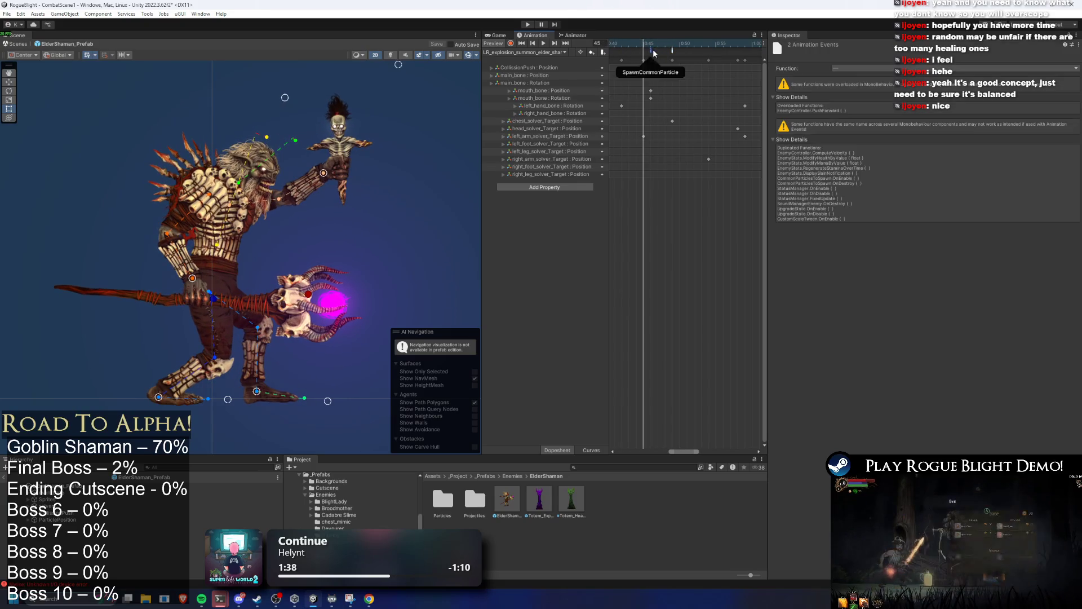
click(679, 44)
click(680, 53)
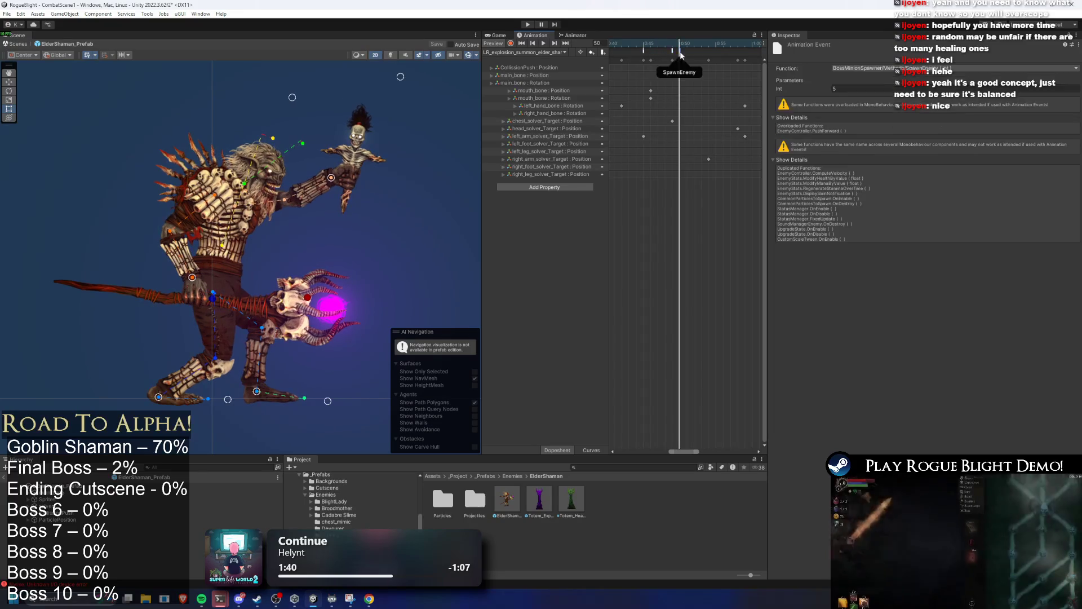
click(682, 52)
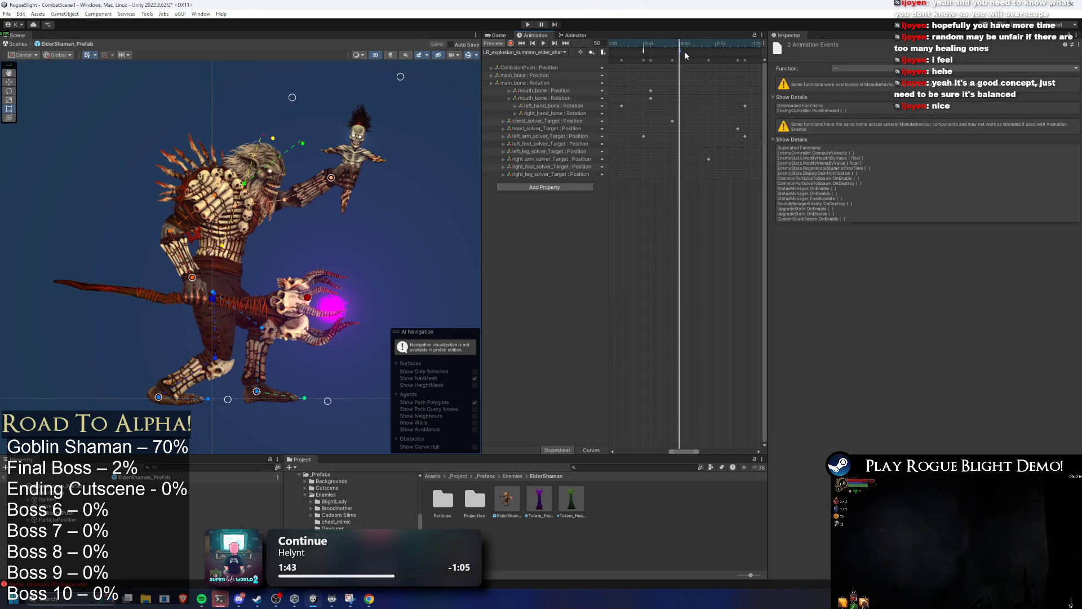
mouse_move(683, 52)
mouse_down()
mouse_move(750, 60)
mouse_move(703, 52)
mouse_up()
scroll(671, 96, down, 2)
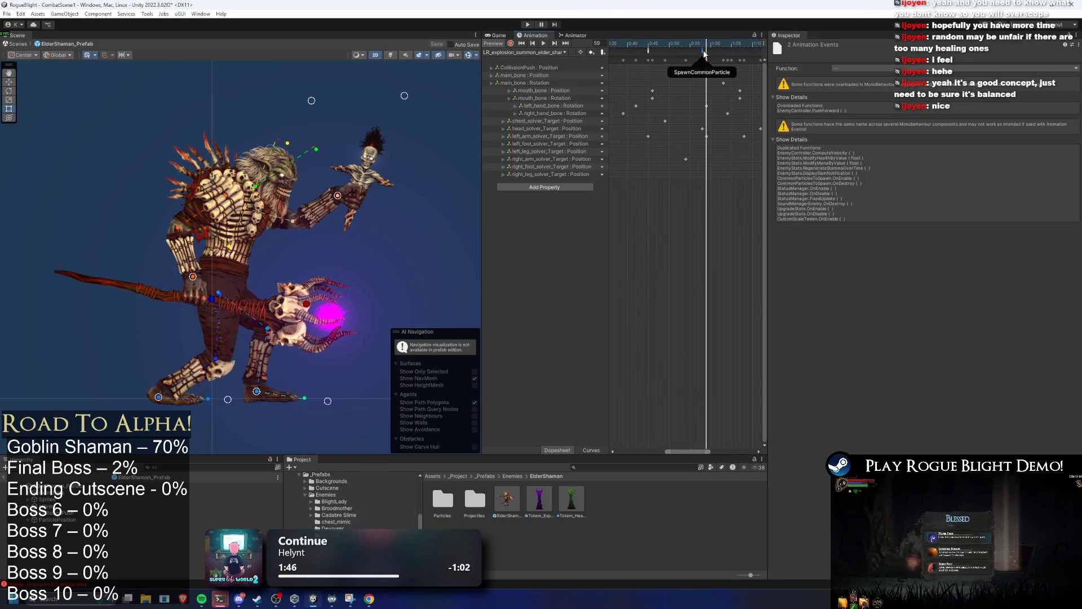
Step: Preview the clip, nudge the event slightly earlier, and switch to SR_explosion_summon_elder_shaman
key(space)
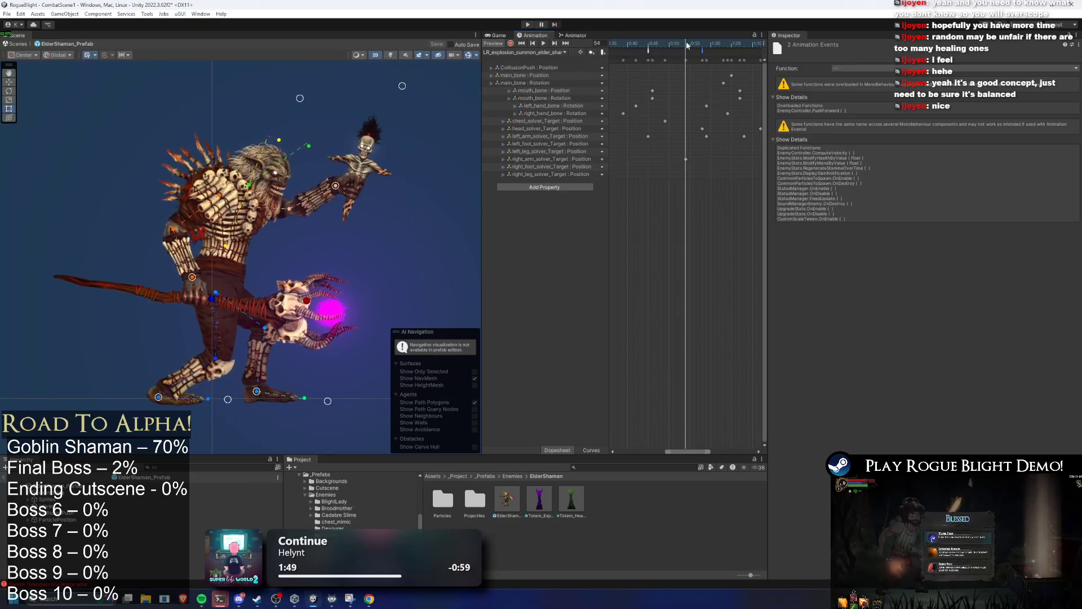
click(710, 52)
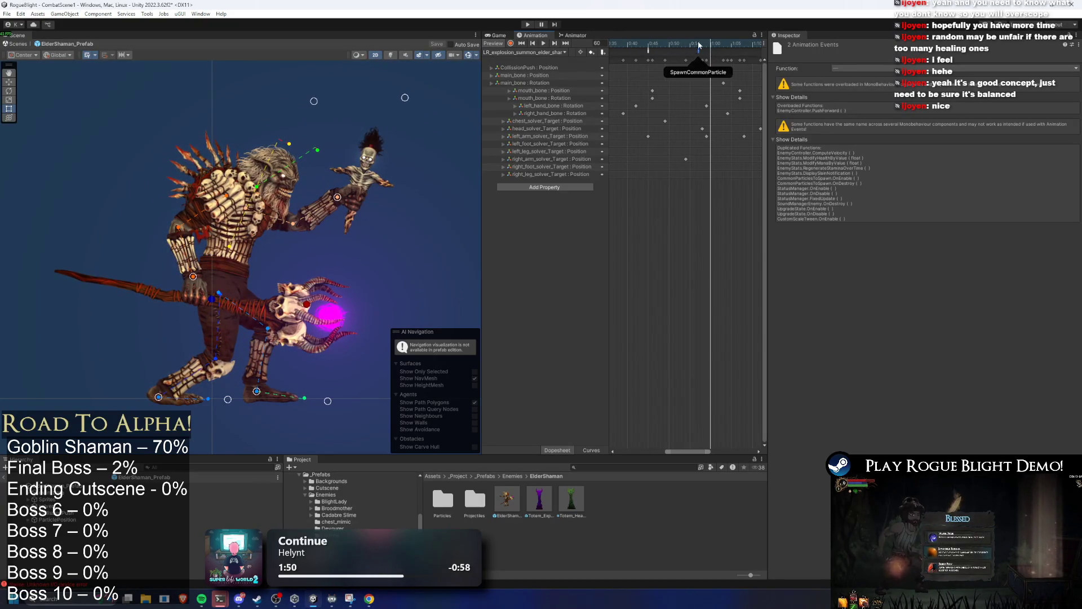
drag(703, 52, 699, 52)
click(715, 52)
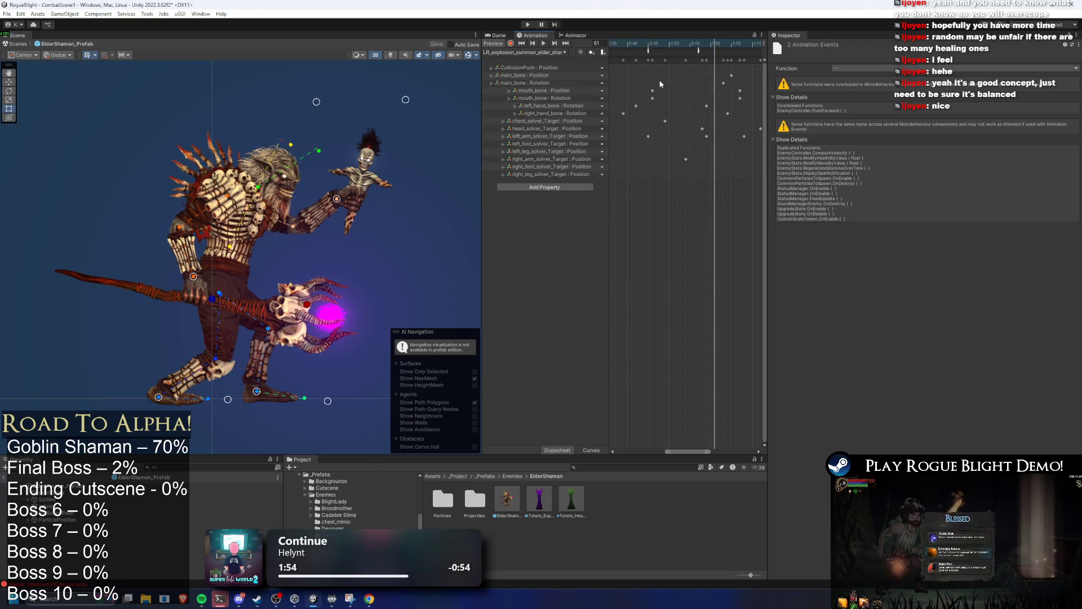
click(564, 52)
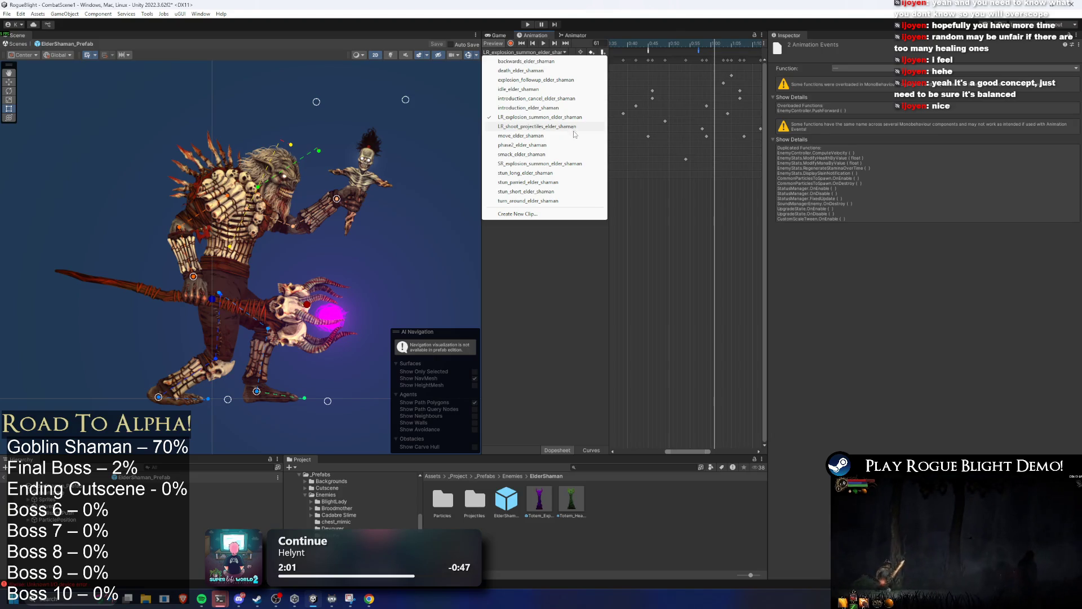
click(554, 163)
Step: Scrub the SR summon clip and move its SpawnCommonParticle event slightly later
drag(666, 48, 686, 53)
scroll(674, 48, up, 2)
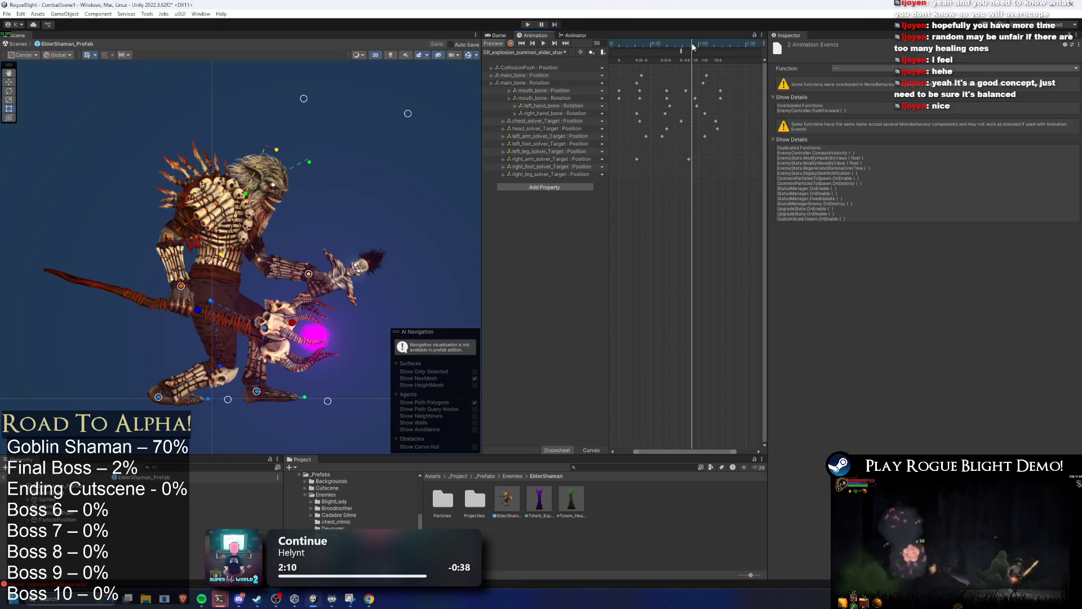
shift+click(675, 52)
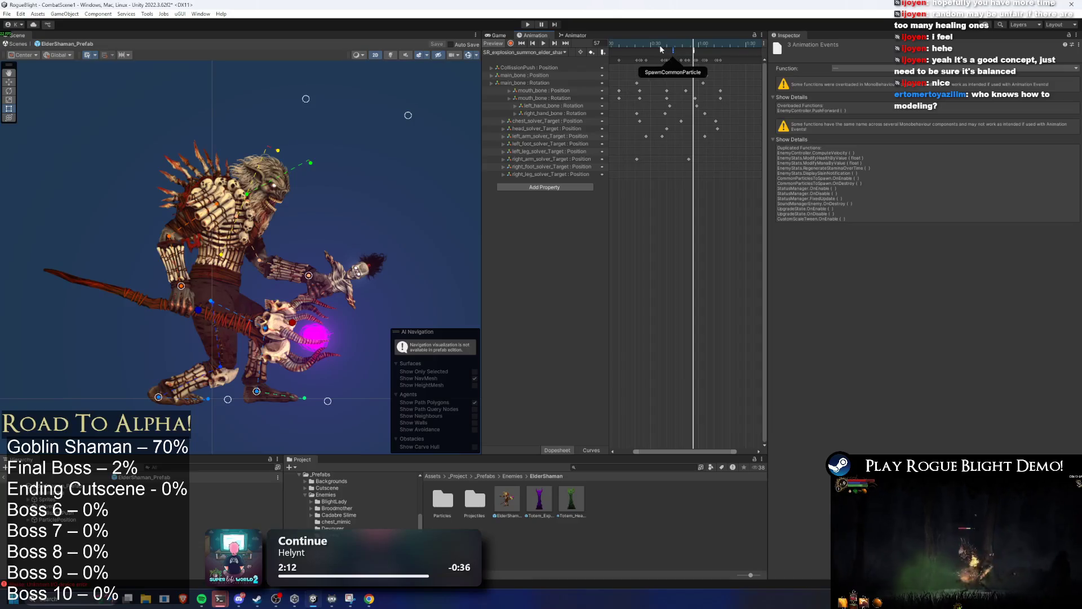
drag(671, 45, 666, 45)
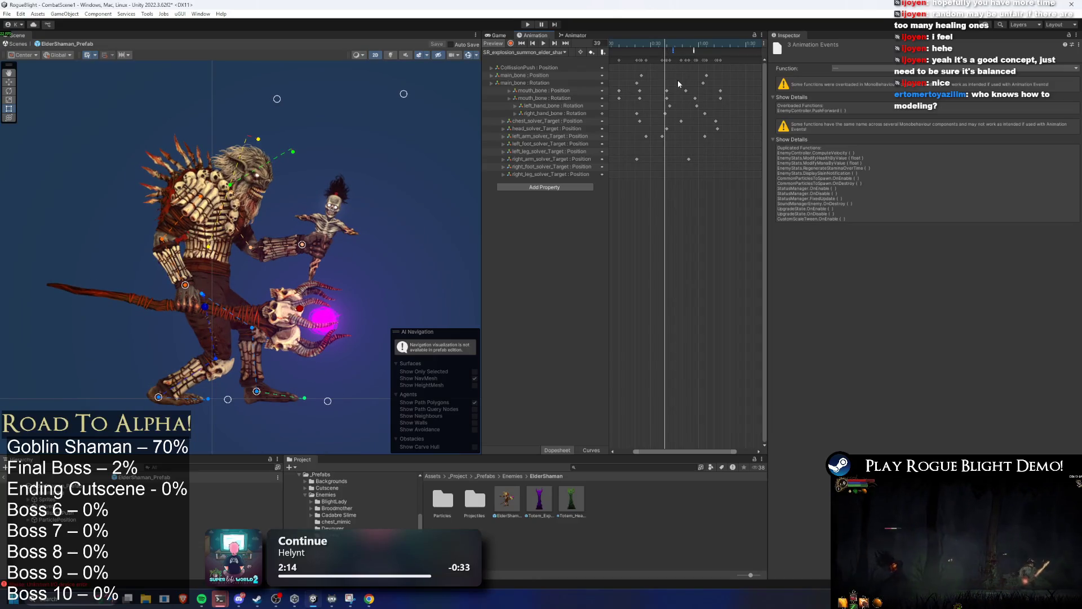
scroll(678, 80, up, 5)
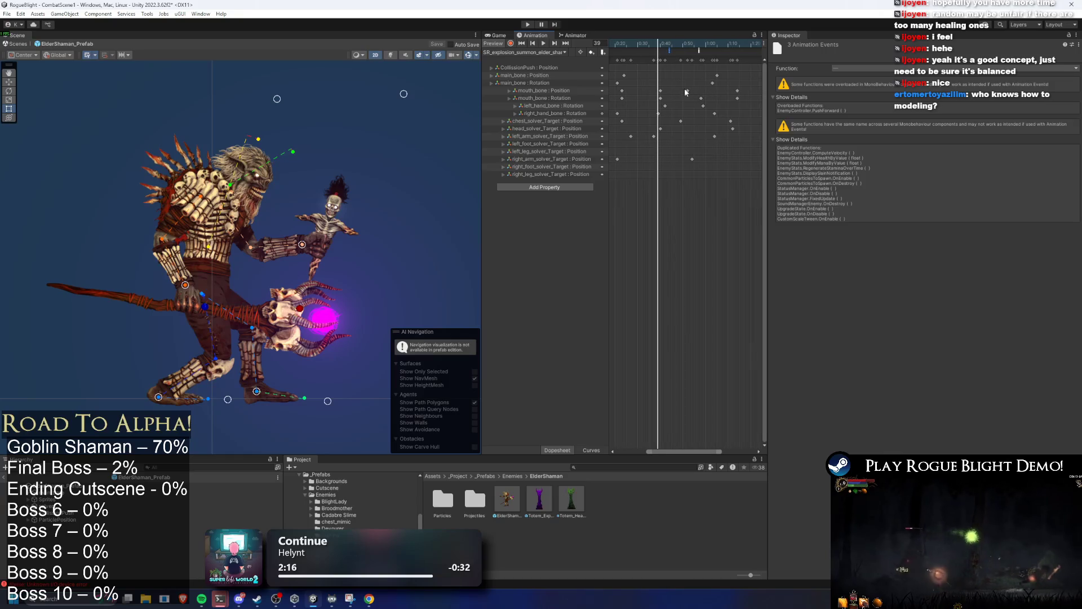
scroll(673, 79, up, 2)
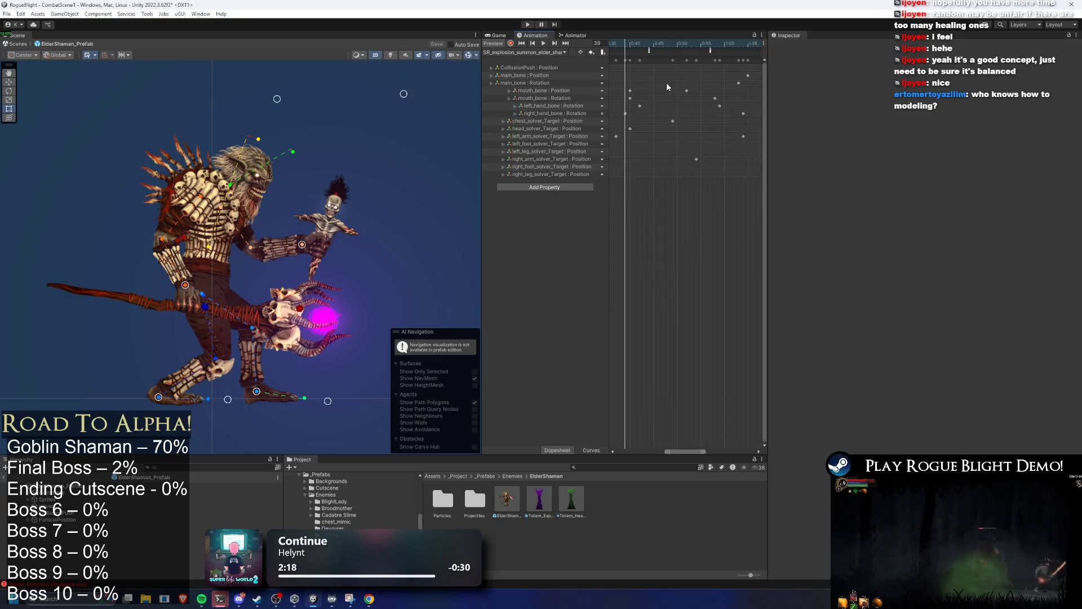
click(643, 50)
drag(643, 52, 653, 52)
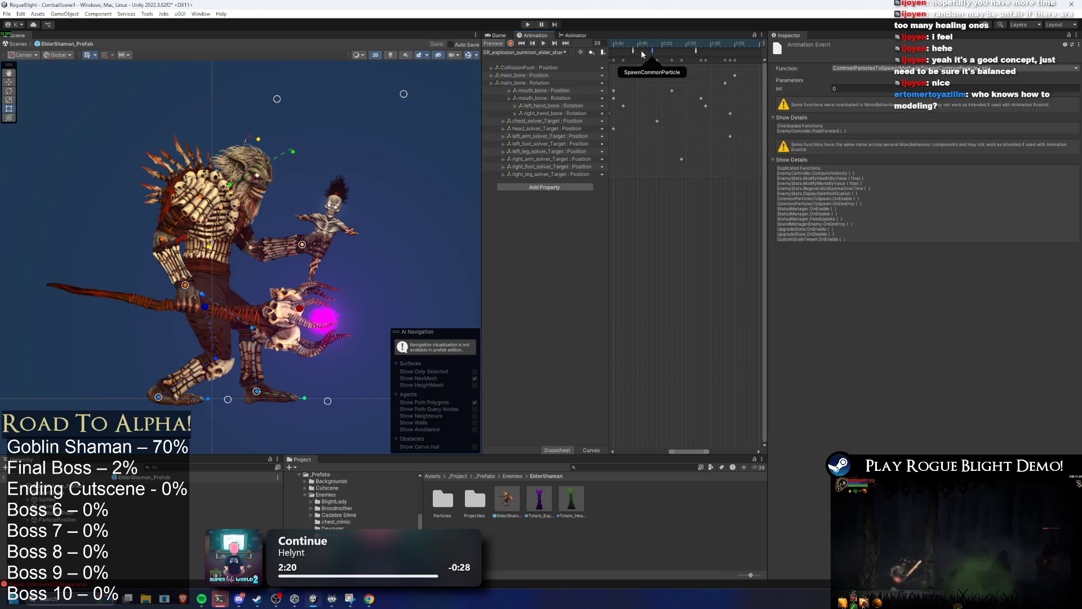
Step: Set the SpawnEnemy event's Int parameter to 7
click(633, 50)
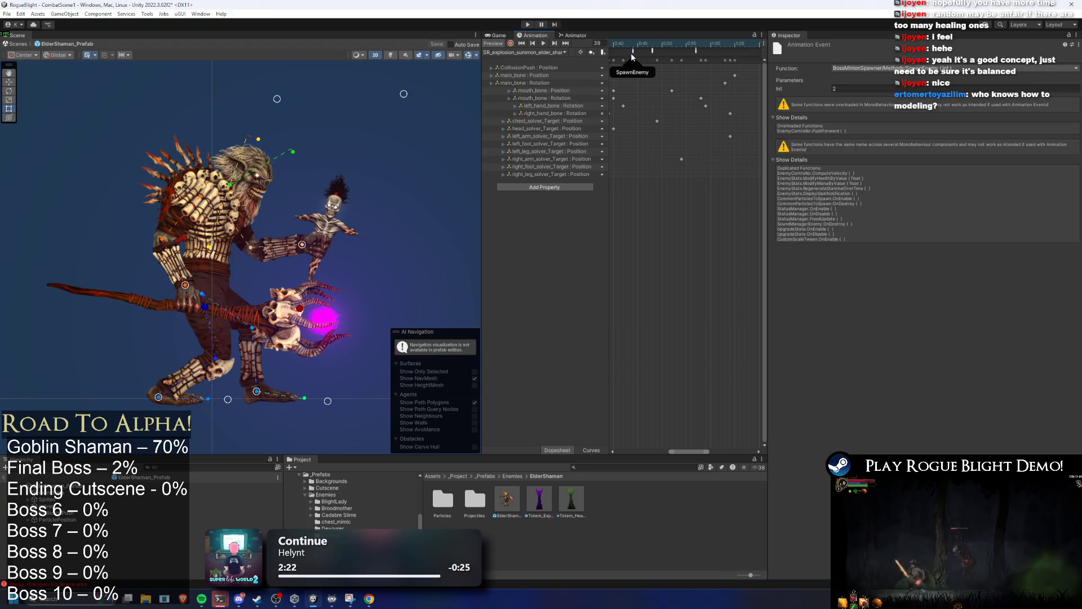
click(695, 50)
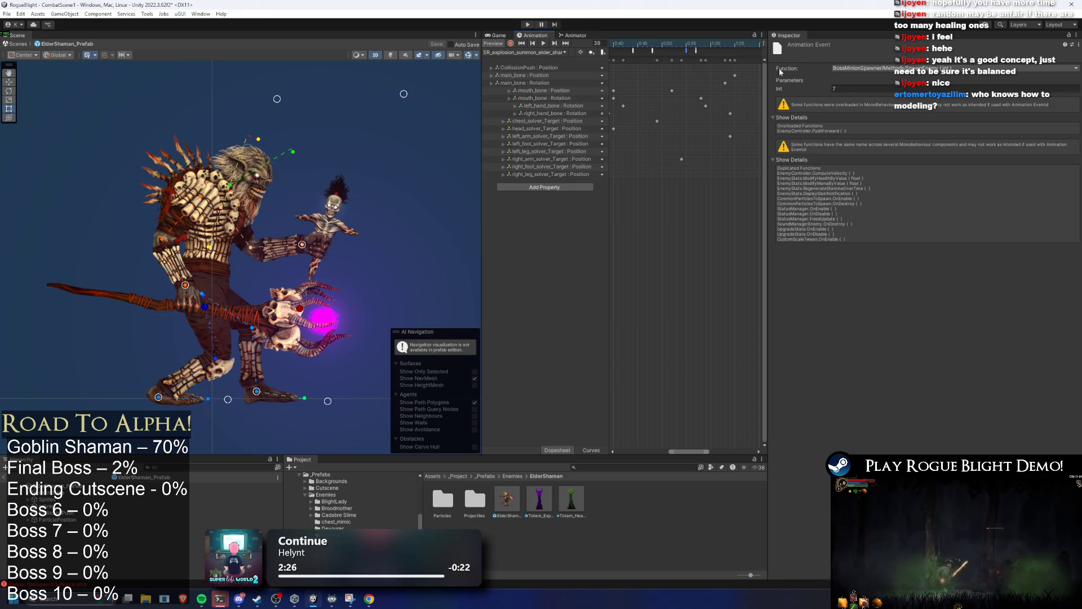
click(851, 88)
text(7)
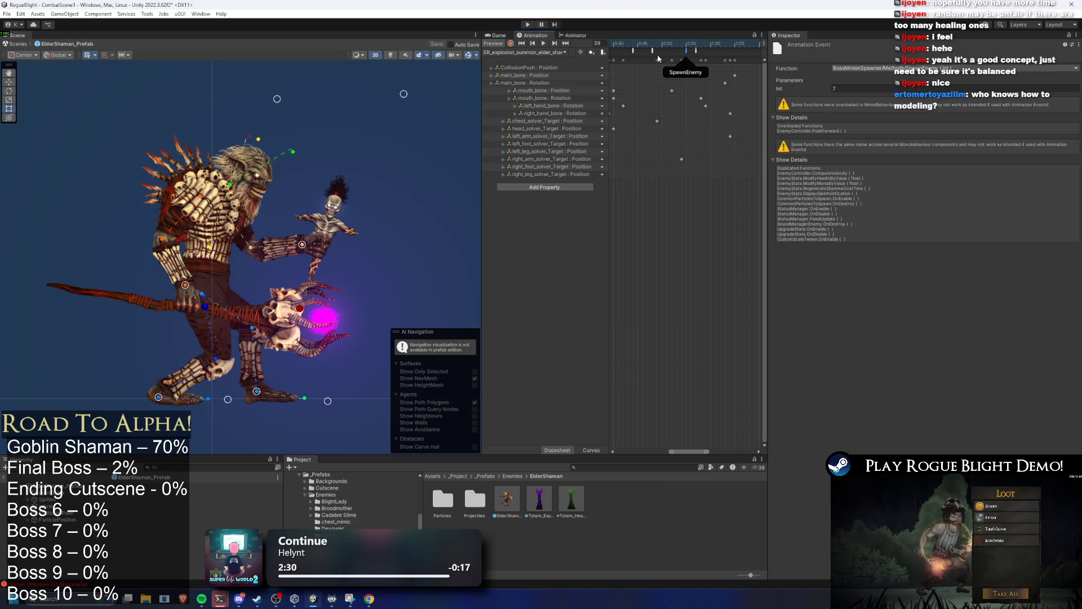
click(628, 58)
click(632, 52)
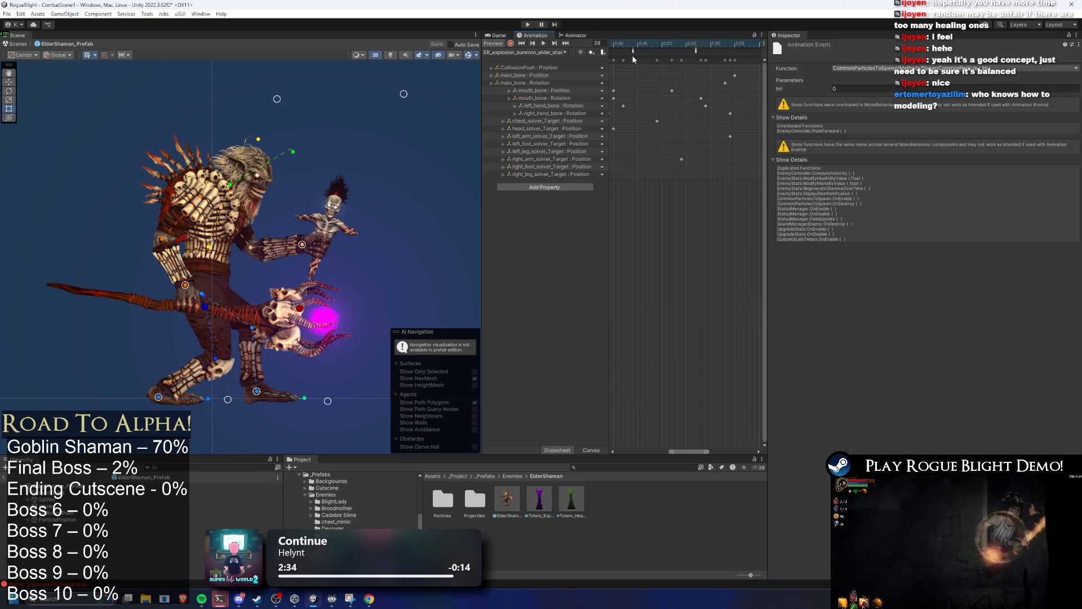
Step: Scrub the summon animation to review the overlapping events, then start a play test
drag(628, 44, 691, 45)
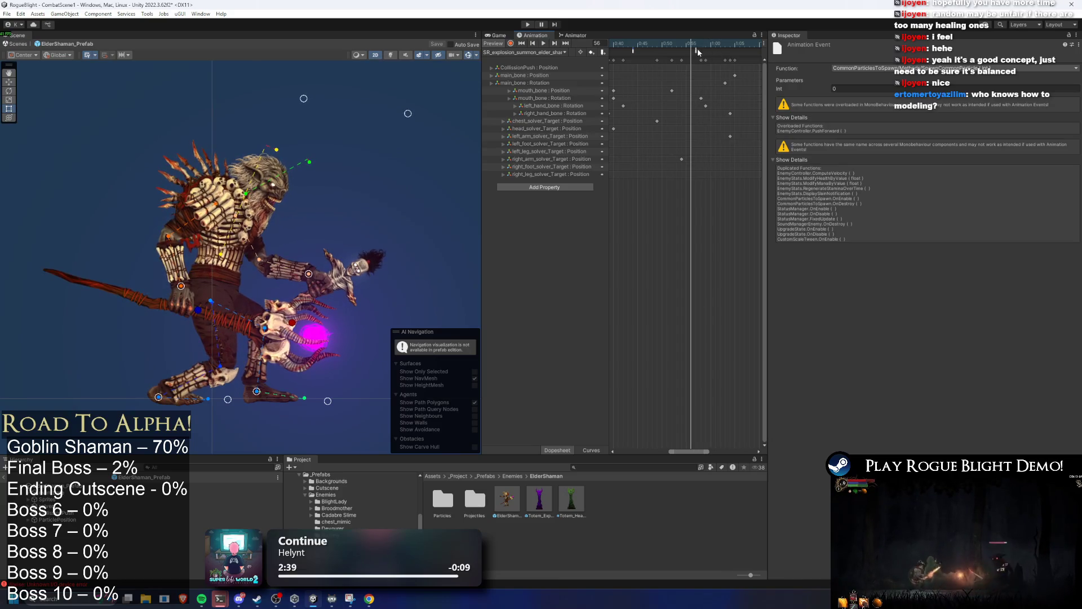
shift+click(692, 51)
mouse_move(689, 46)
mouse_down()
mouse_move(638, 46)
mouse_move(705, 48)
mouse_up()
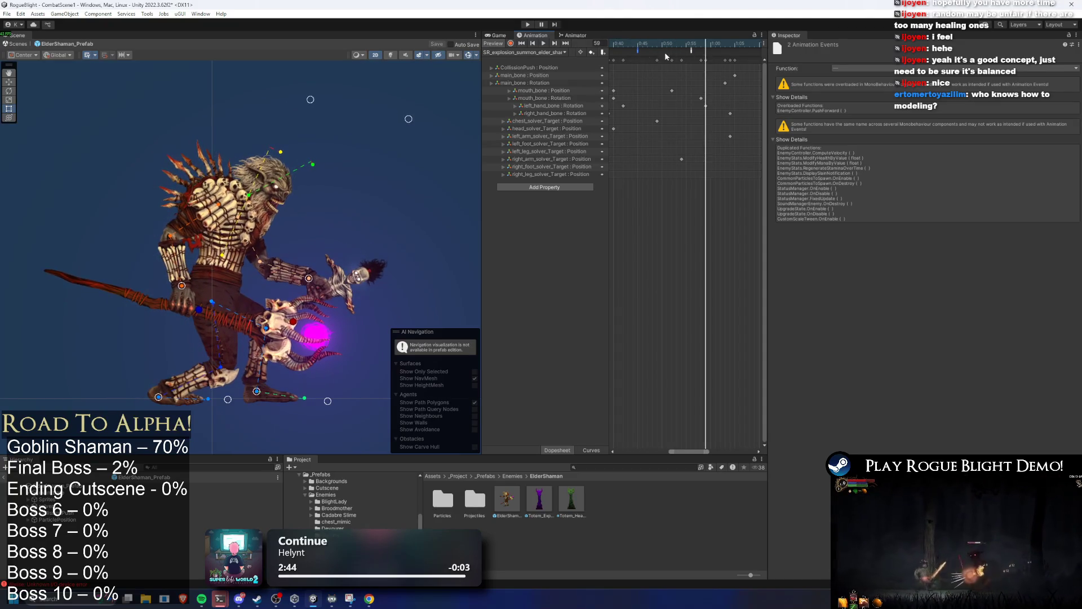
click(648, 52)
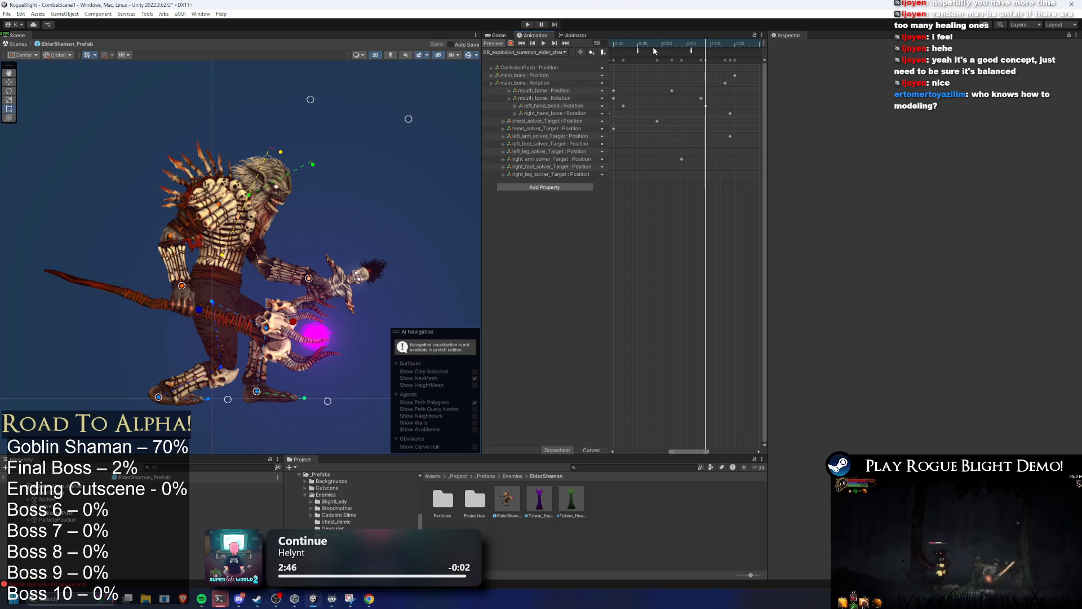
click(528, 25)
Step: Confirm the prefab save and fight the Elder Shaman with sword strikes and a special skill
key(Return)
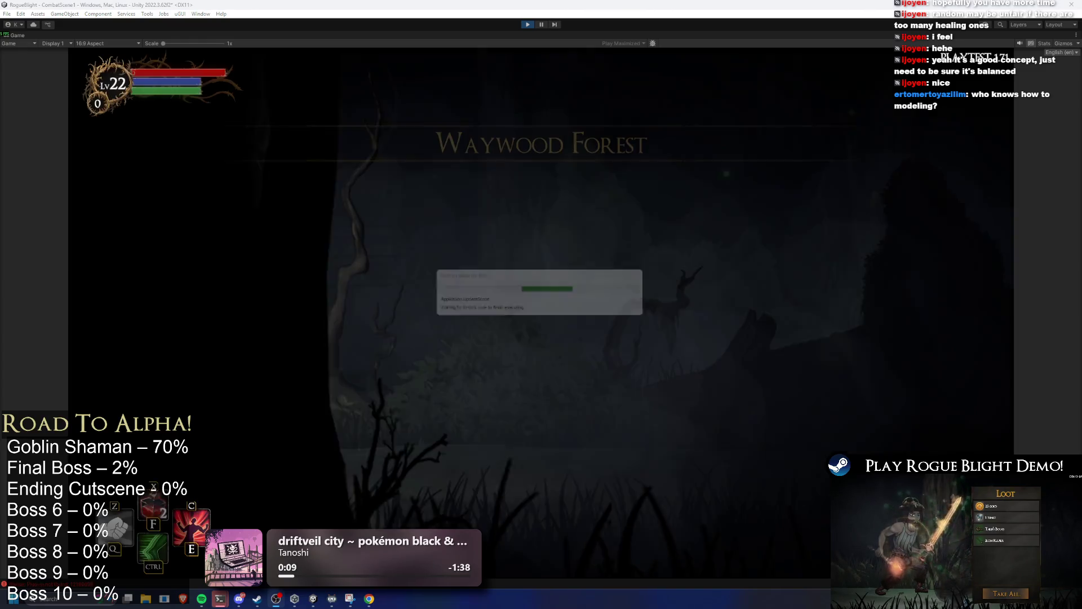
key(d)
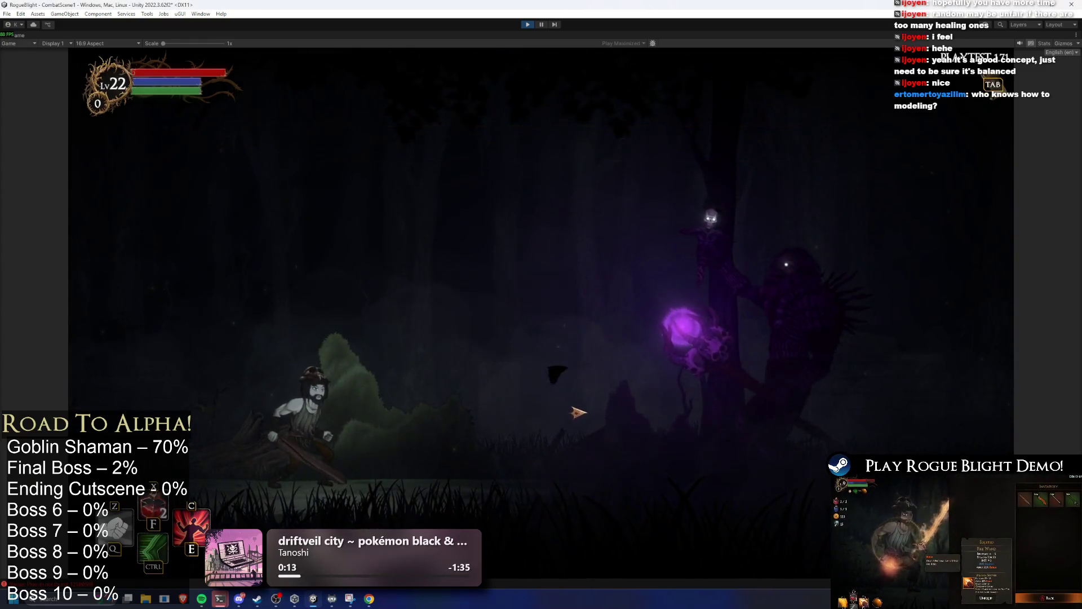
key(a)
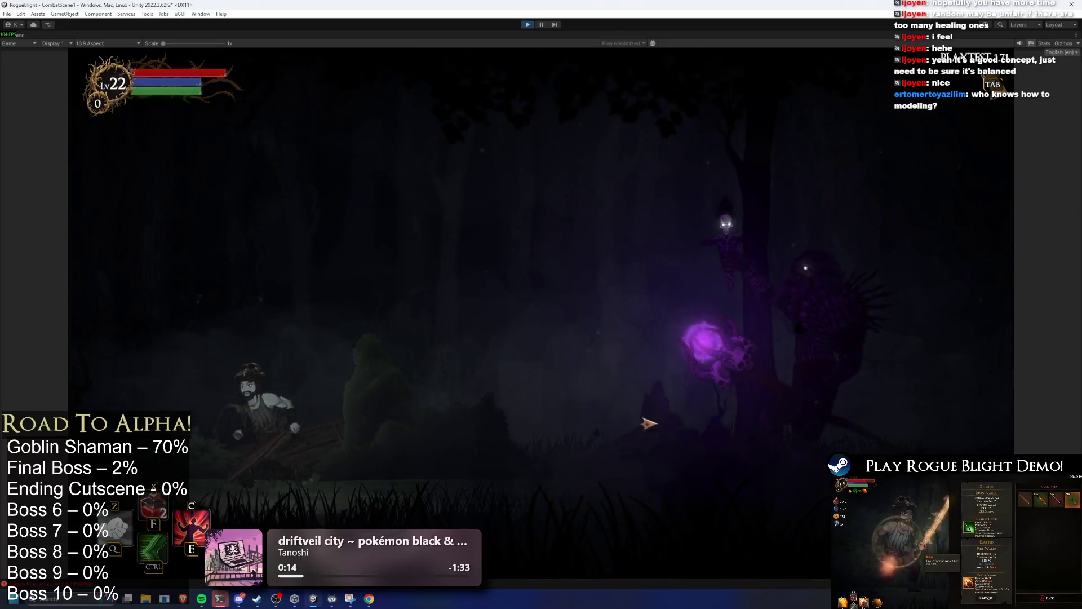
key(d)
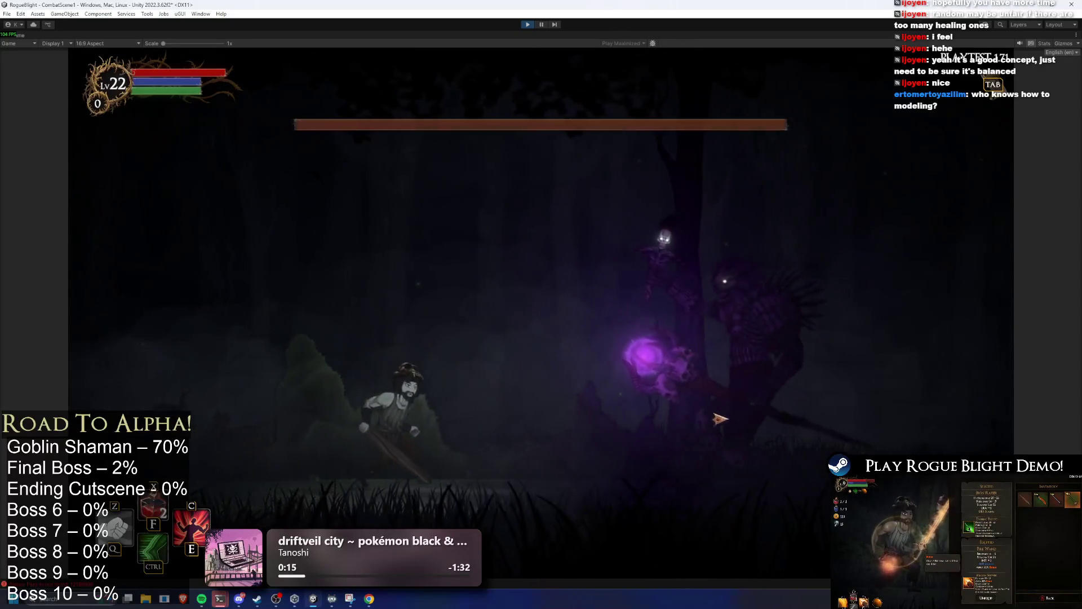
click(772, 416)
key(a)
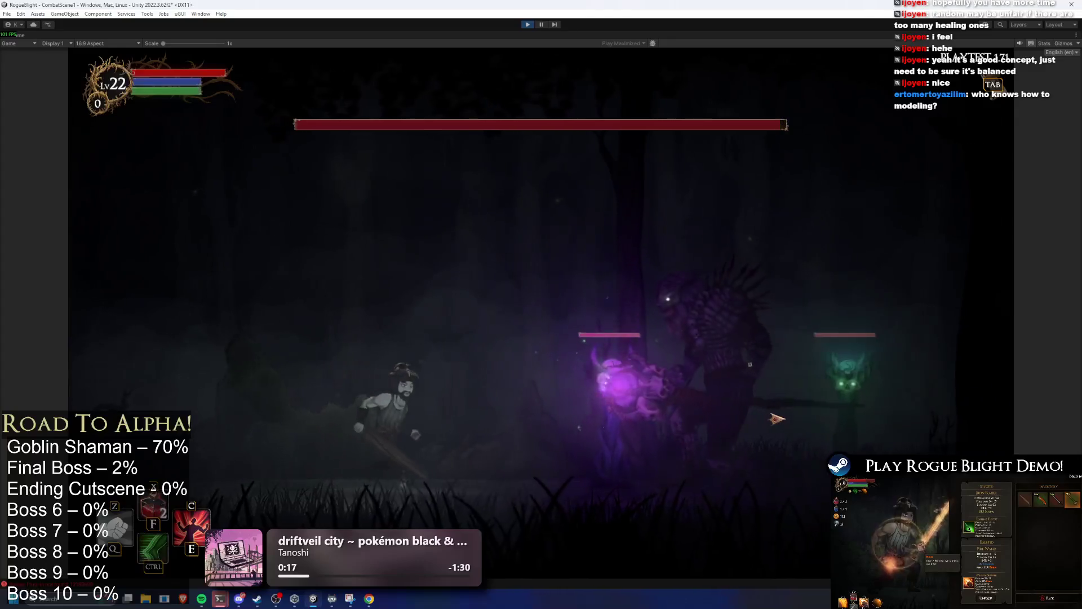
key(ctrl)
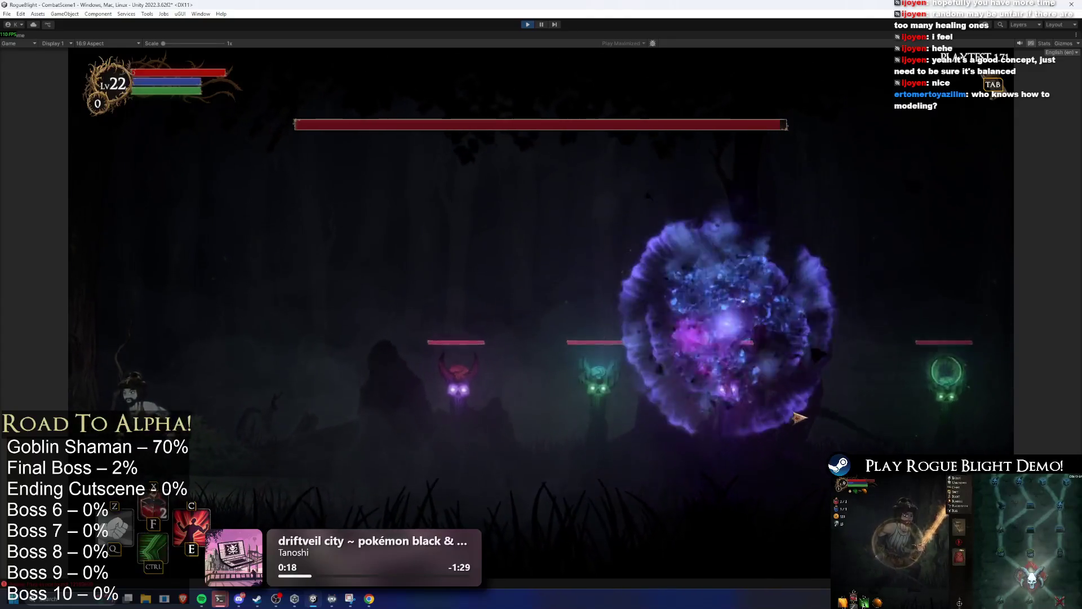
key(d)
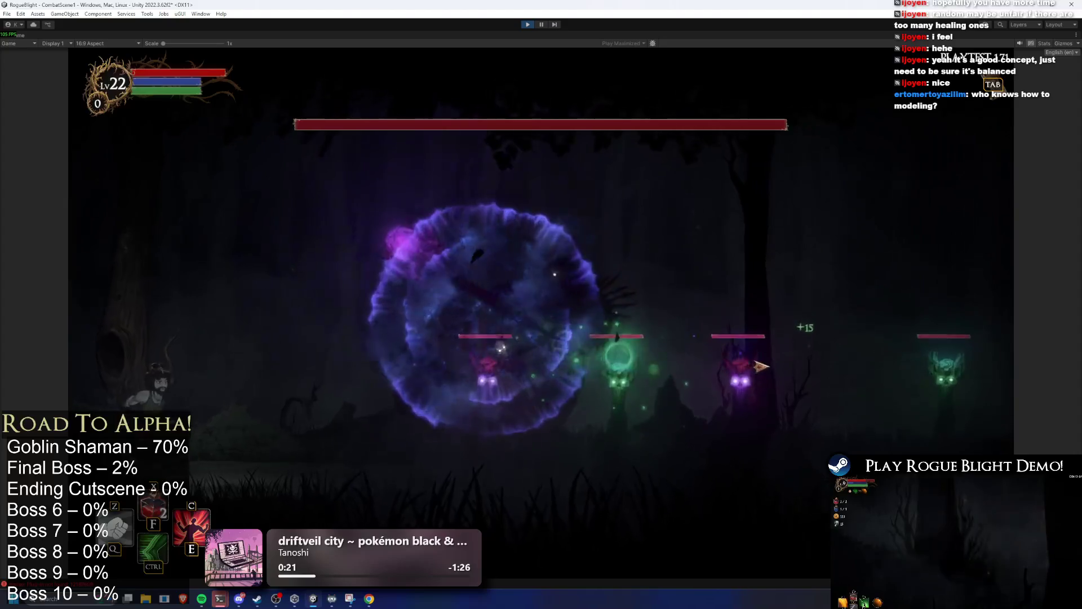
click(767, 367)
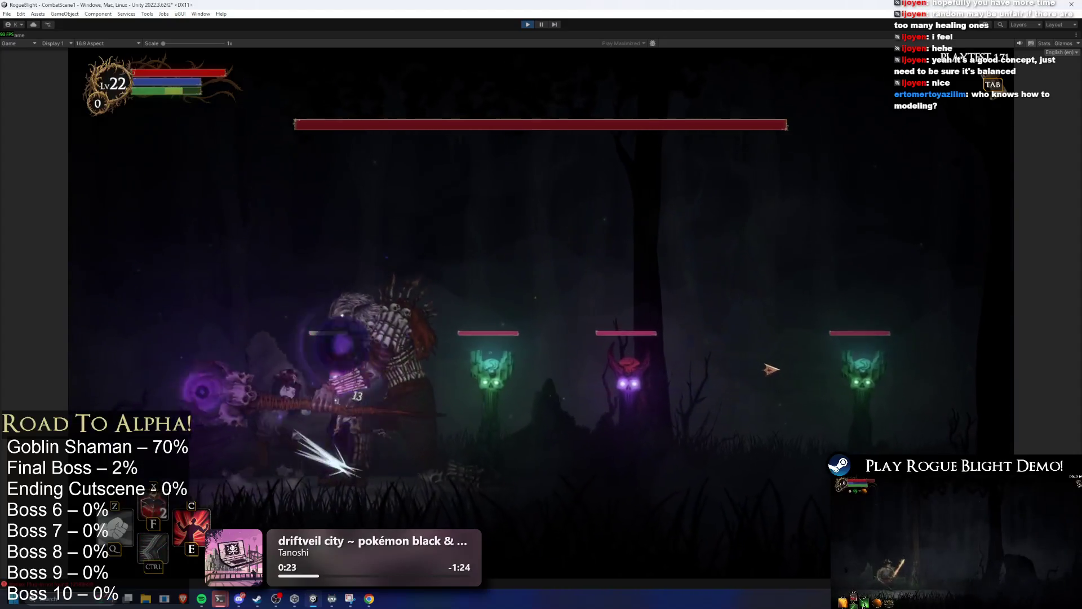
key(a)
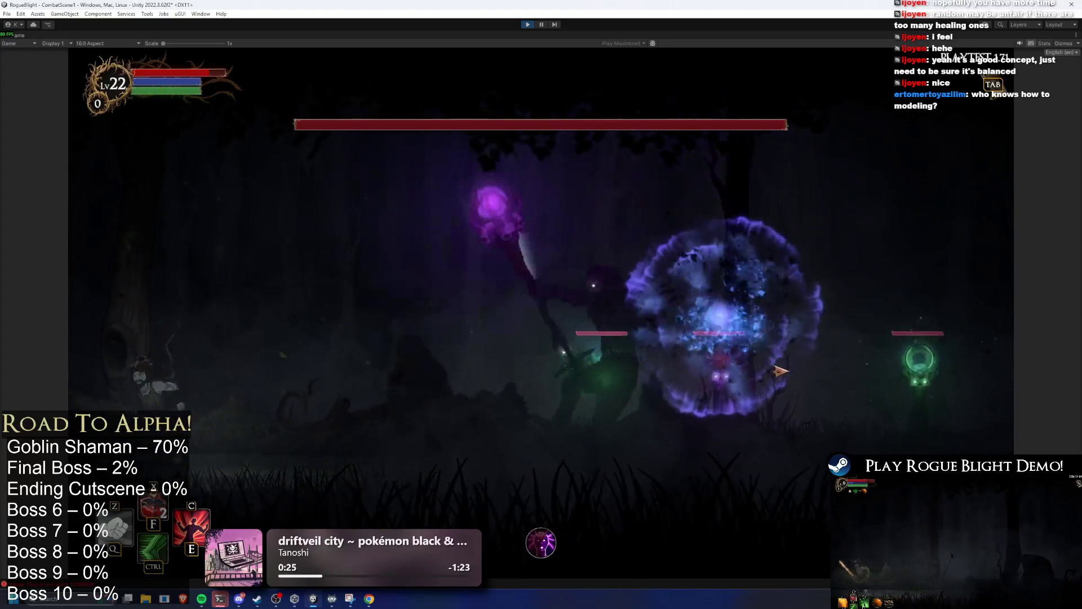
Step: Attack the summoned totems with slashes and blasts
key(d)
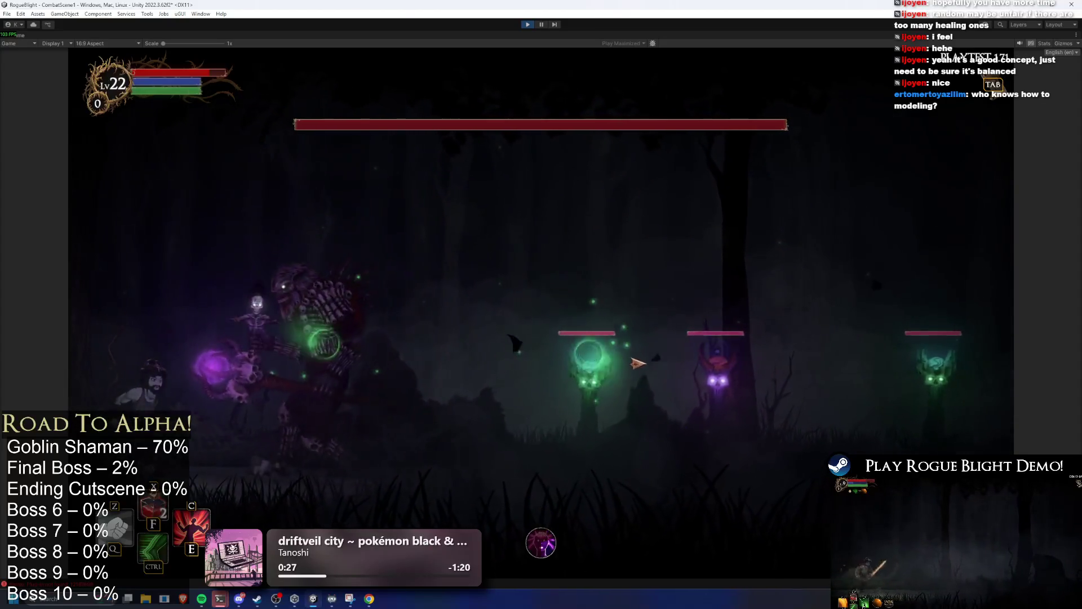
click(612, 375)
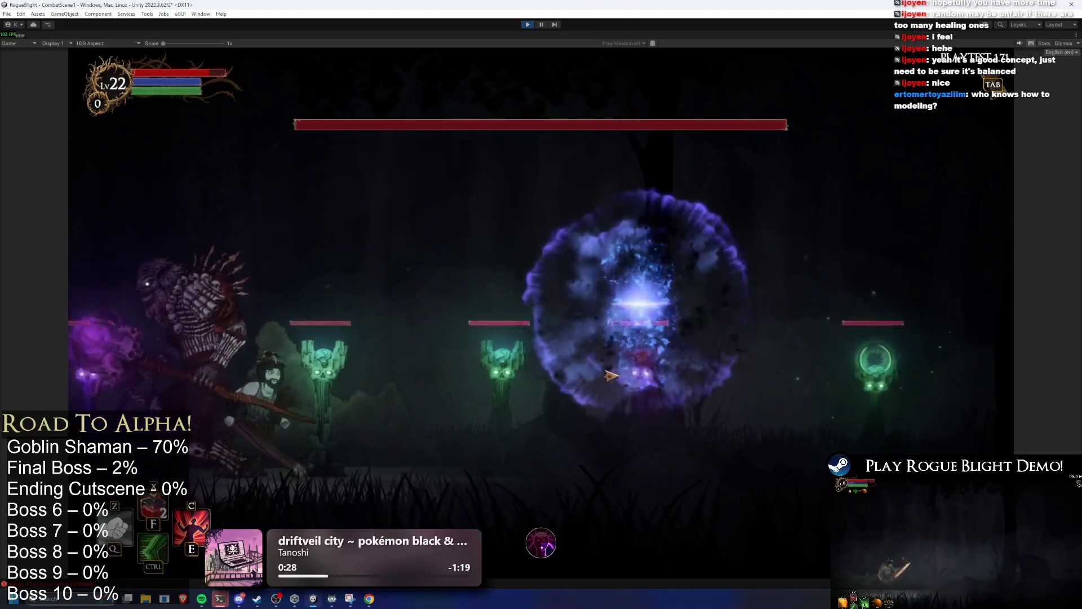
key(d)
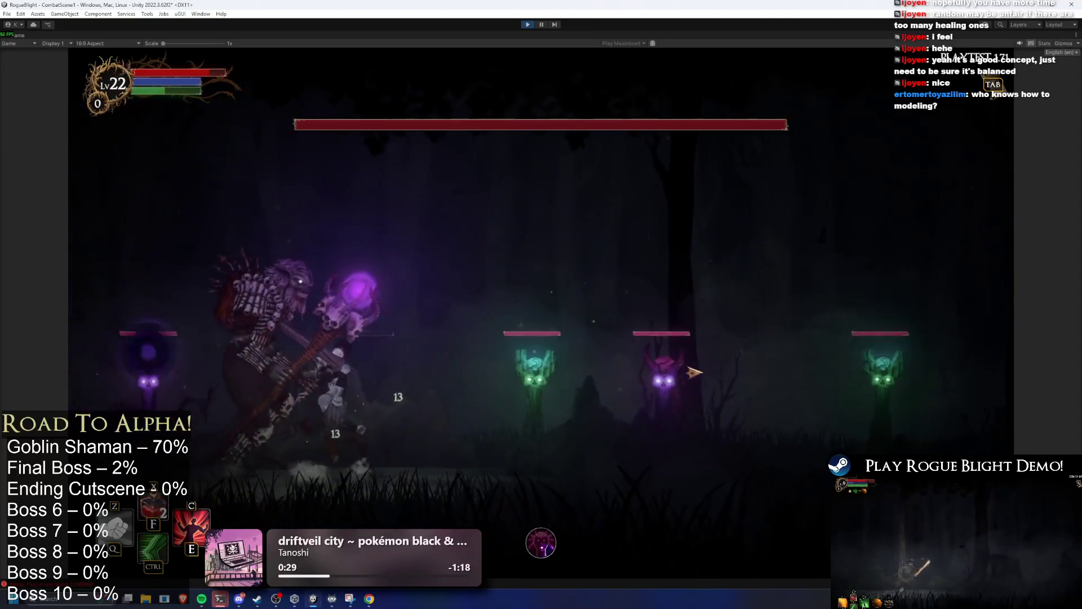
click(754, 388)
key(d)
click(754, 388)
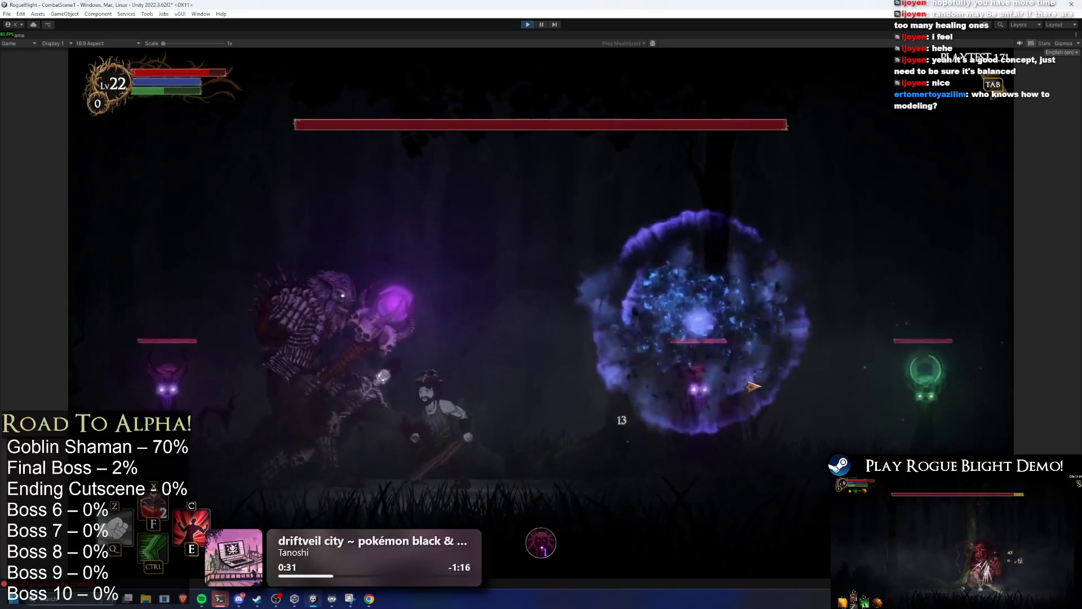
key(d)
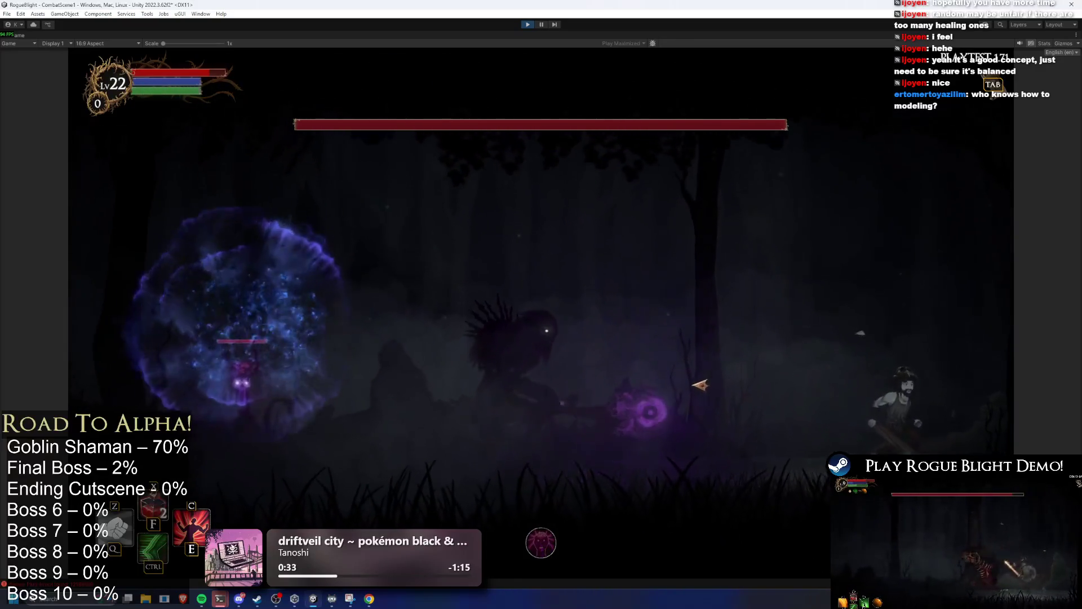
click(716, 386)
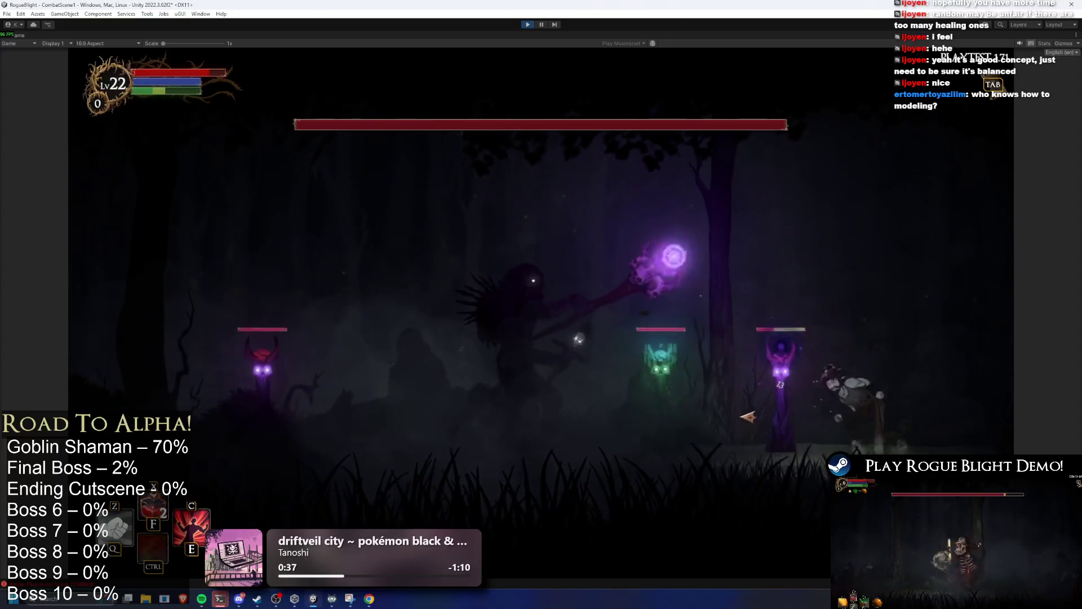
click(739, 383)
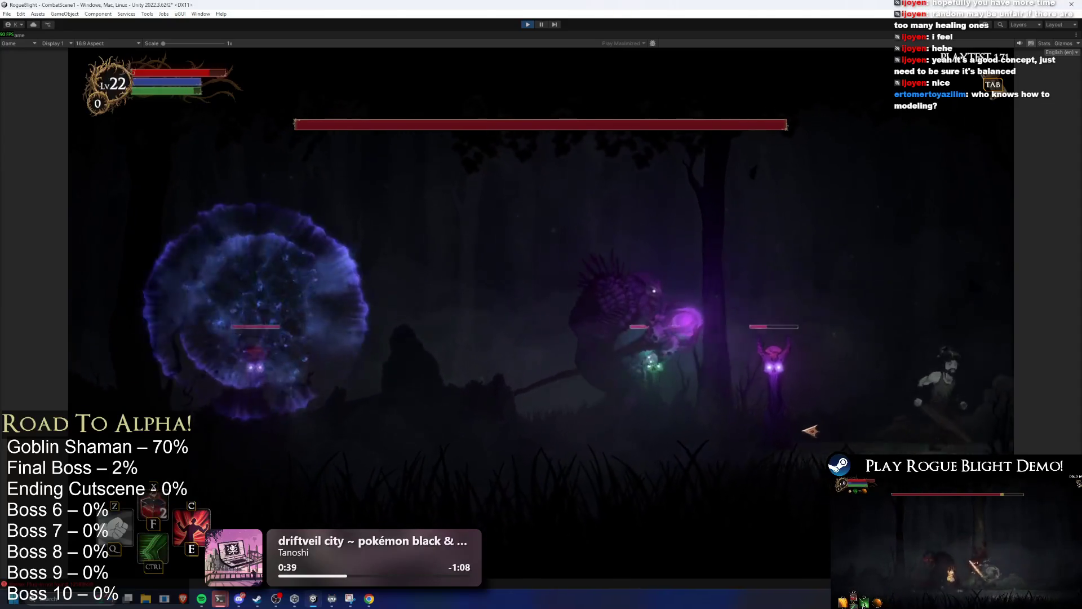
Step: Keep fighting the boss and the green totem, then stop the play test
key(a)
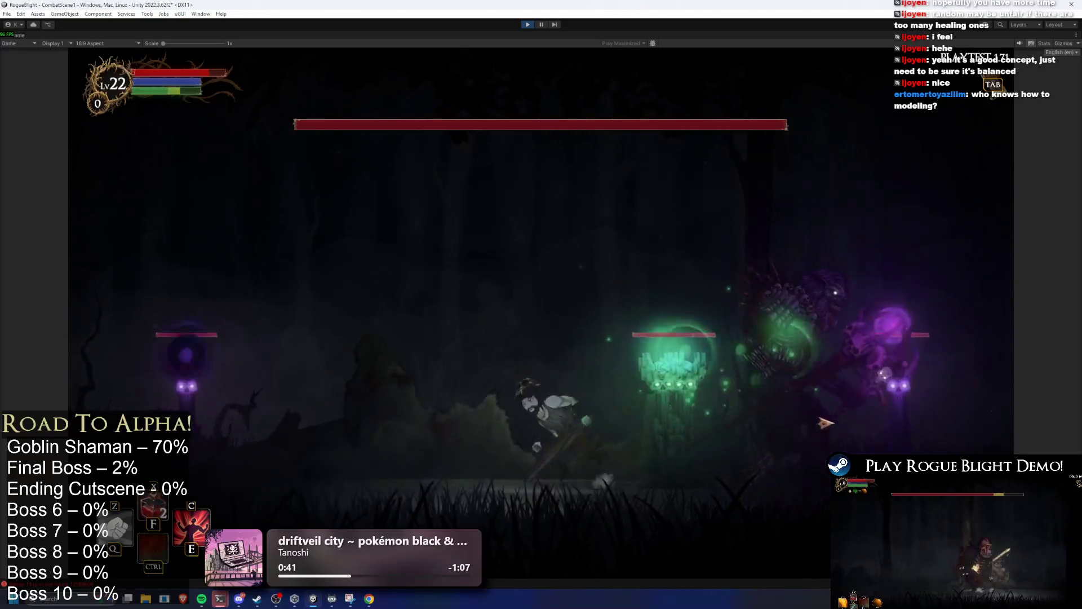
key(a)
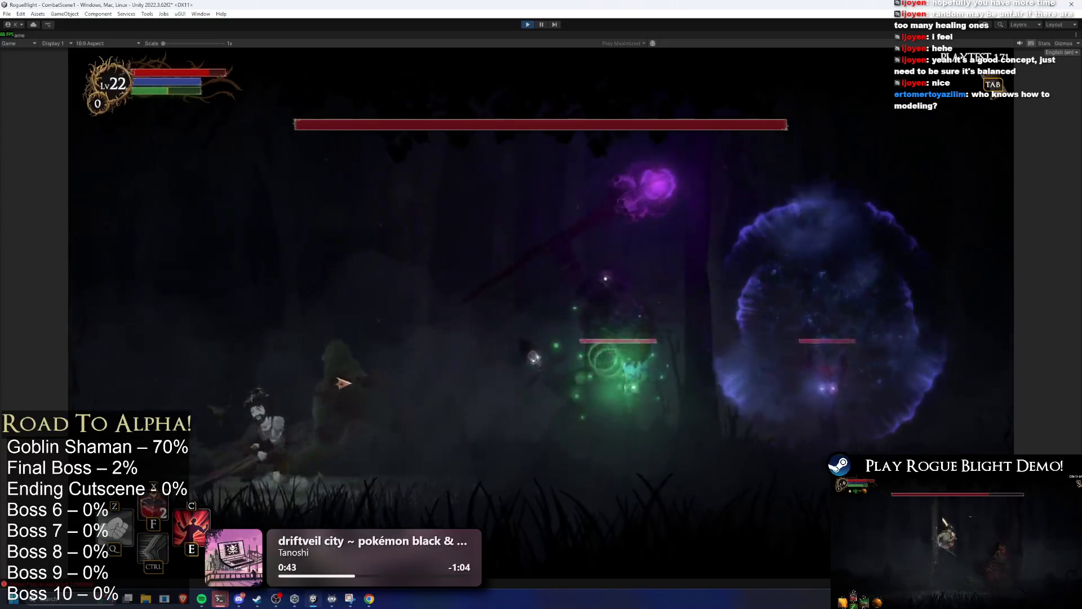
key(d)
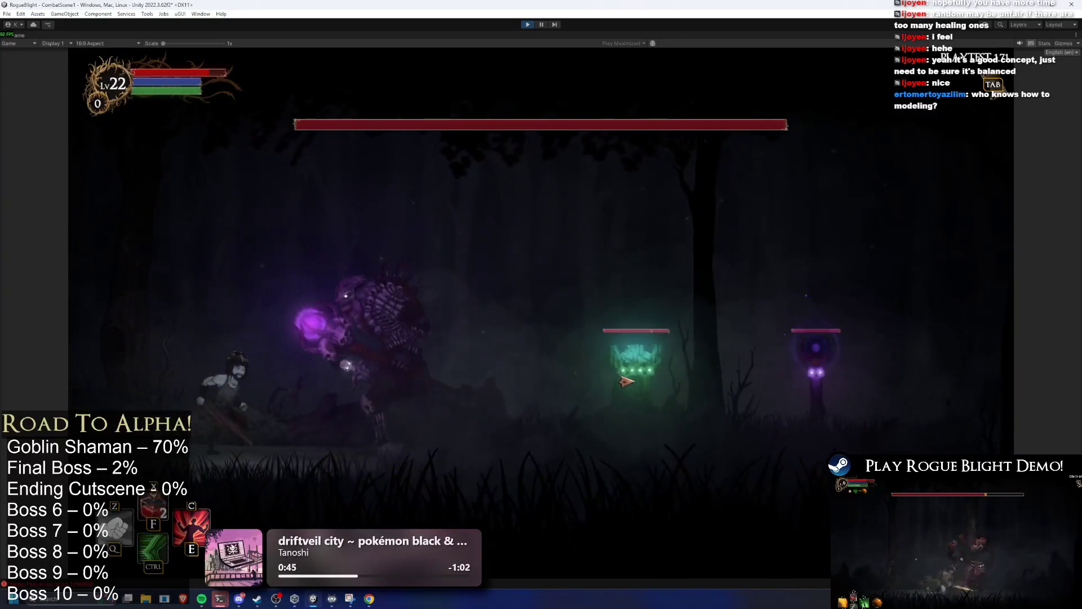
key(d)
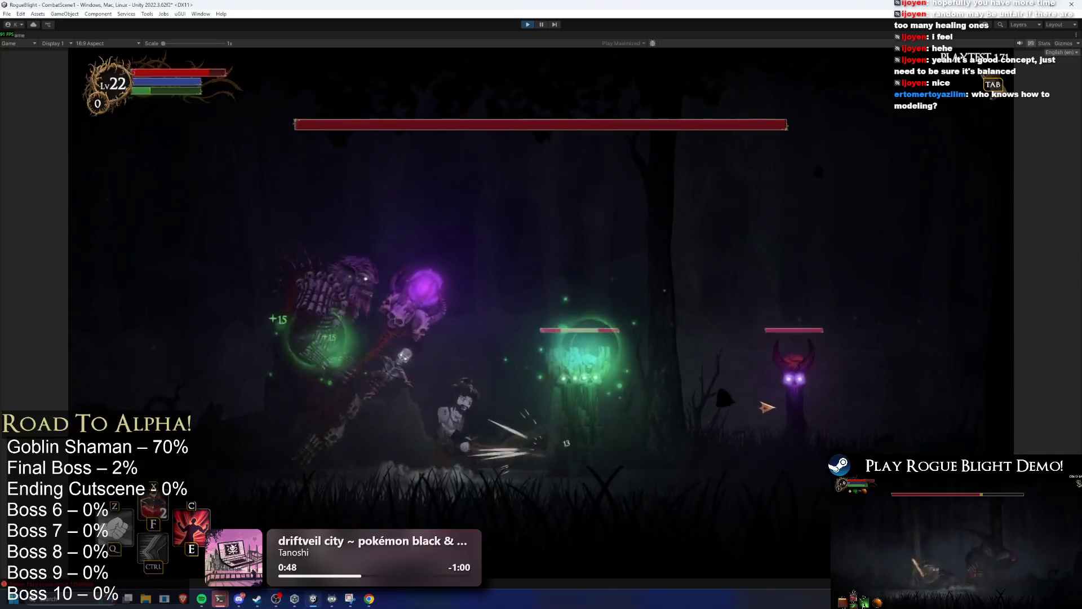
key(a)
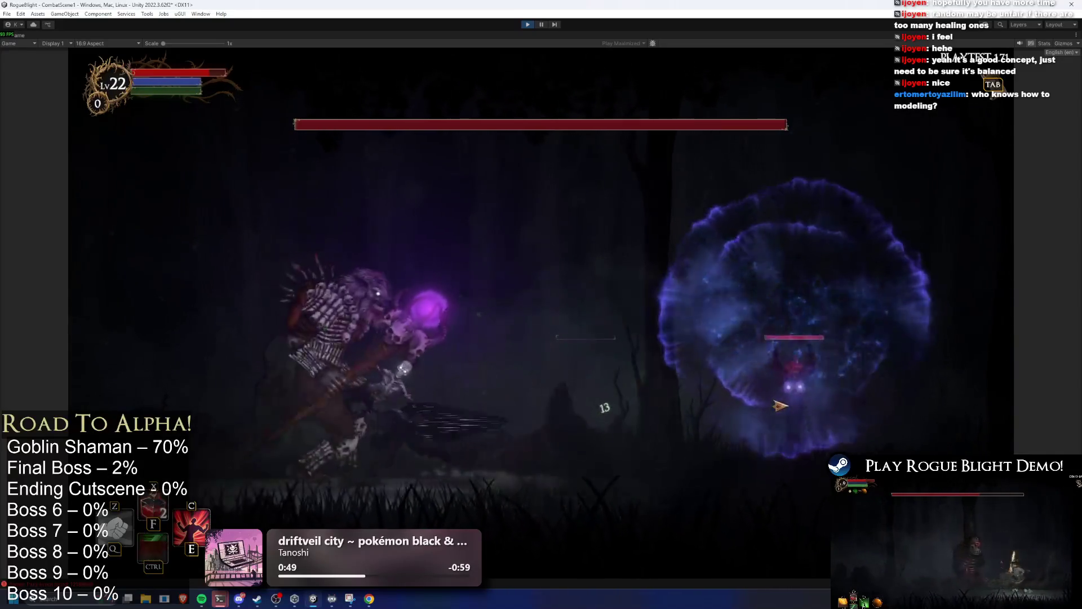
key(d)
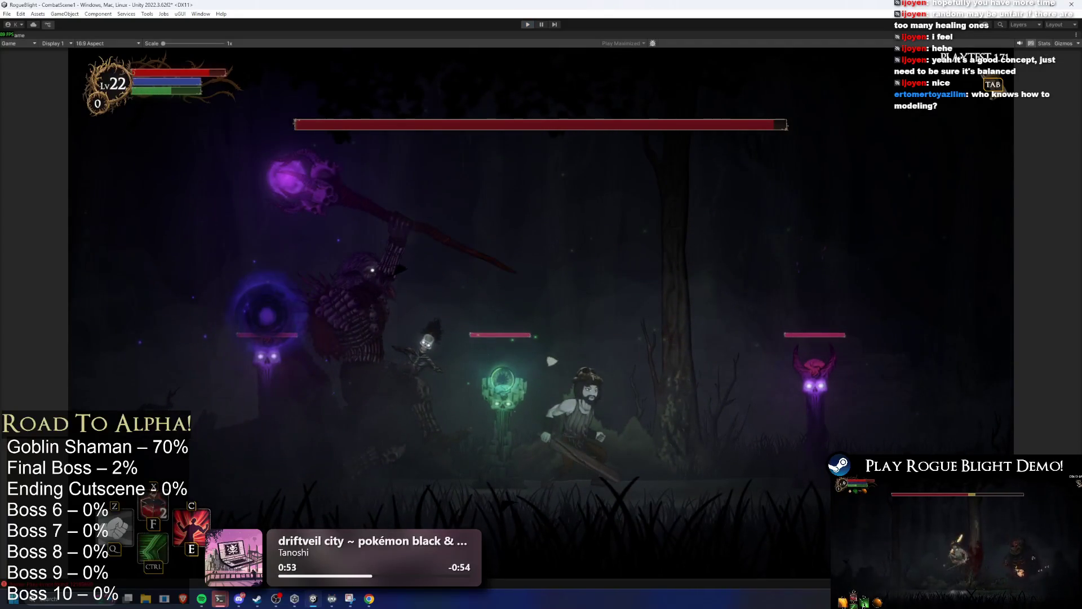
key(ctrl+p)
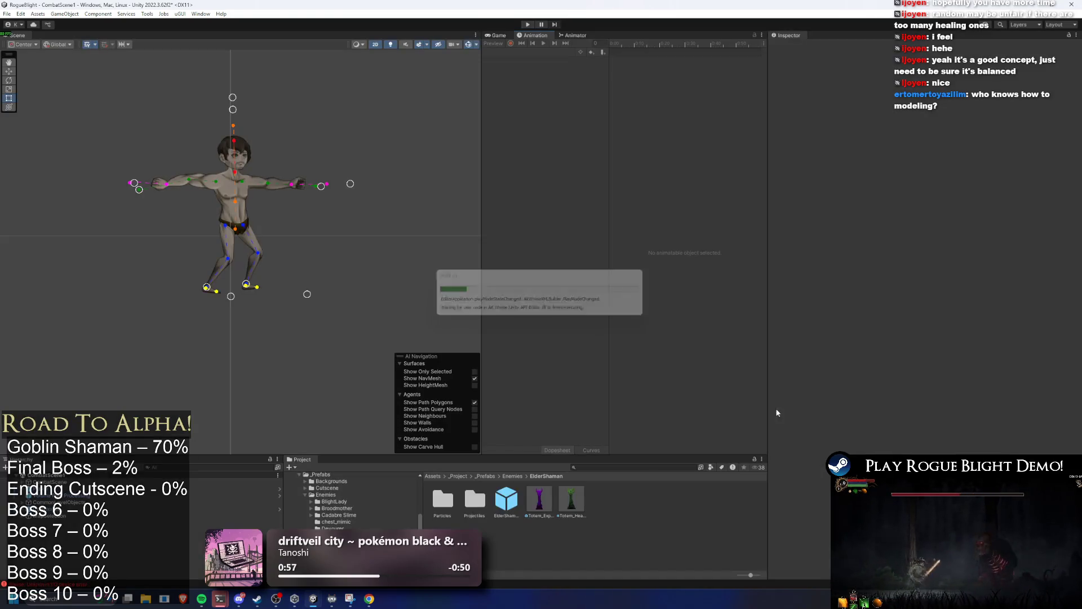
Step: Open ElderShaman_Prefab in Prefab Mode and step through its totem position objects
double_click(507, 499)
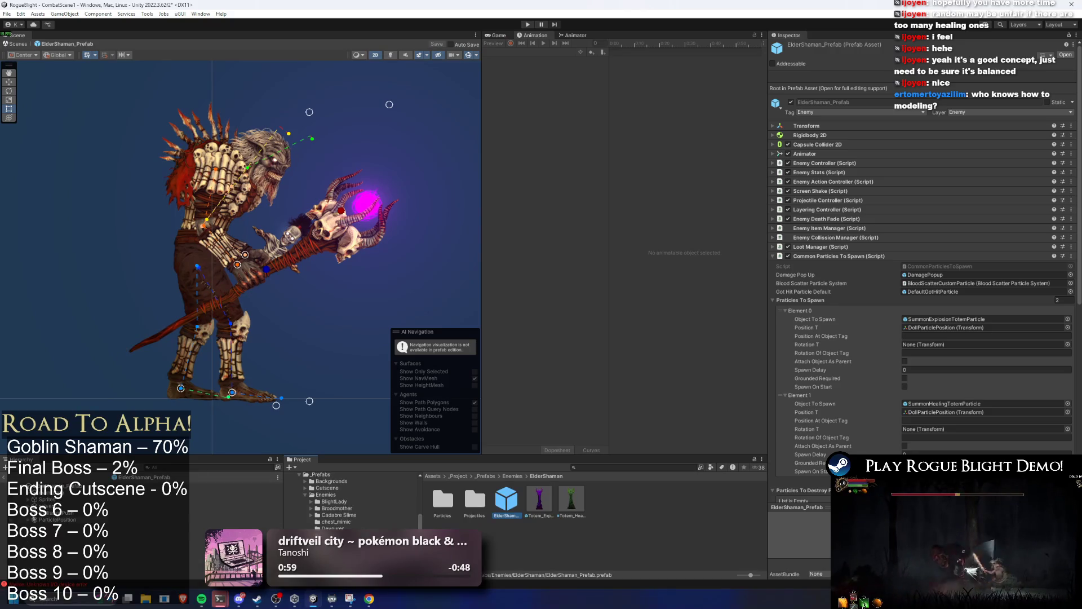
click(34, 533)
key(Down)
key(Down)
key(Down)
key(Up)
key(f)
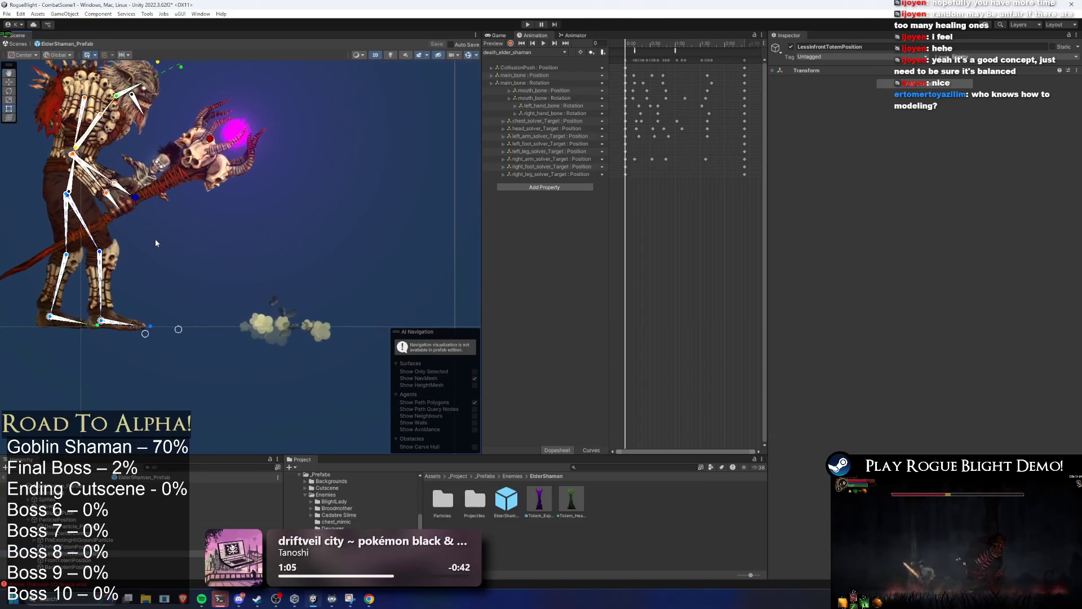
key(Up)
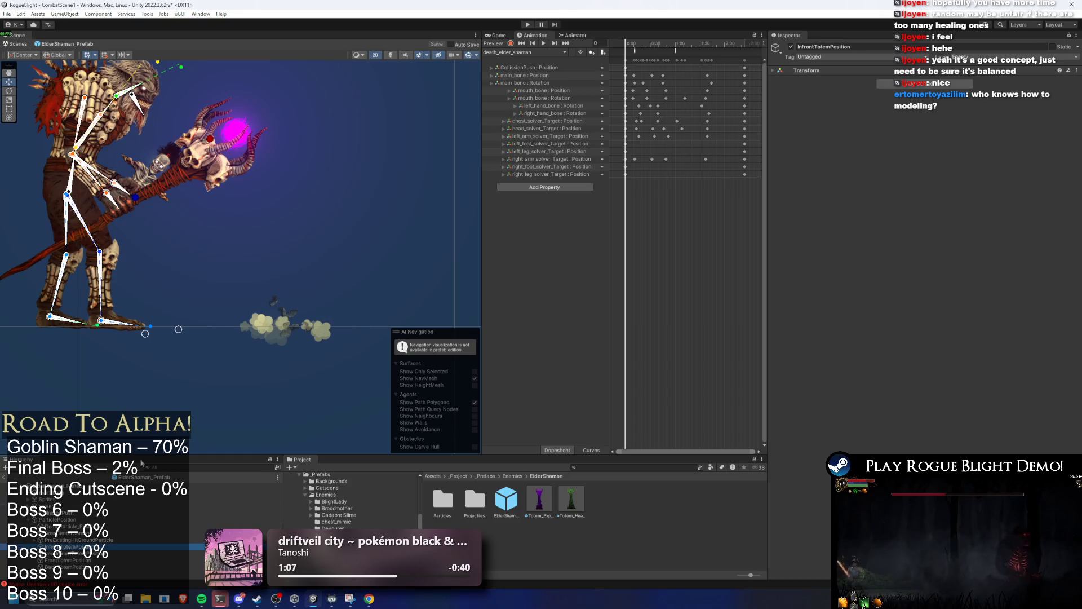
key(f)
key(Down)
key(Down)
key(Down)
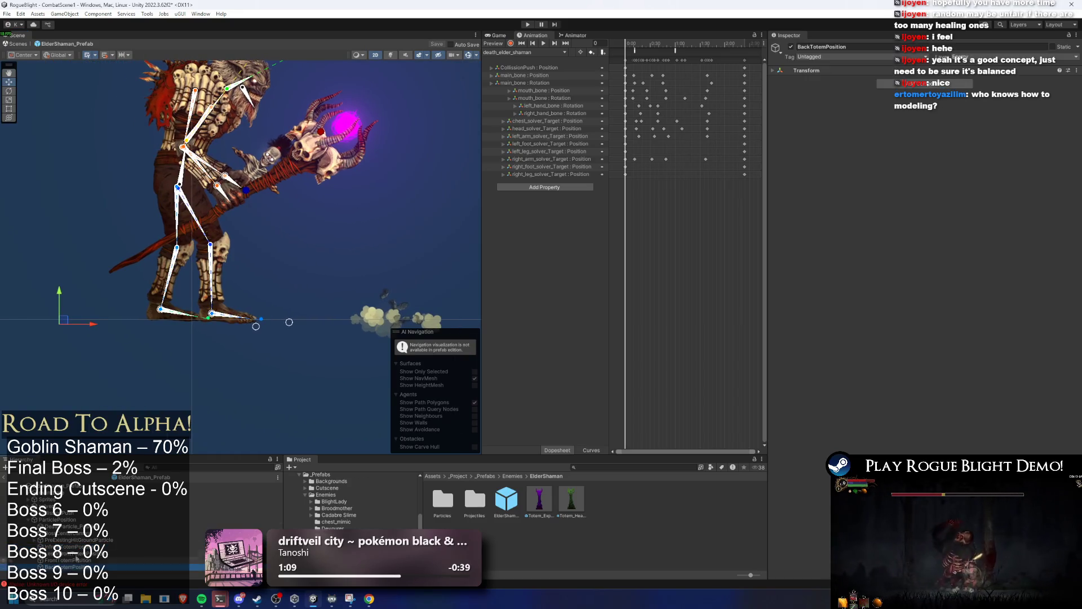
click(74, 560)
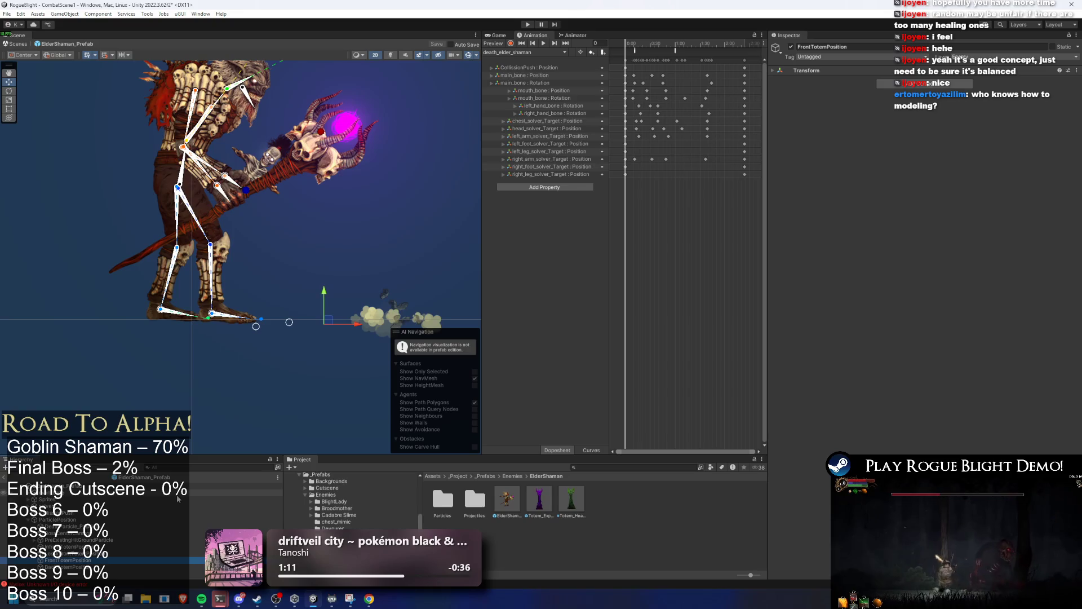
Step: Preview the idle_elder_shaman clip and compare the BackTotemPosition and FrontTotemPosition placements
click(539, 53)
click(541, 80)
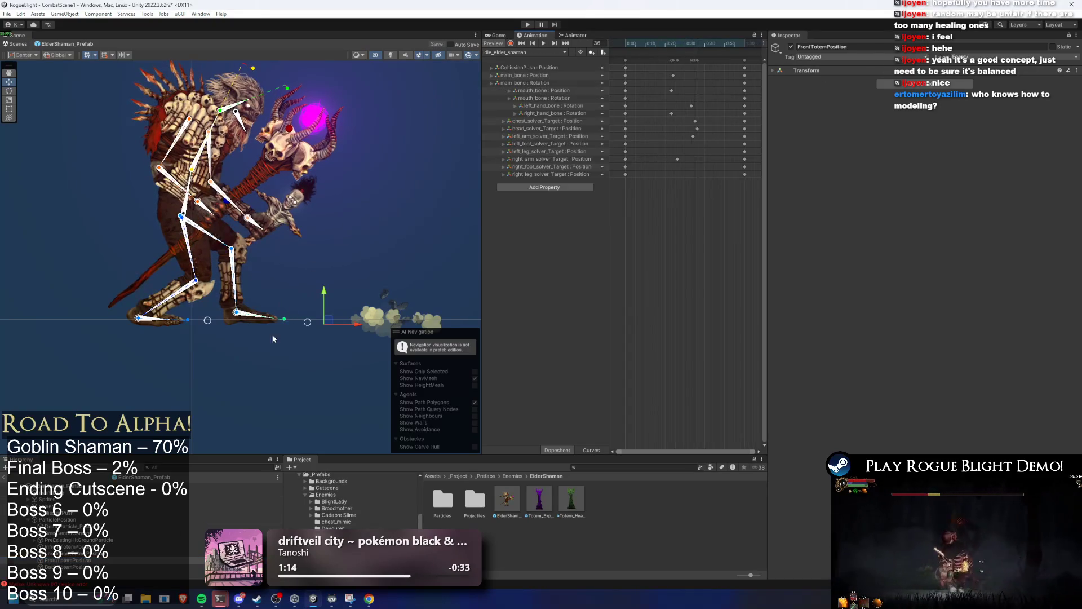
click(56, 567)
click(65, 560)
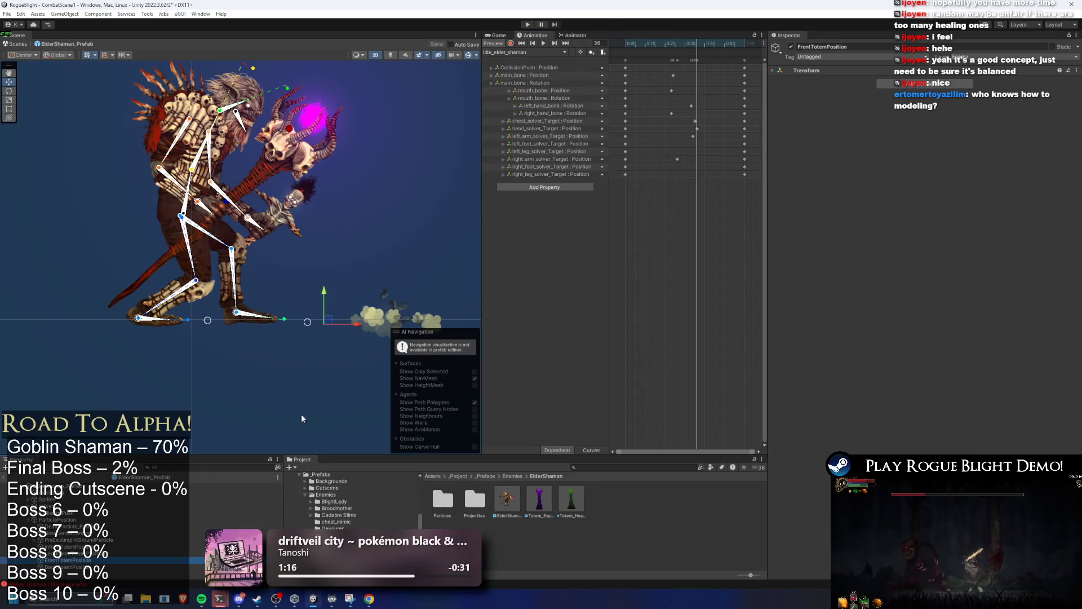
drag(326, 323, 295, 329)
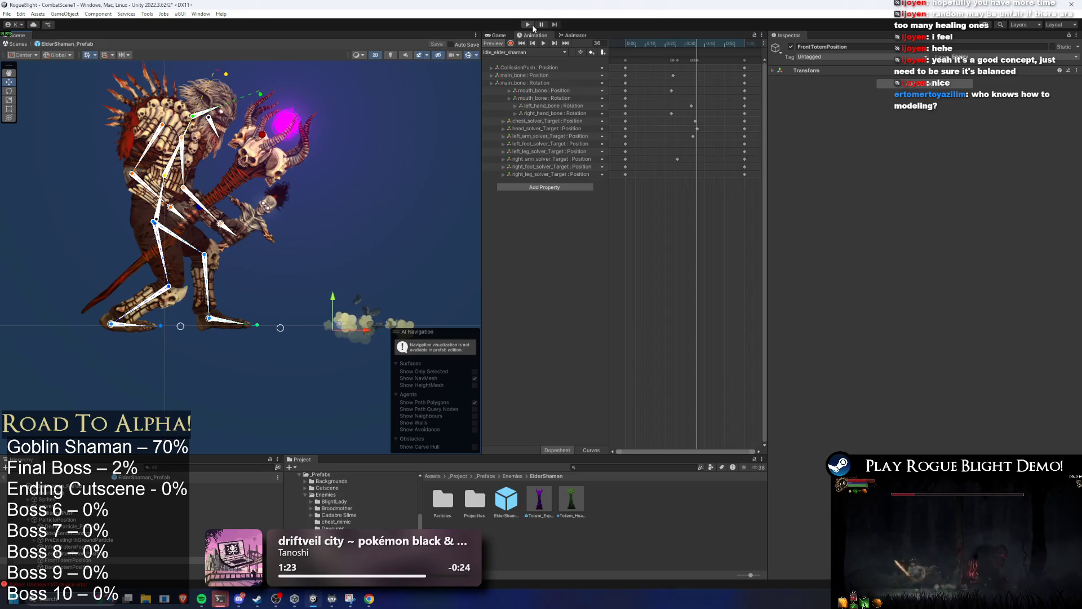
Step: Preview the LR_explosion_summon_elder_shaman clip and bring up the Animator's Actions sub-state machine
click(545, 54)
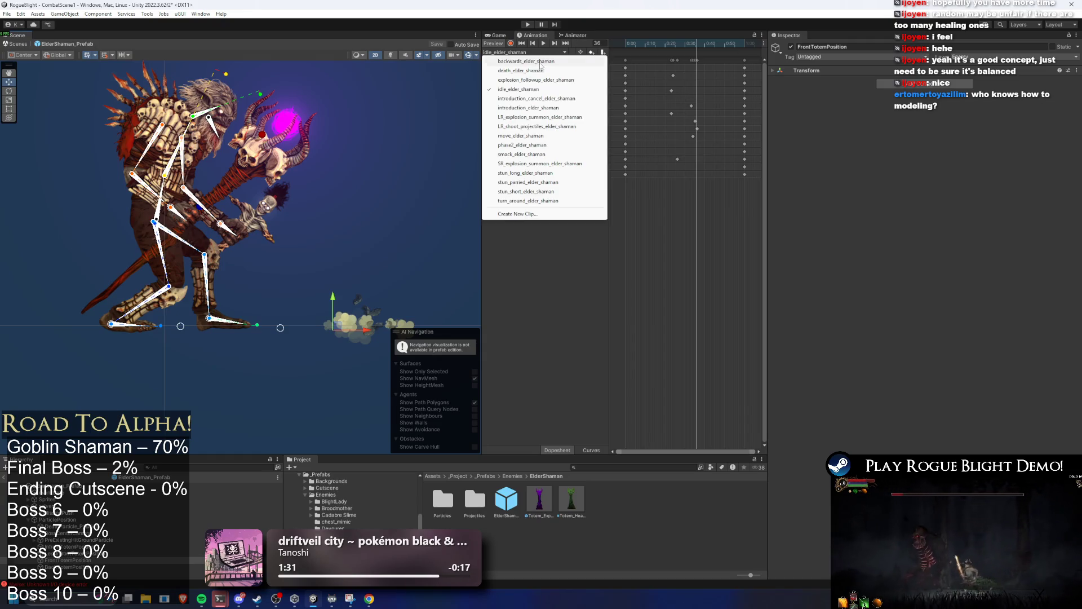
click(540, 117)
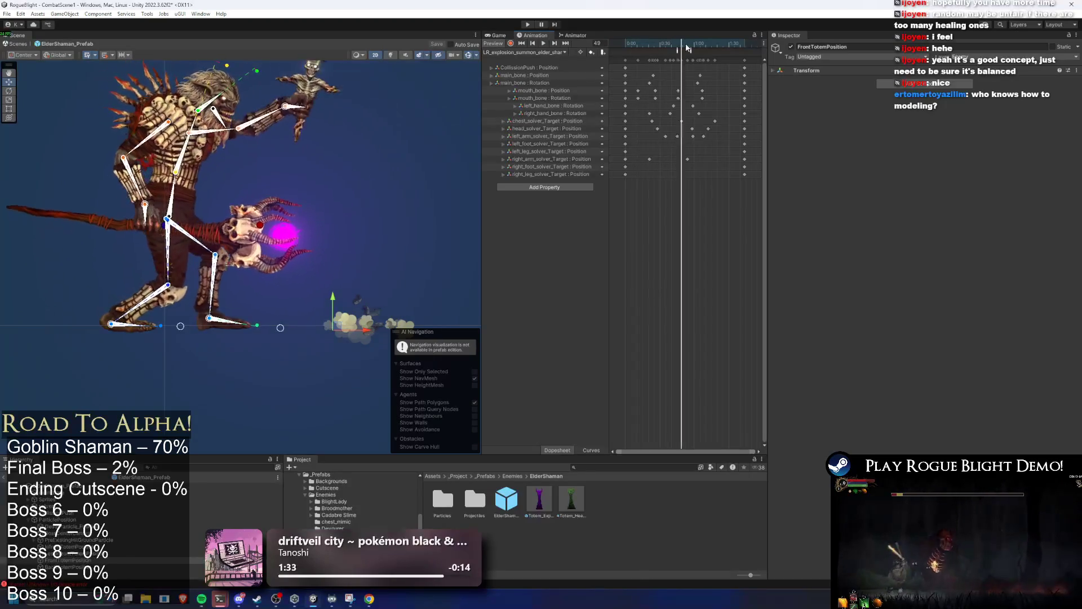
click(564, 52)
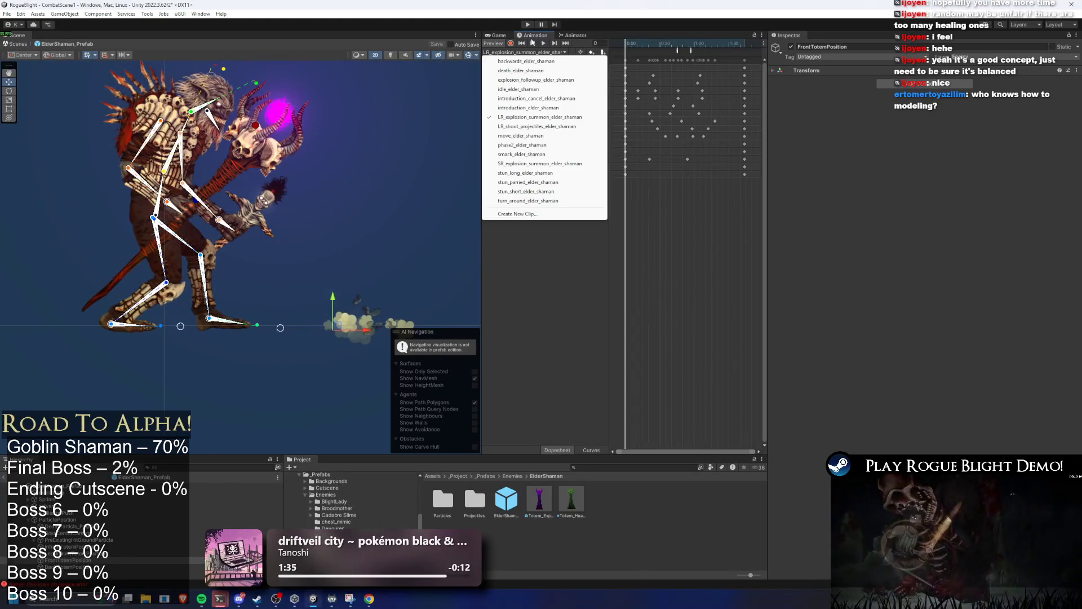
click(574, 35)
double_click(626, 220)
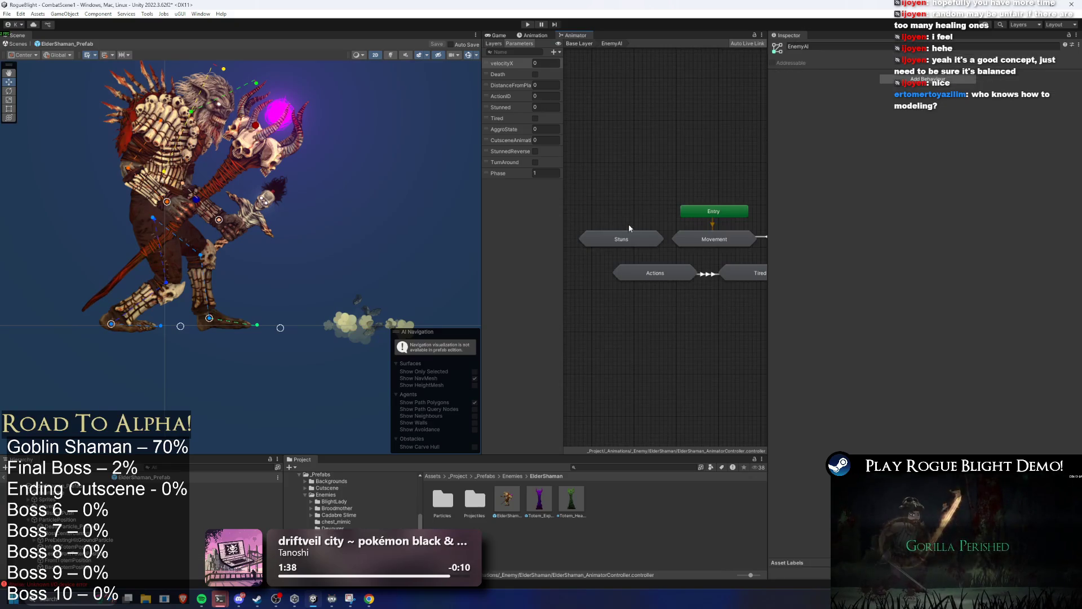
Step: Open the Actions sub-state machine and inspect the transitions into the explosion summon states
double_click(651, 274)
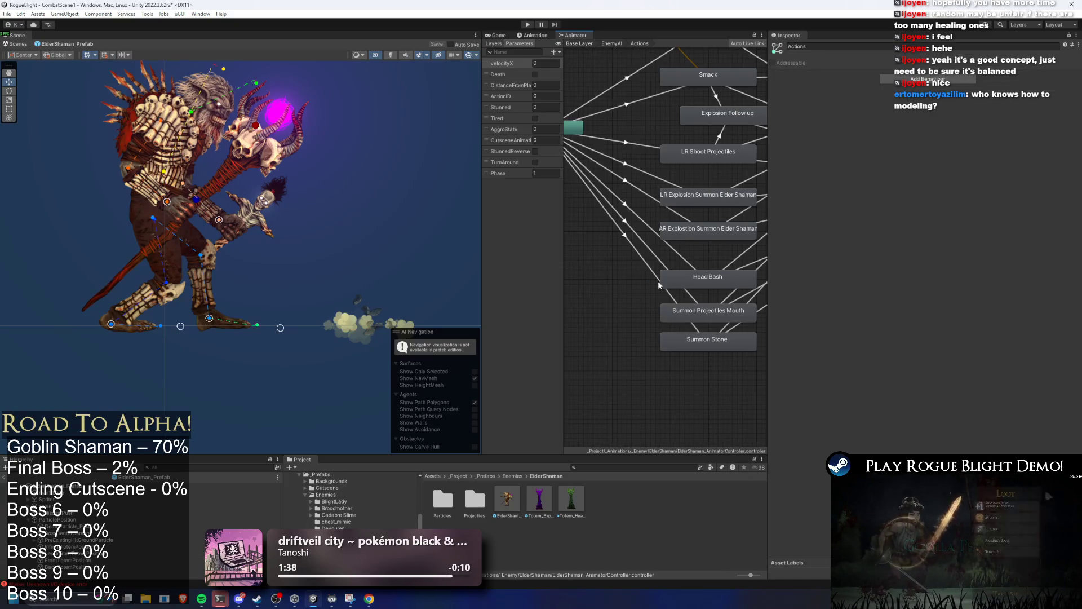
click(642, 195)
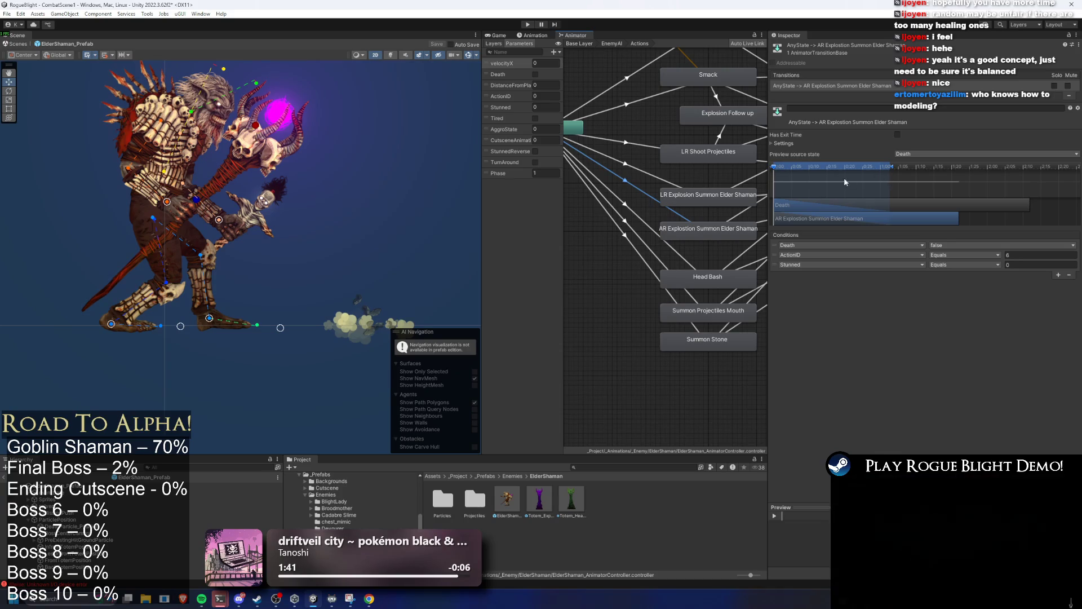
click(634, 171)
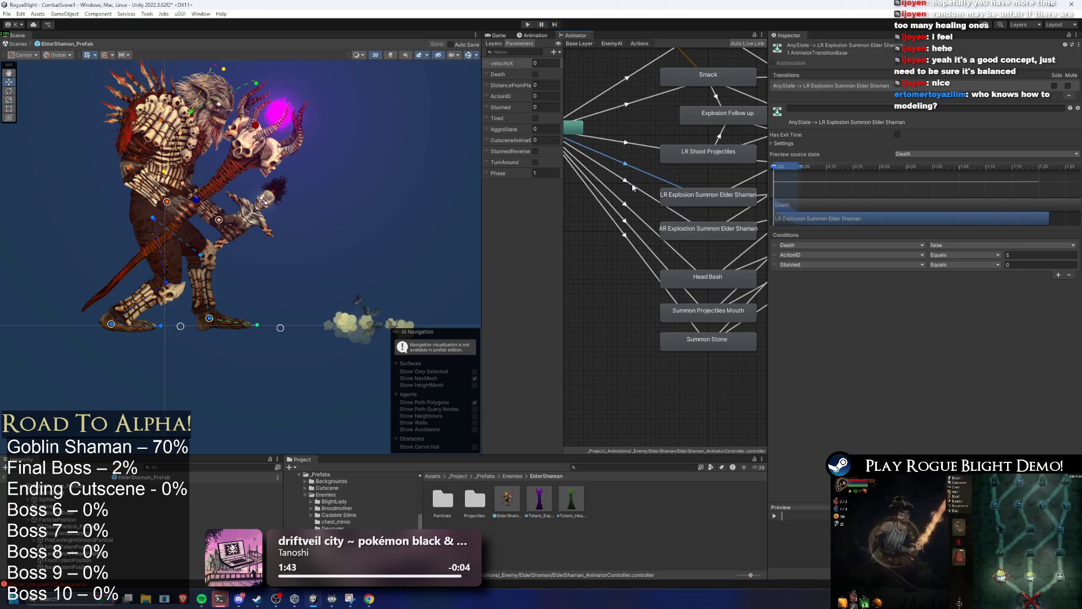
click(634, 187)
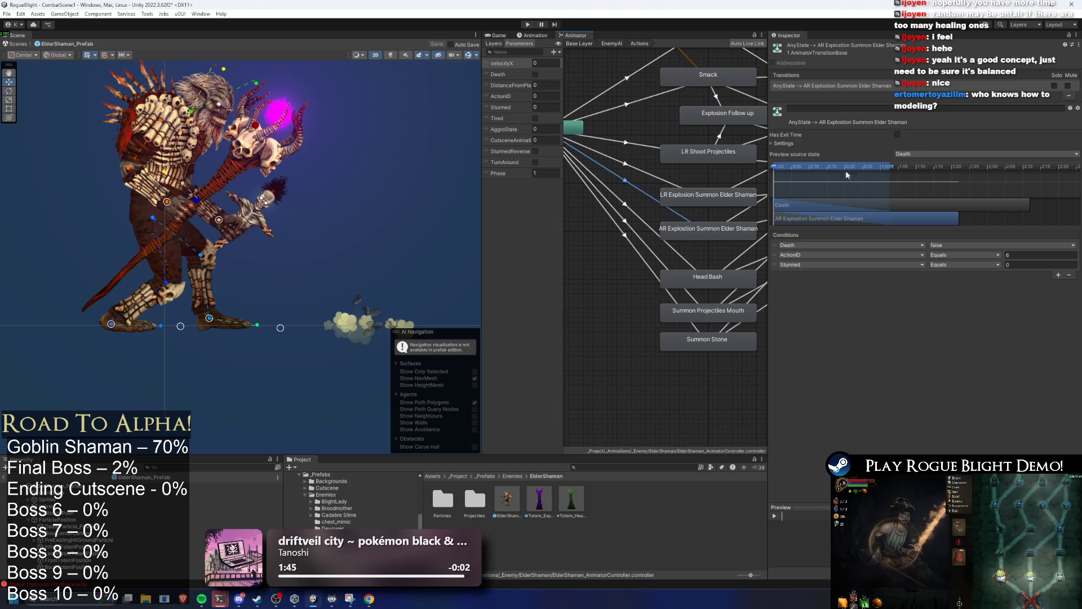
mouse_move(896, 167)
mouse_down()
mouse_move(923, 172)
mouse_move(830, 182)
mouse_up()
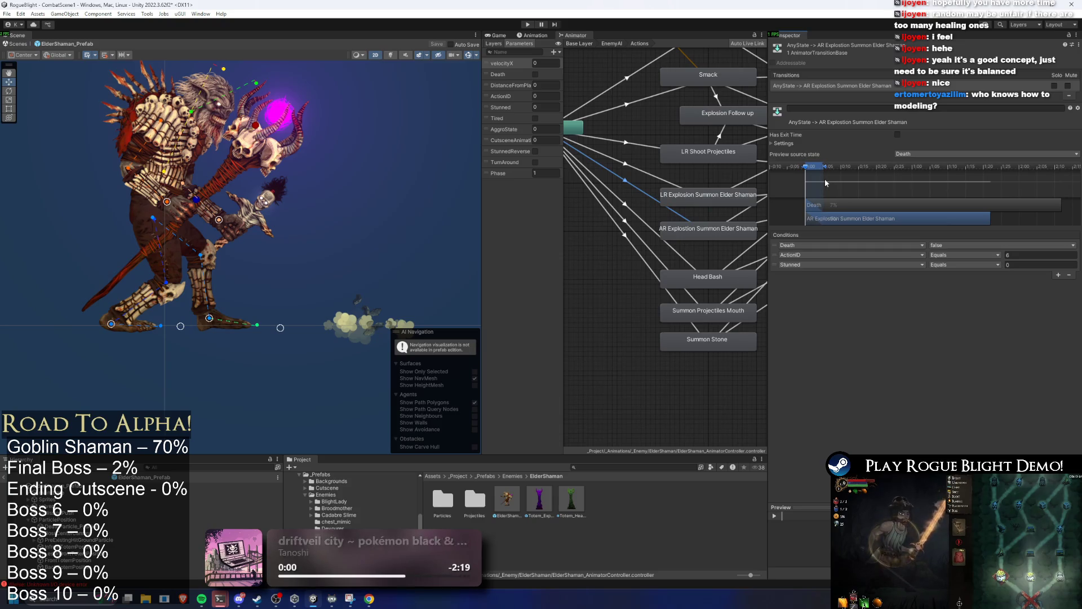
Step: Rename the AR Explosion Summon Elder Shaman state to SR Explosion Summon Elder Shaman
click(702, 229)
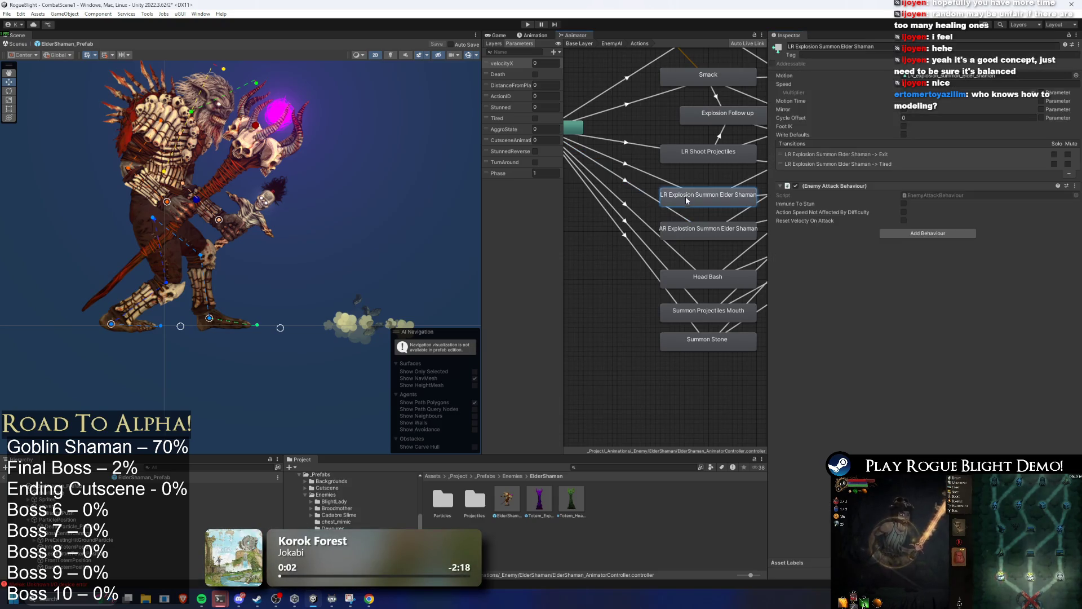
double_click(791, 47)
text(SR)
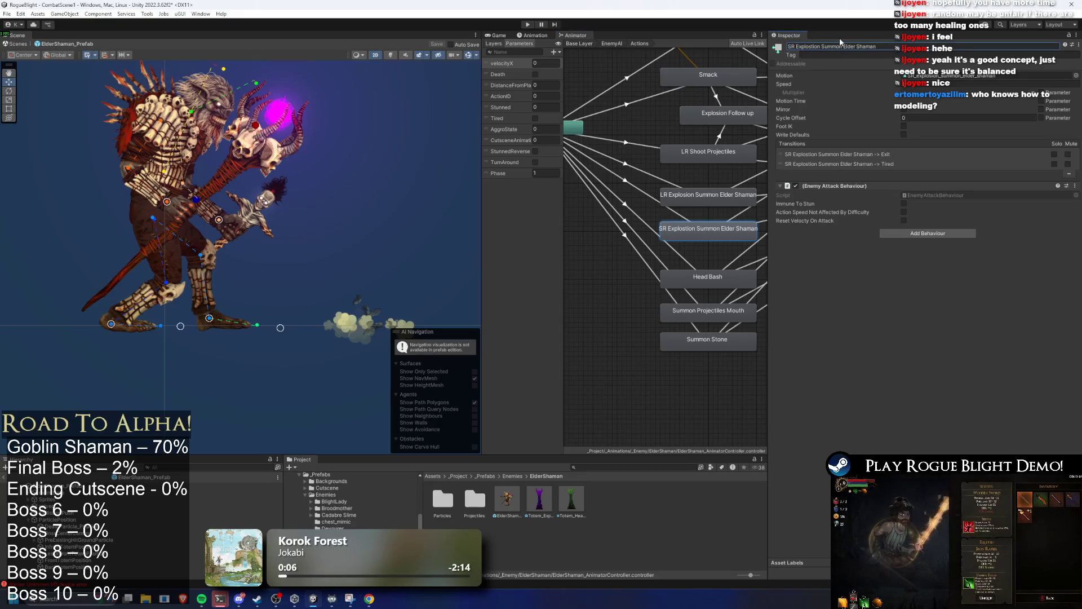
Step: Reposition Head Bash, Summon Projectiles Mouth and Summon Stone, and recheck the summon transitions
drag(711, 170, 664, 175)
drag(733, 265, 606, 358)
drag(660, 345, 640, 421)
click(602, 173)
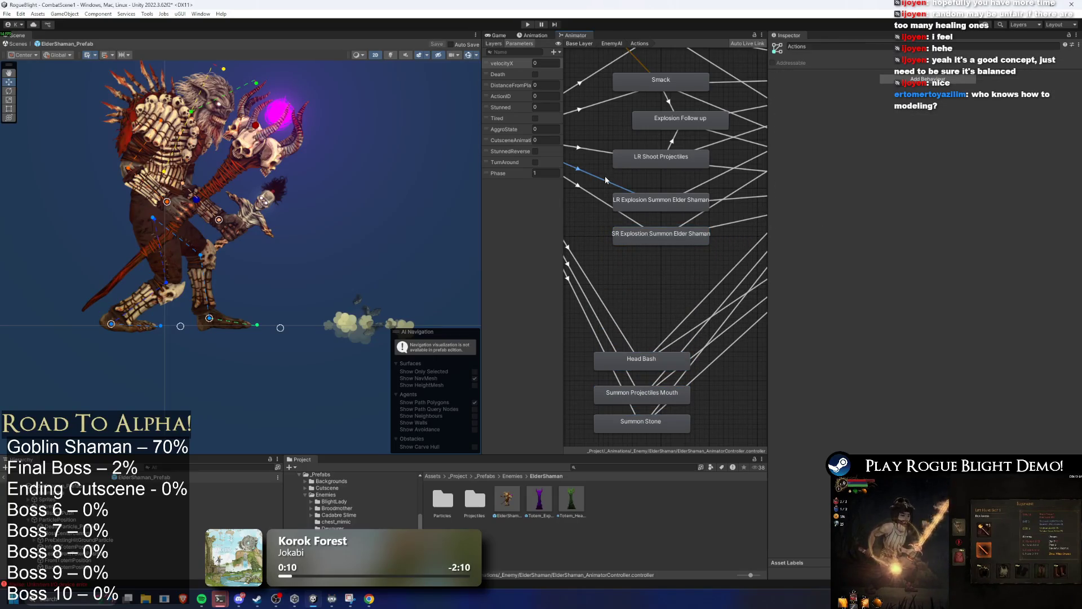
click(607, 179)
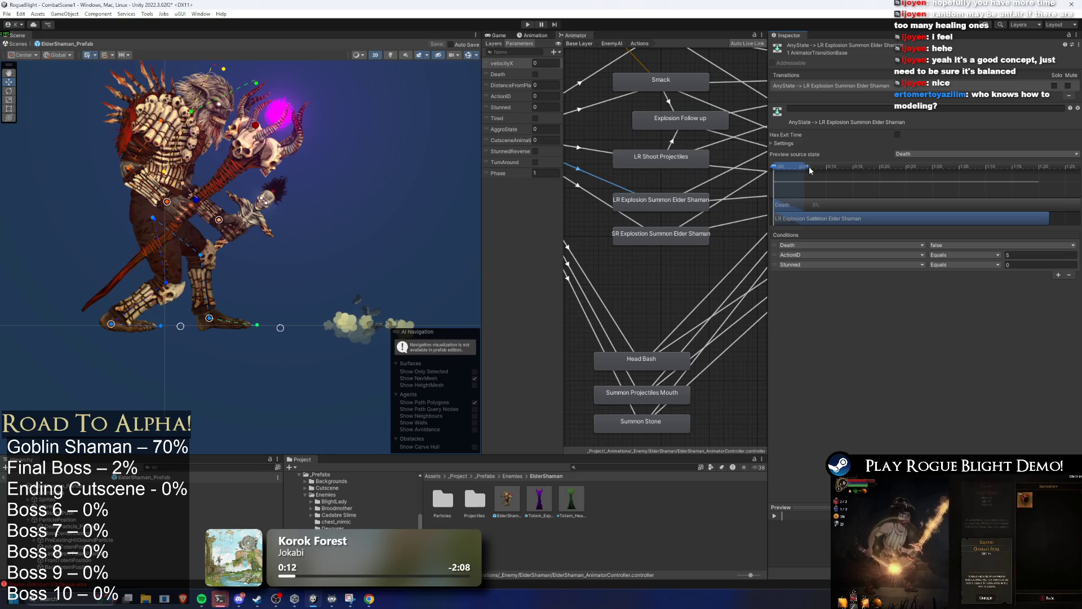
click(603, 197)
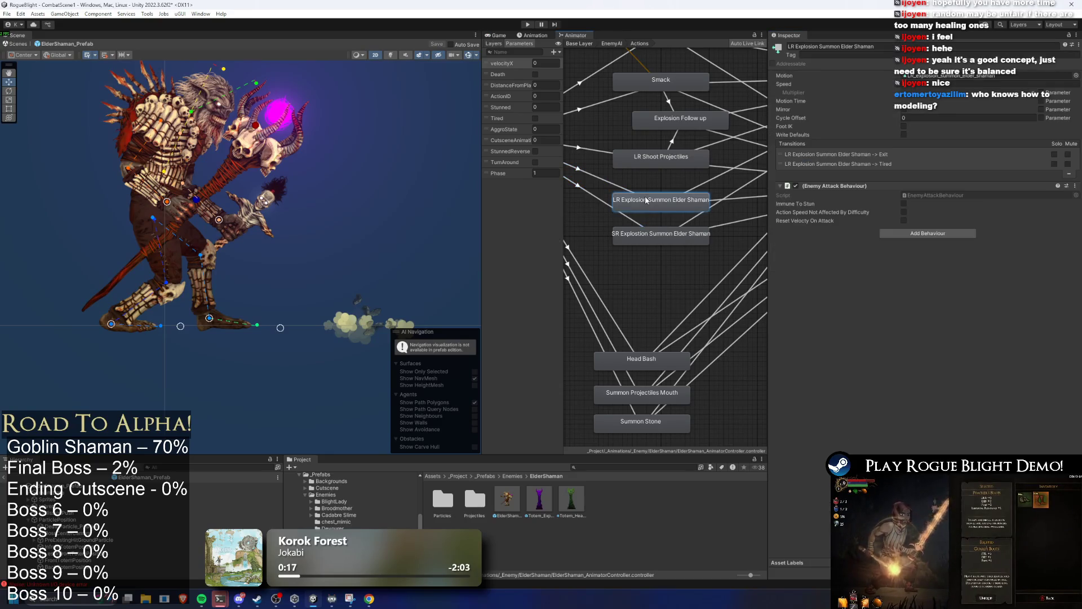
drag(696, 321, 589, 442)
drag(669, 360, 693, 350)
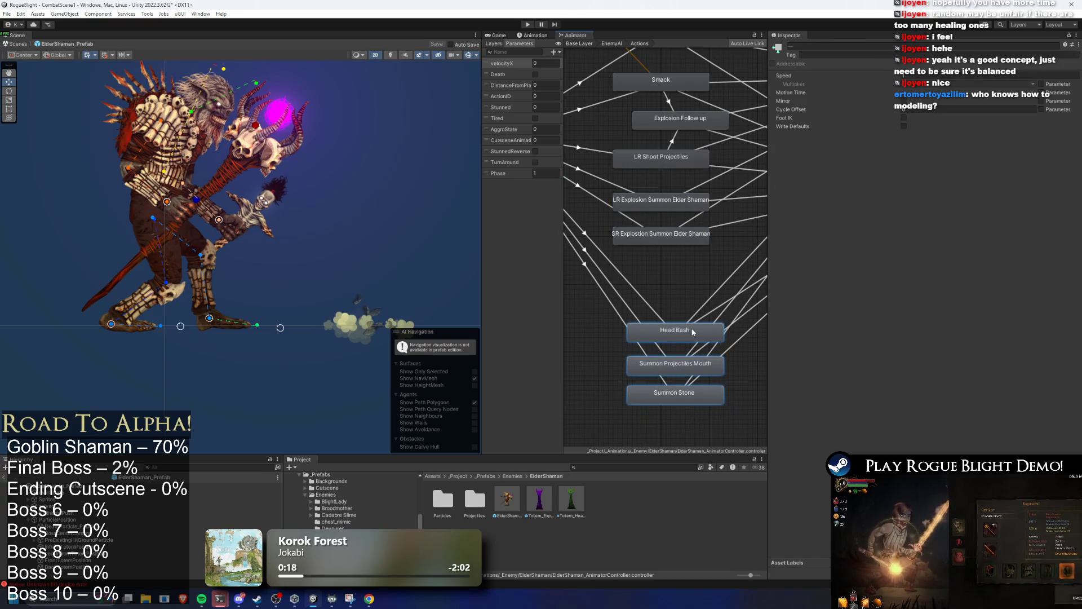
scroll(696, 265, down, 3)
Step: Move Summon Projectiles Mouth lower and Summon Stone higher in the Actions graph
scroll(719, 308, up, 2)
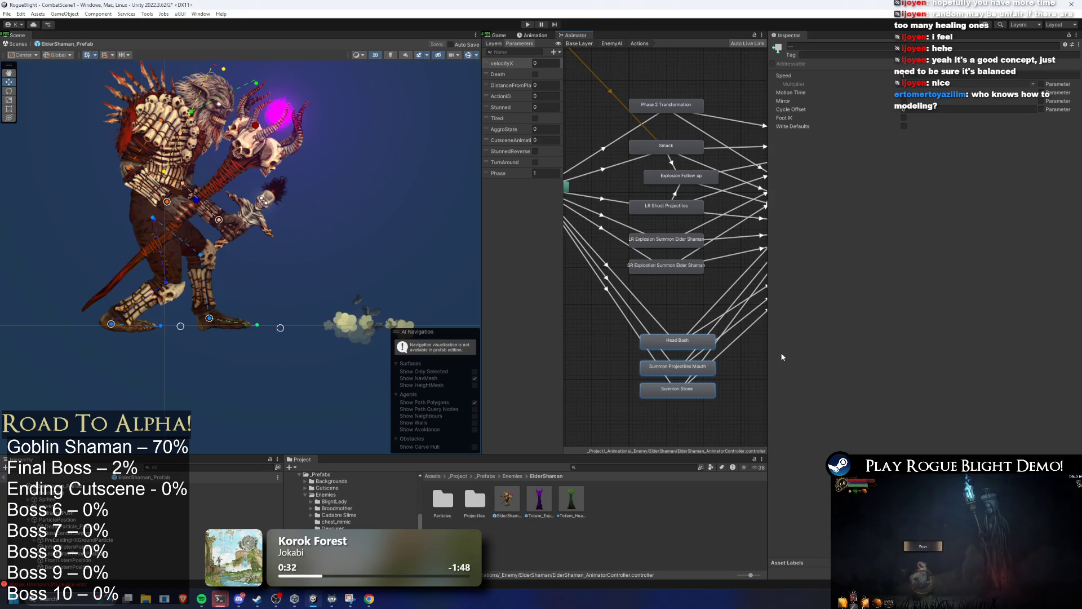
click(734, 377)
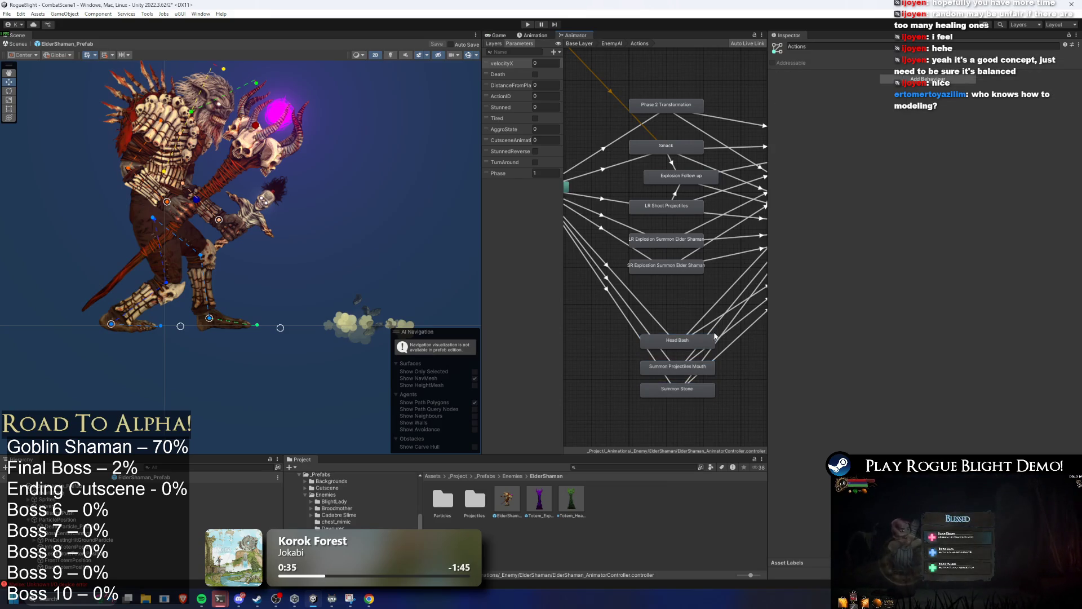
click(705, 371)
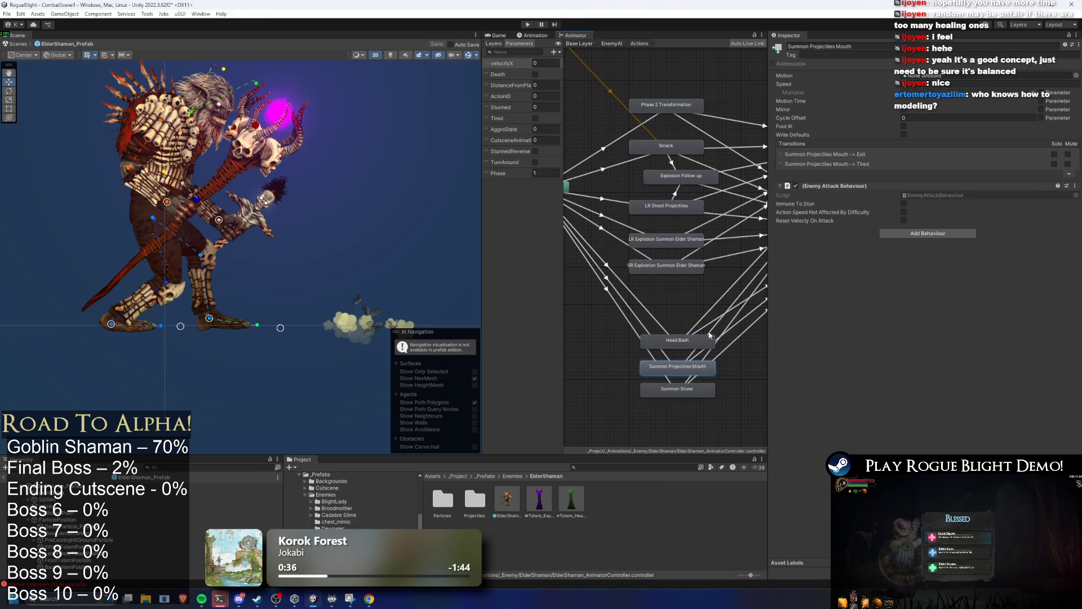
click(678, 382)
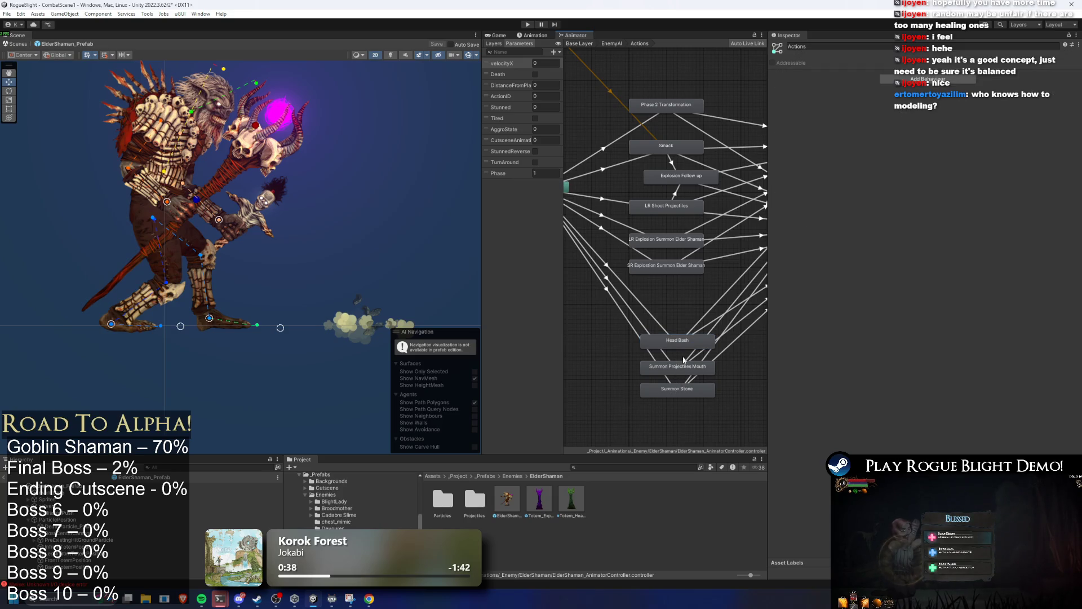
click(681, 366)
drag(686, 374, 677, 447)
click(685, 381)
mouse_move(685, 381)
mouse_down()
mouse_move(670, 292)
mouse_move(674, 361)
mouse_move(671, 310)
mouse_up()
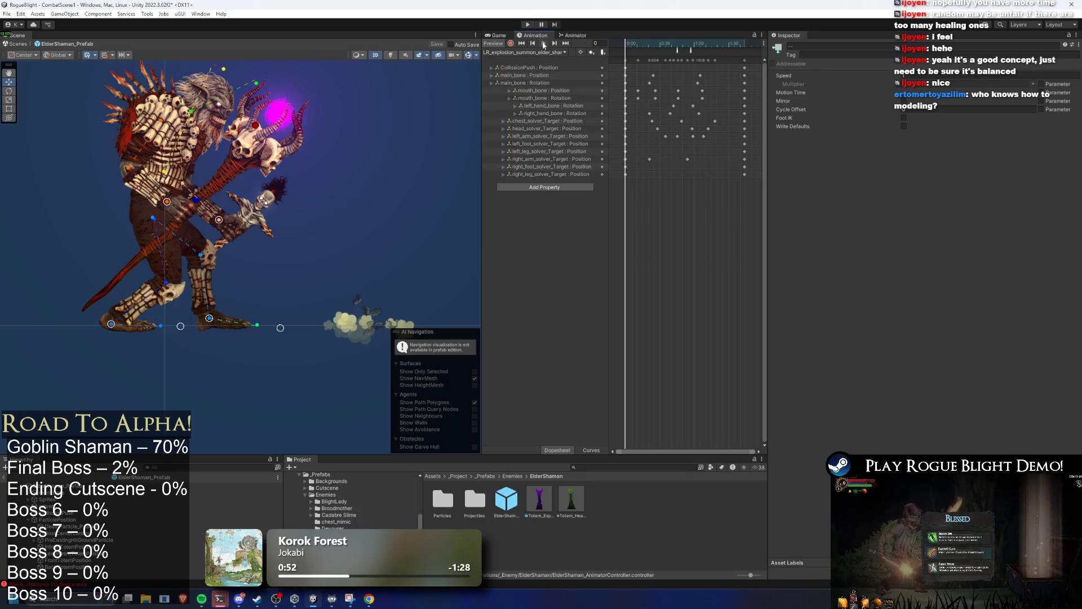
Step: Find the LR explosion summon clip in the Project and rename it to end with (P2)
click(537, 52)
click(632, 467)
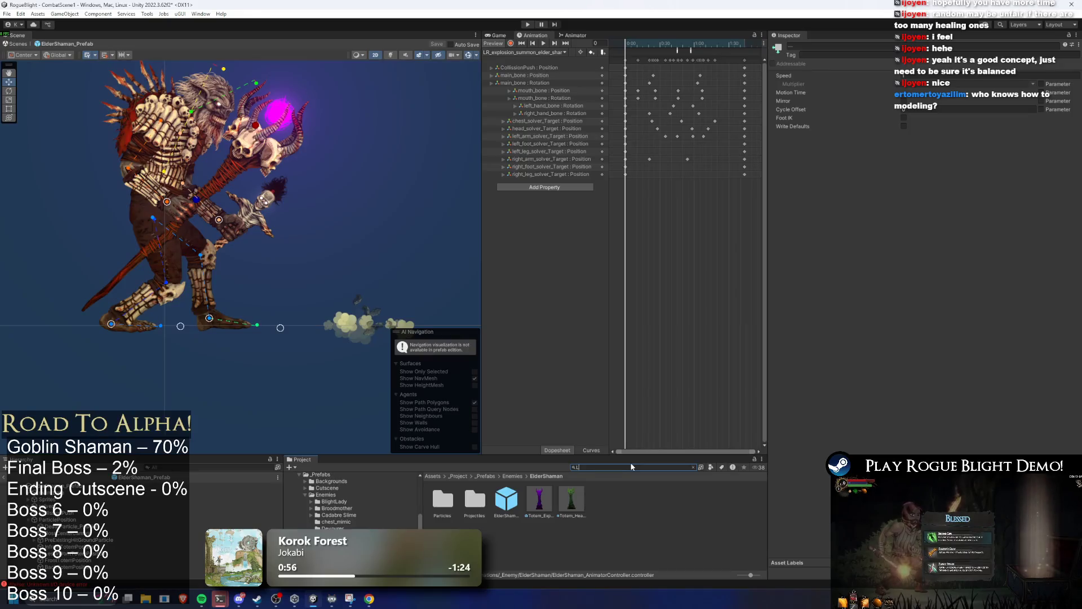
text(LR explosion summon)
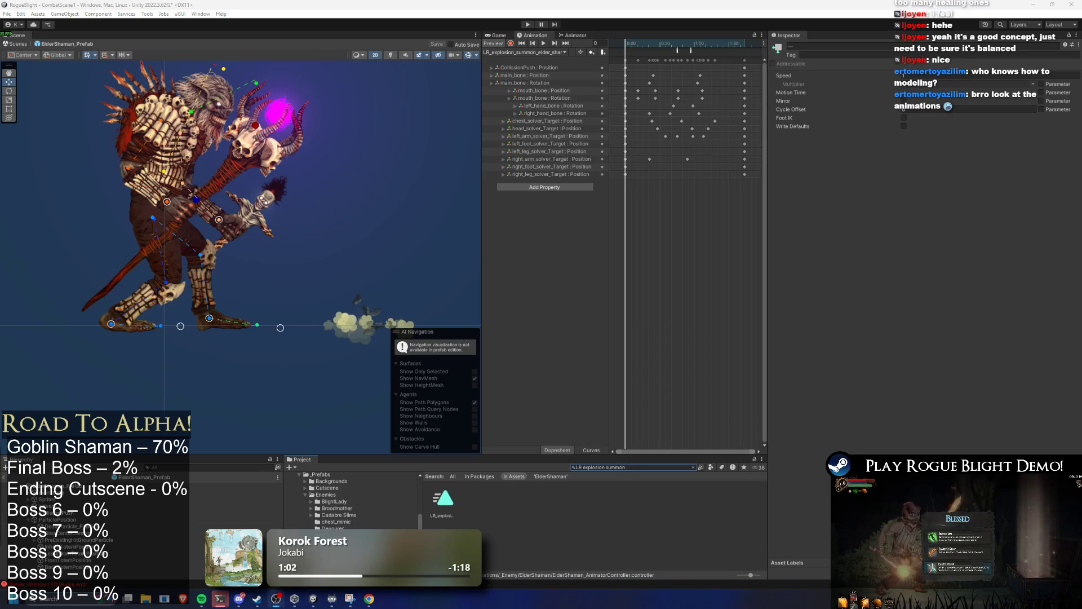
click(452, 509)
right_click(451, 510)
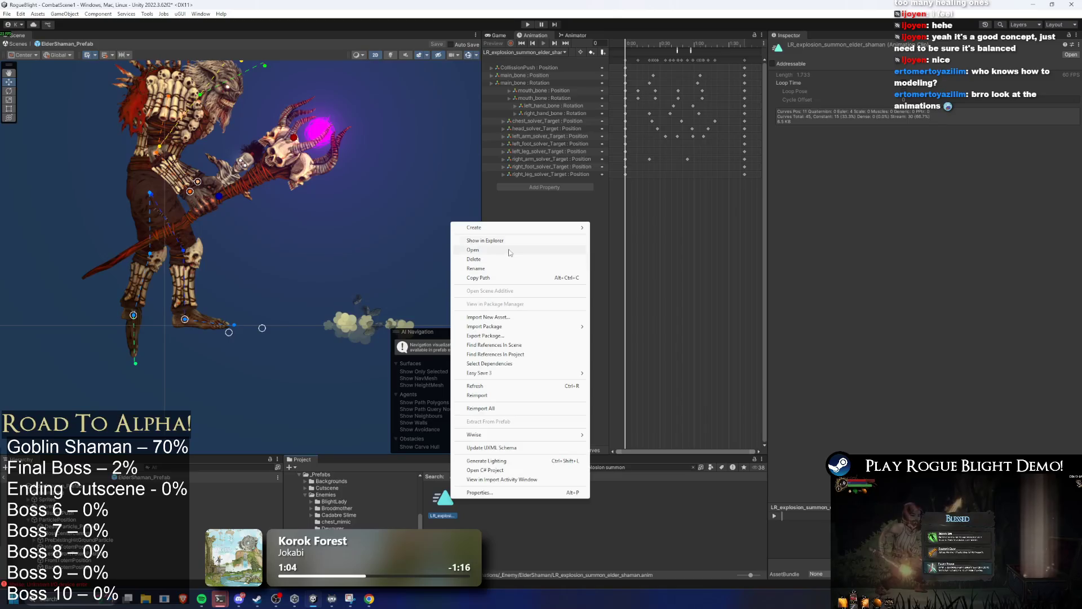
click(489, 269)
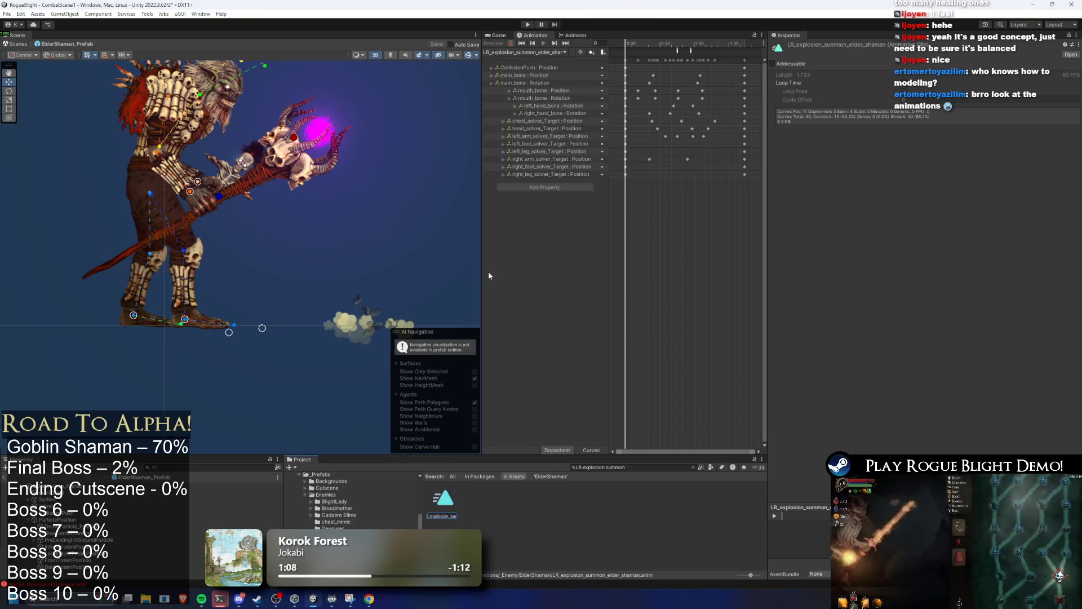
key(End)
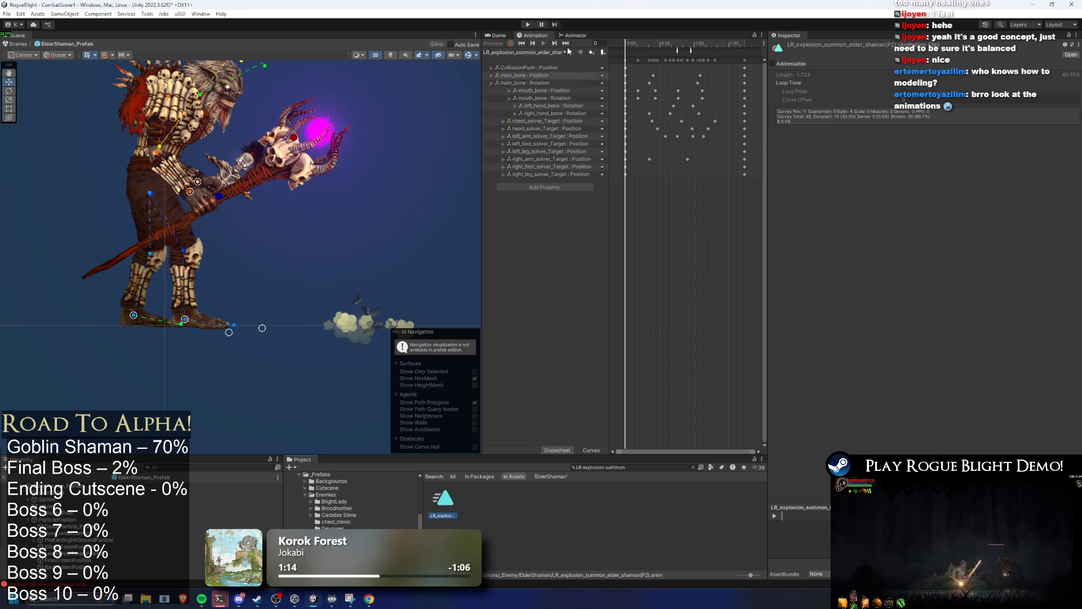
Step: Rename the SR explosion summon clip to end with (P2) and start a new play test
click(226, 485)
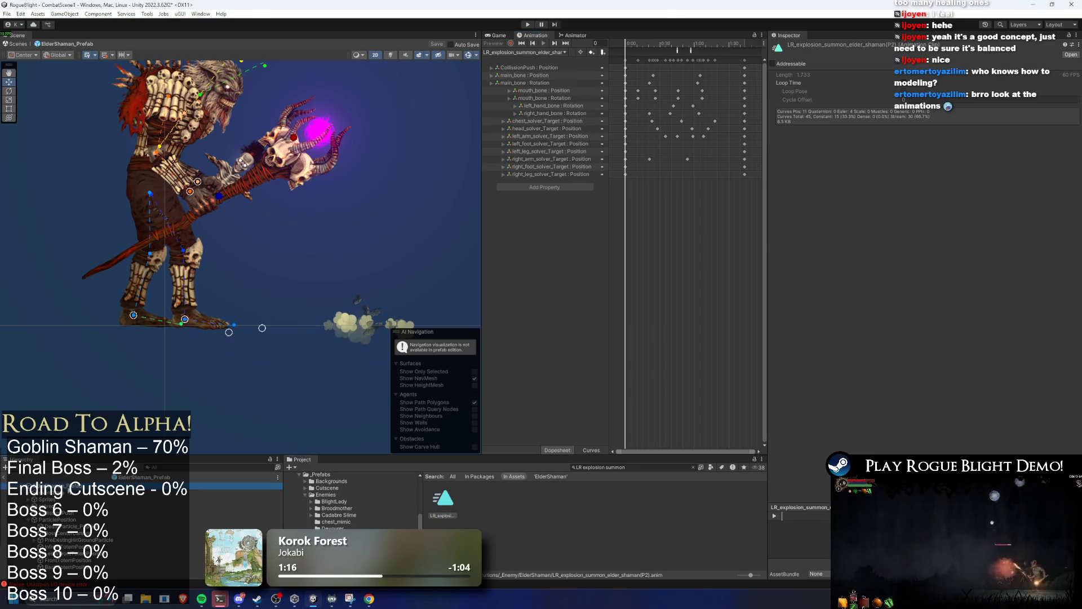
click(540, 53)
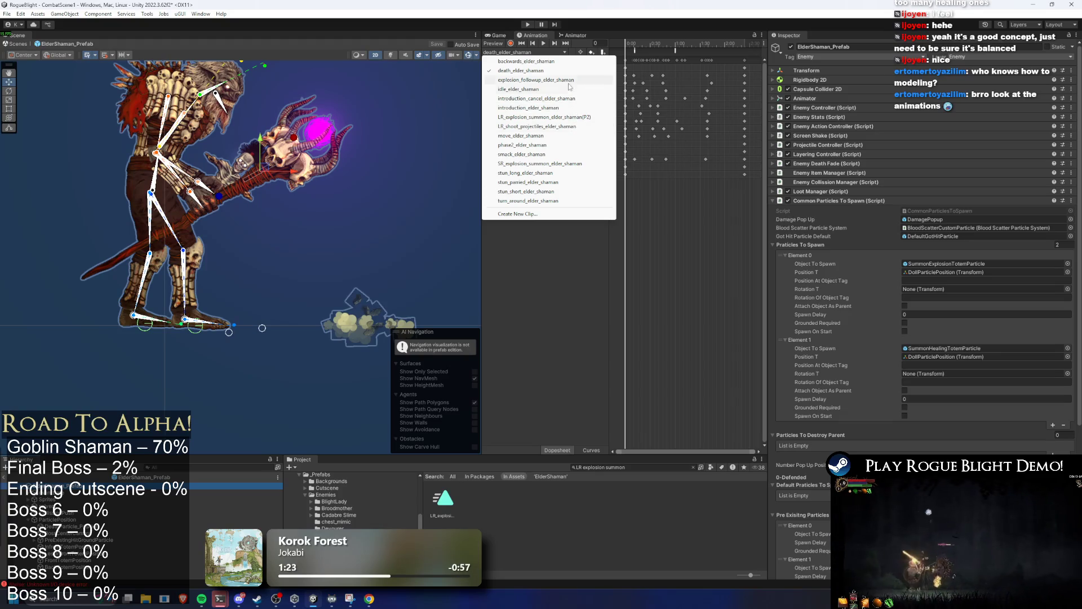
click(571, 164)
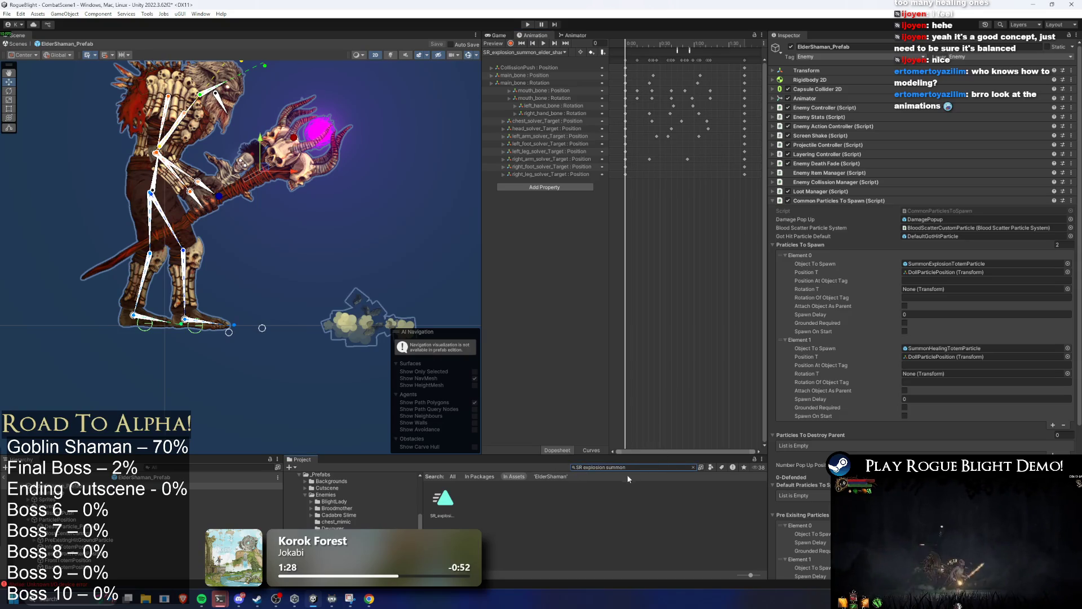
right_click(437, 507)
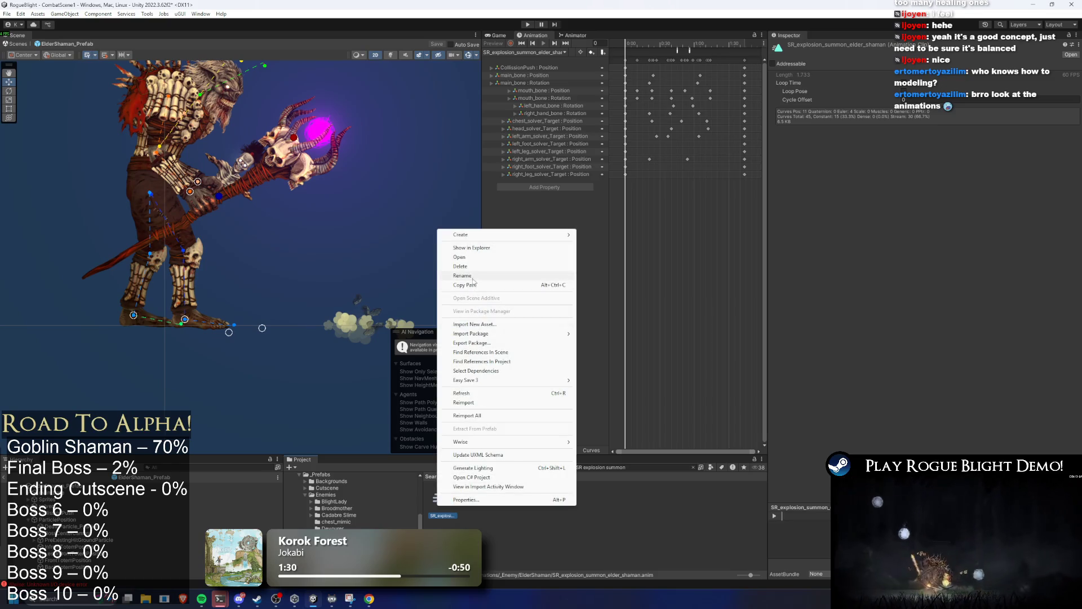
click(462, 276)
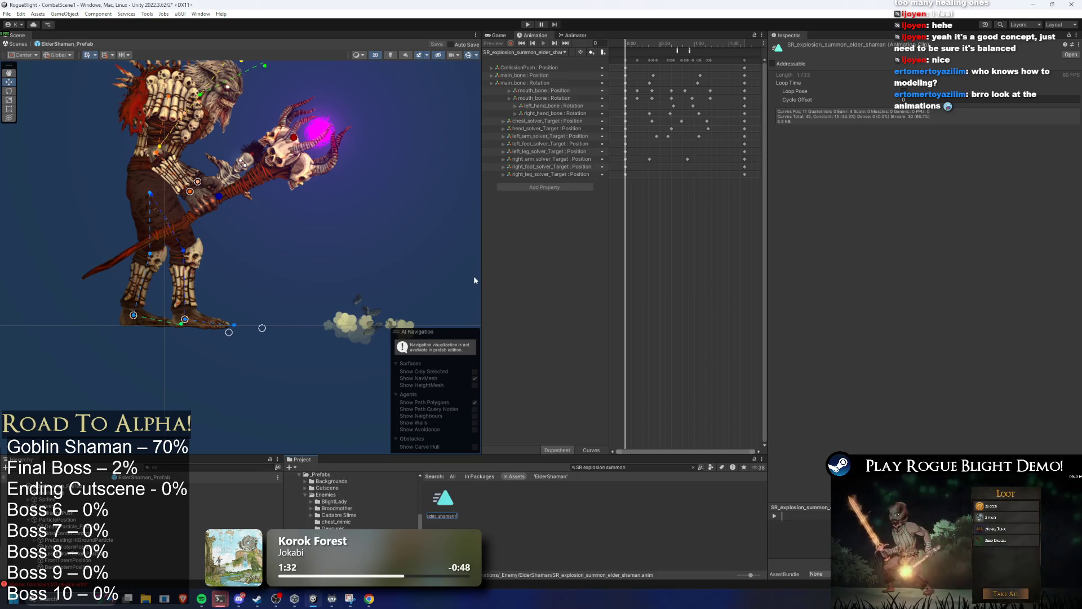
text(2))
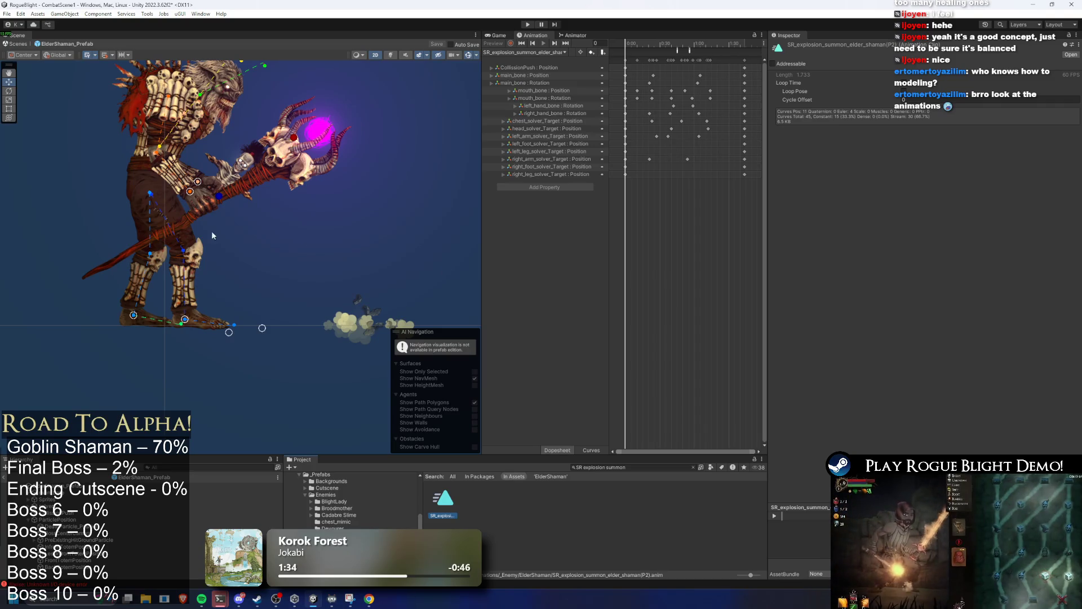
click(454, 106)
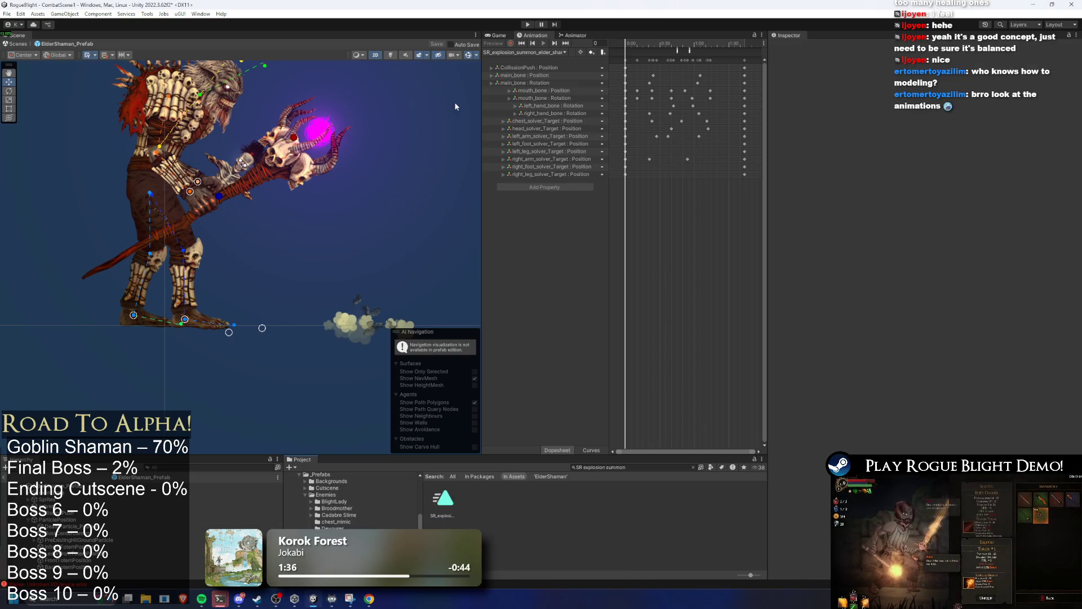
click(527, 24)
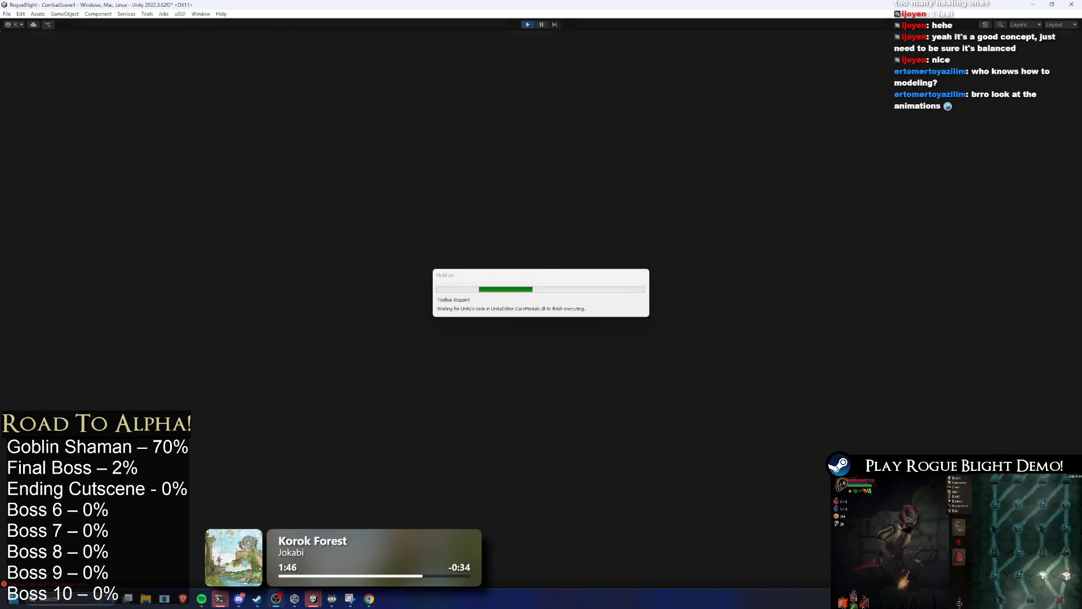
Step: Approach and retreat from the Elder Shaman, dodging its orb attack
key(d)
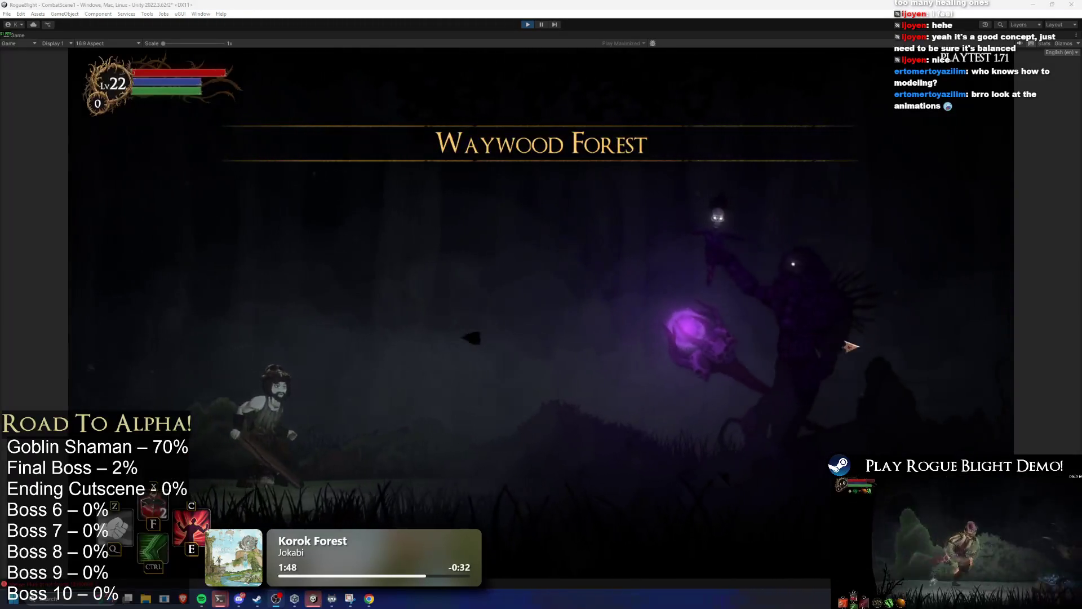
key(a)
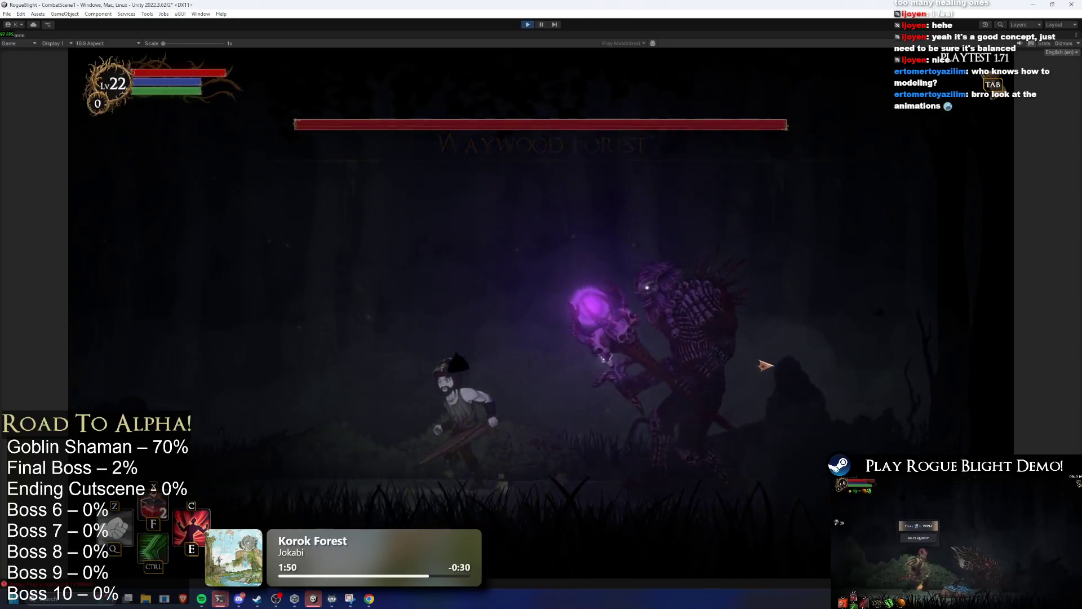
key(d)
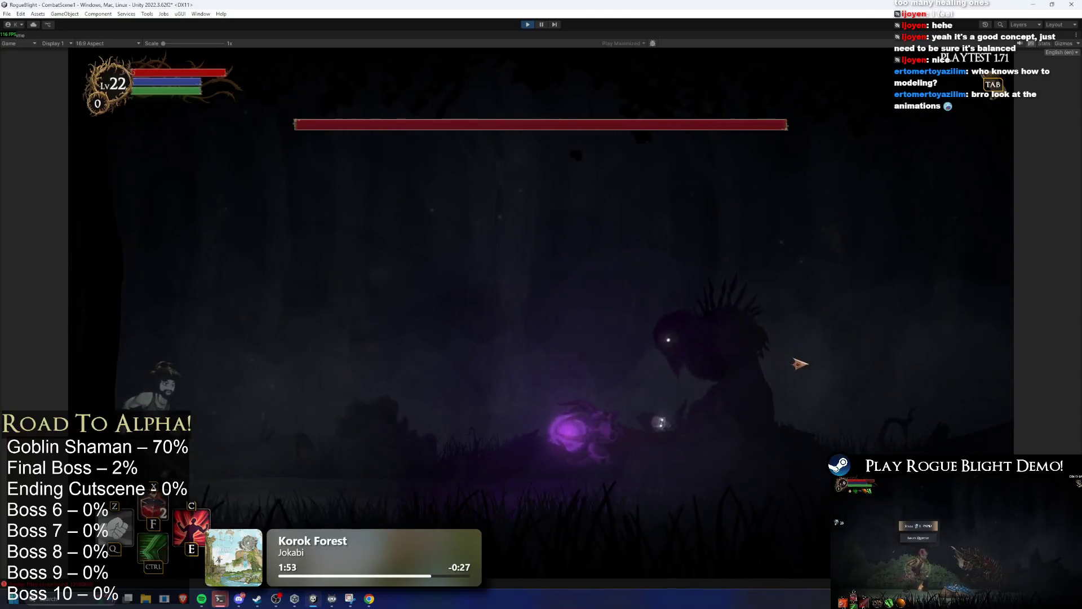
key(d)
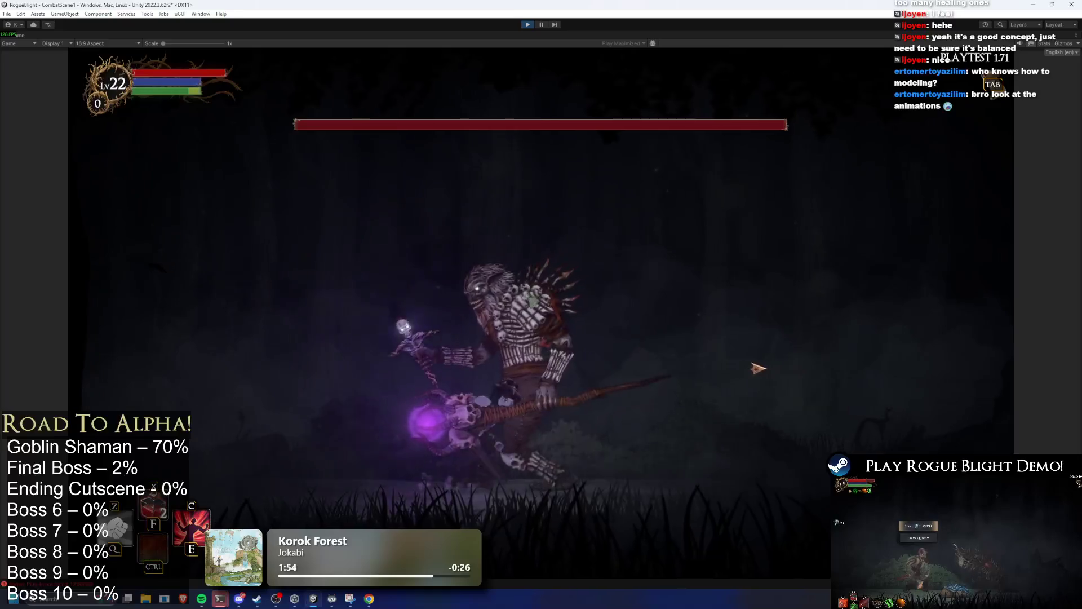
key(a)
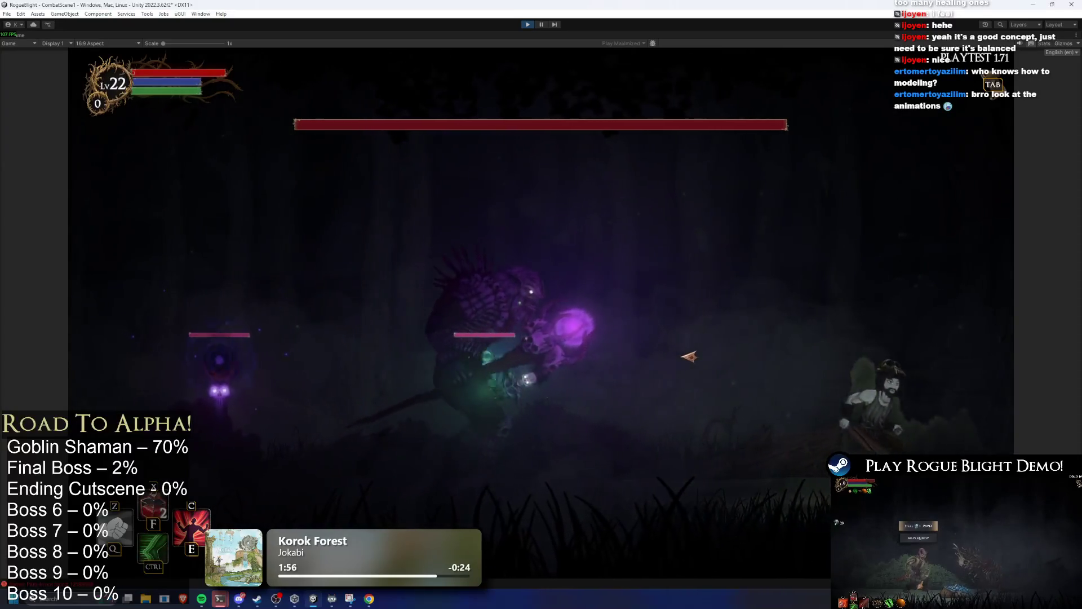
key(a)
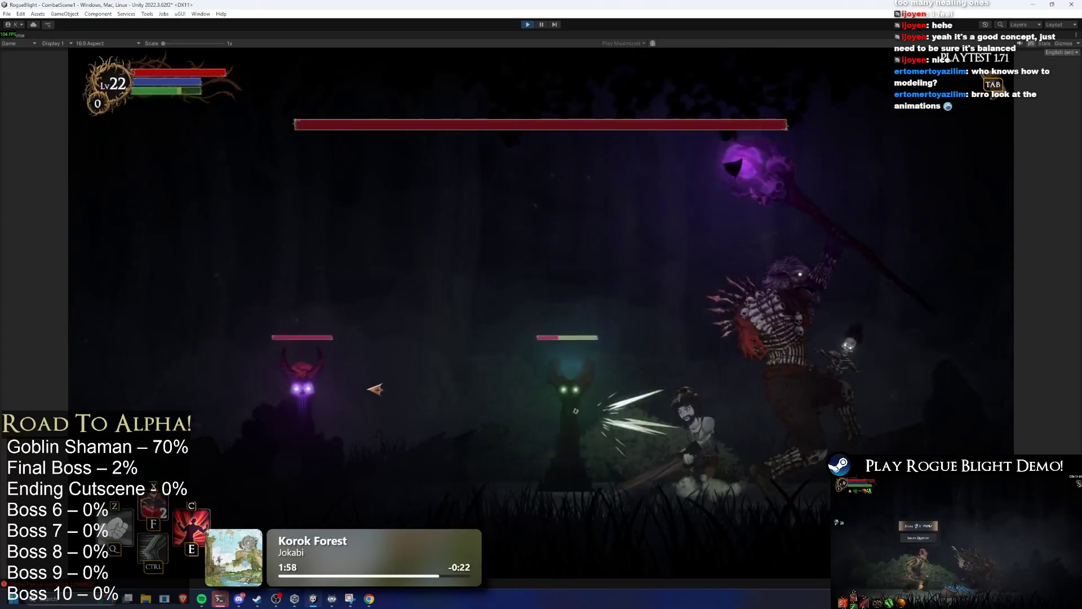
key(a)
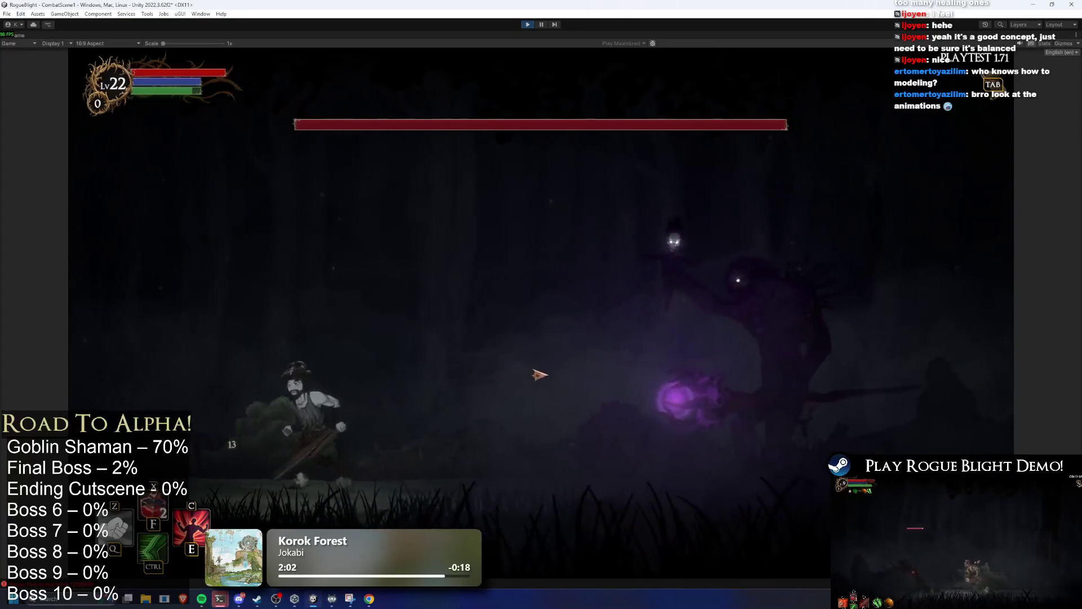
key(a)
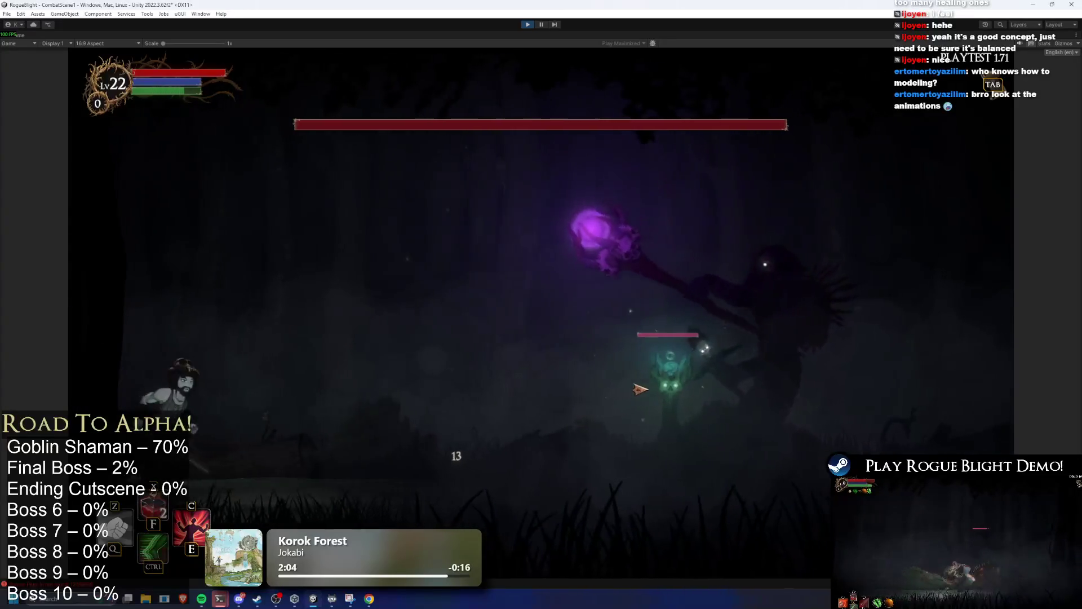
Step: Run beneath the boss to the right edge, then attack the minions heading left
key(d)
key(a)
key(d)
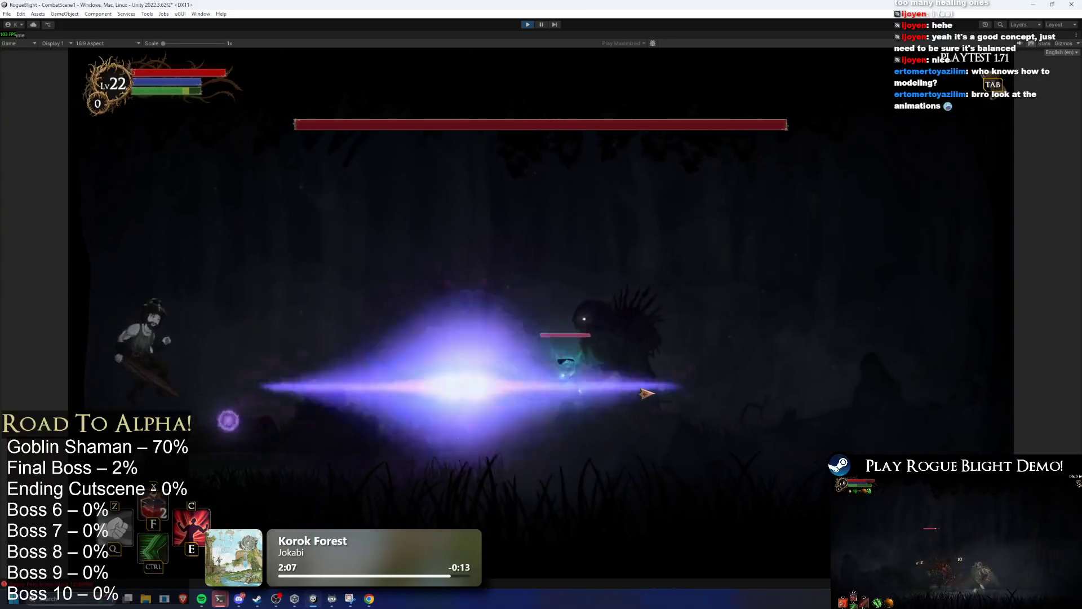
key(d)
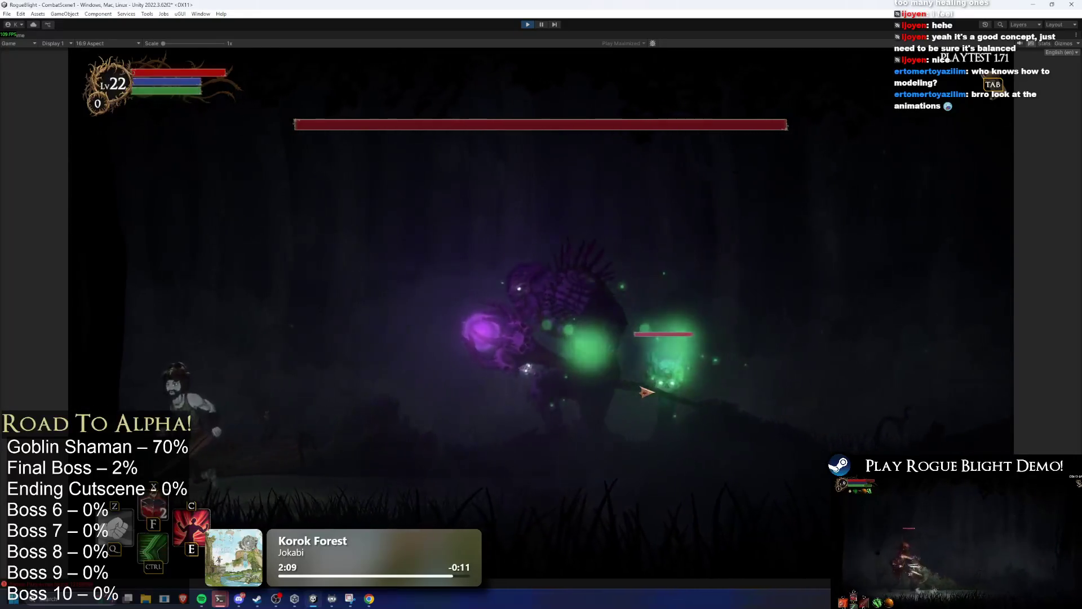
key(d)
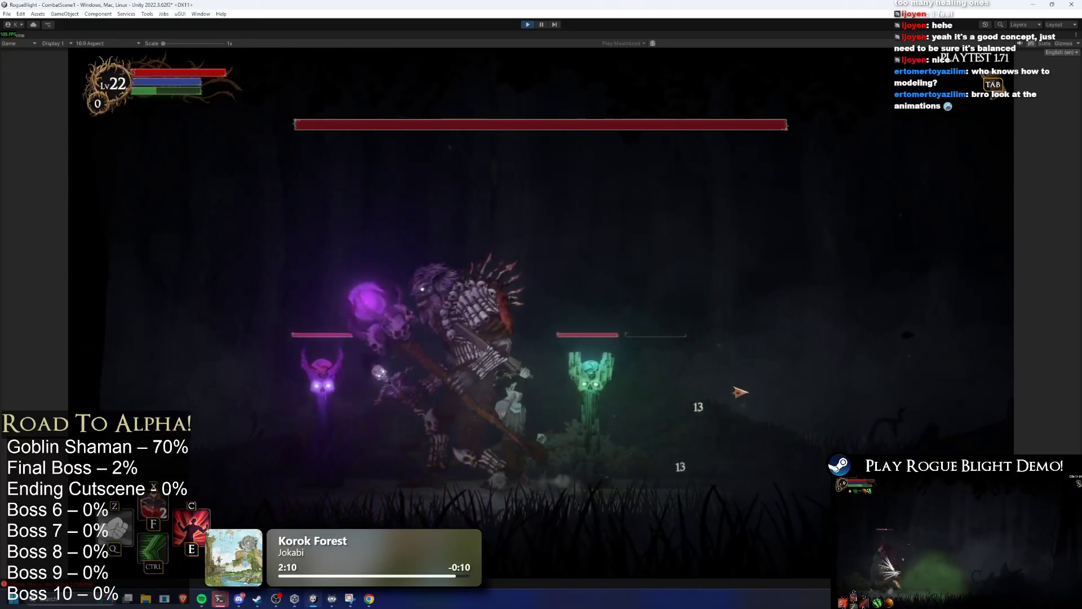
key(d)
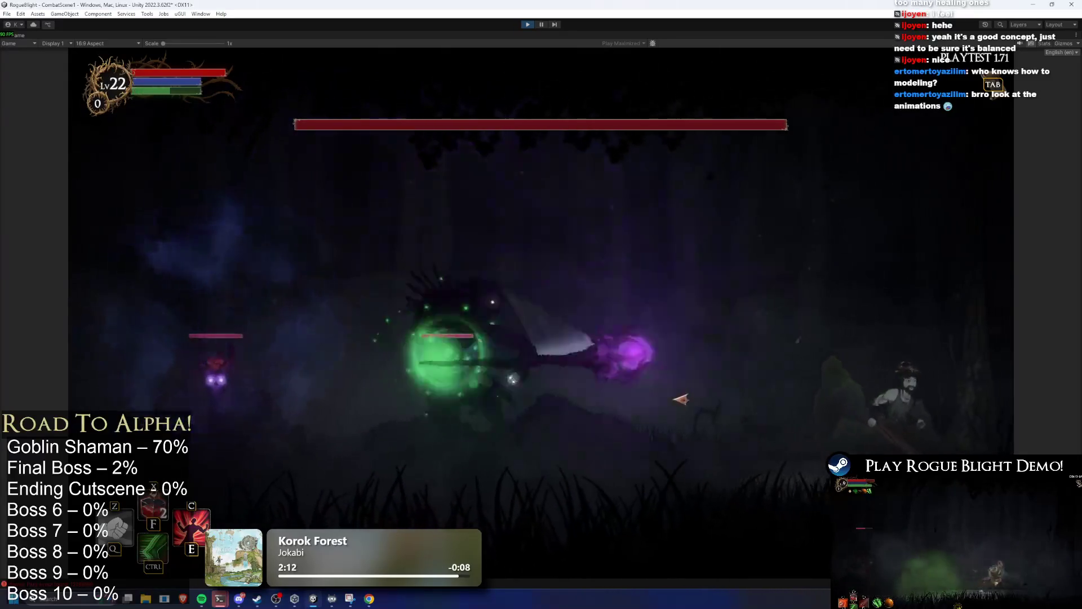
key(a)
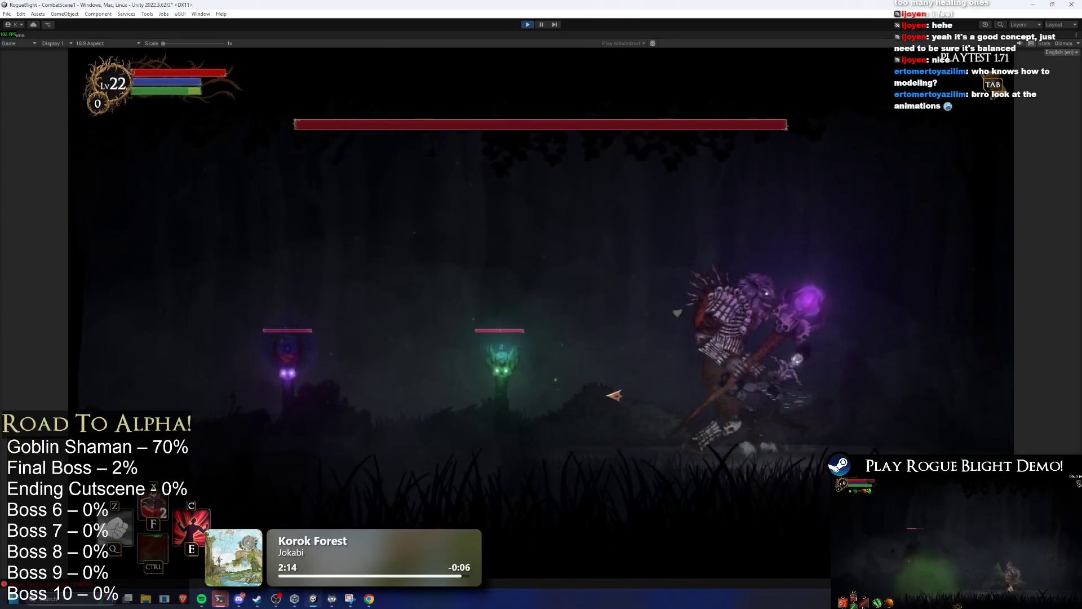
key(a)
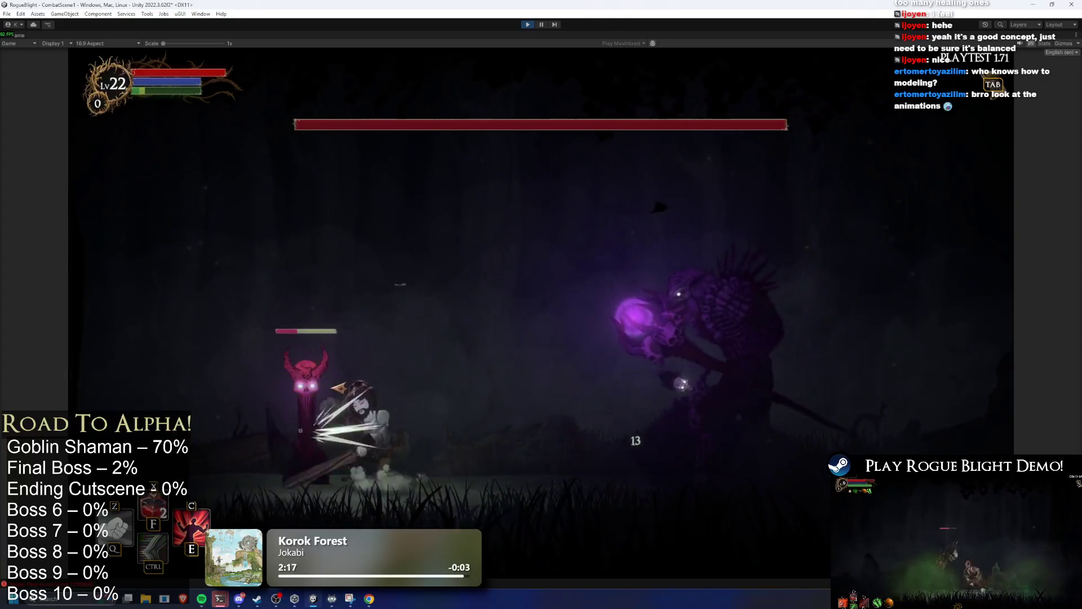
Step: Strike the boss and run past it, evading its spells as it vanishes
key(d)
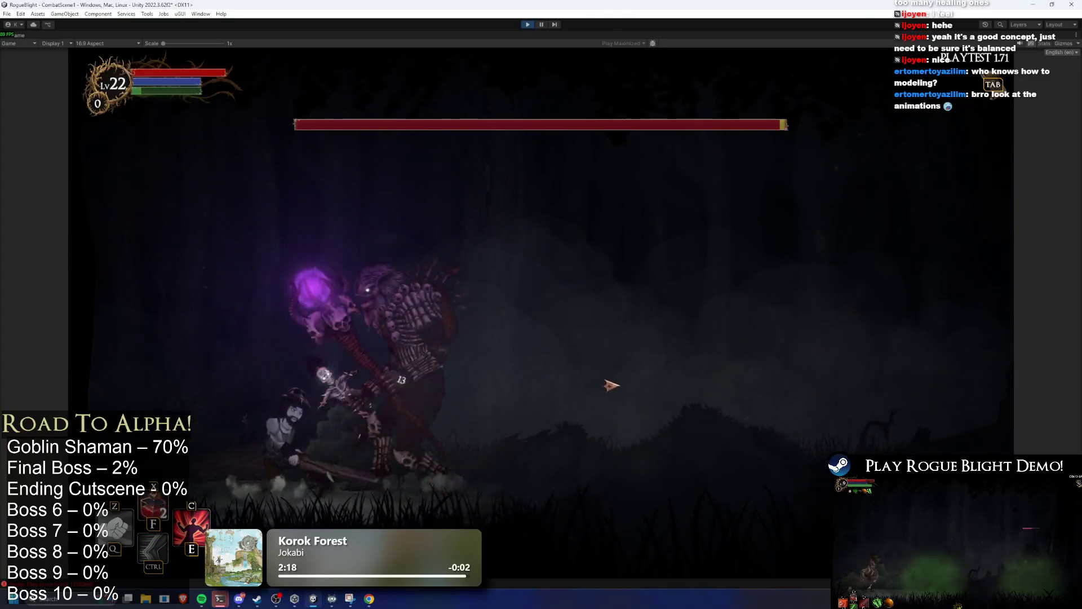
key(d)
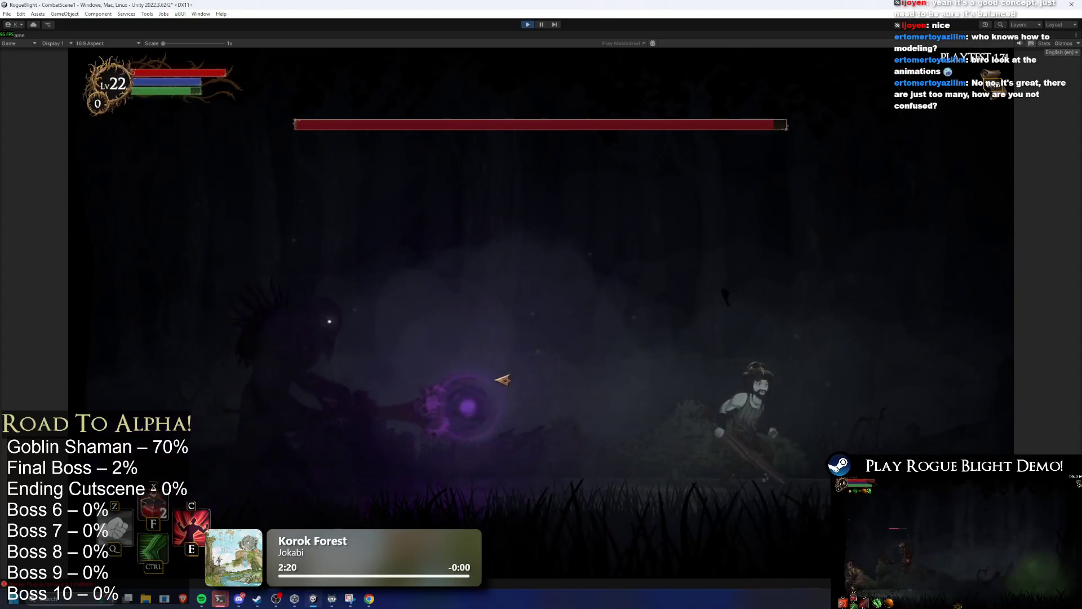
key(a)
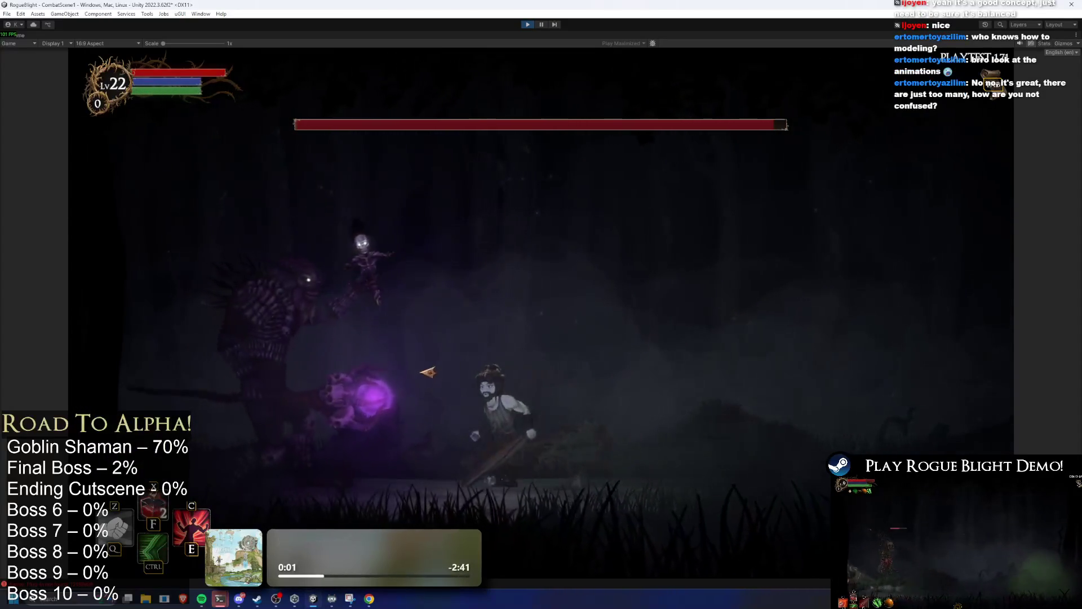
key(d)
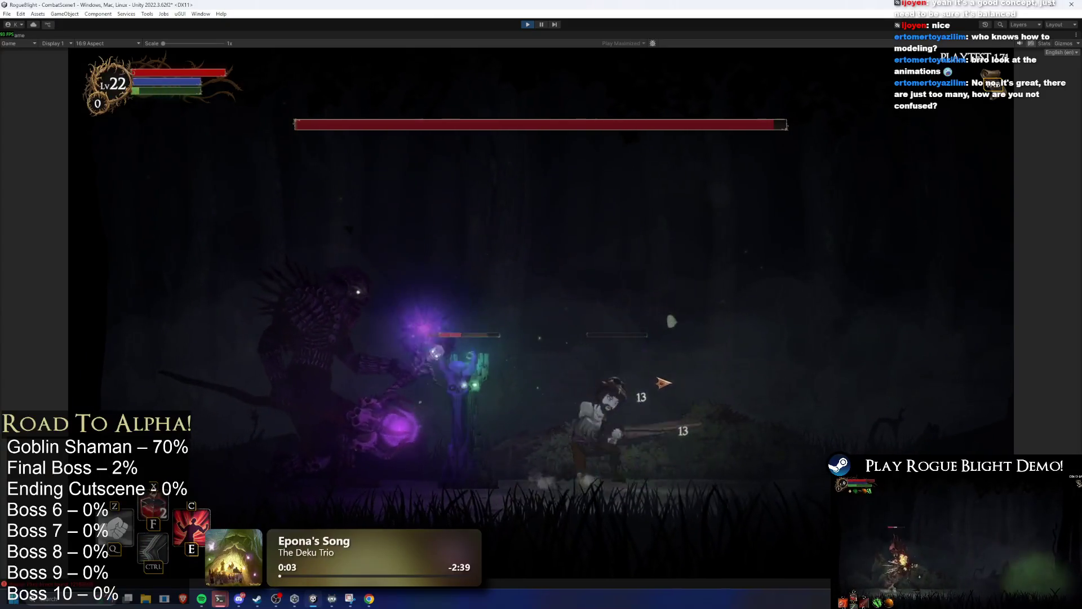
key(d)
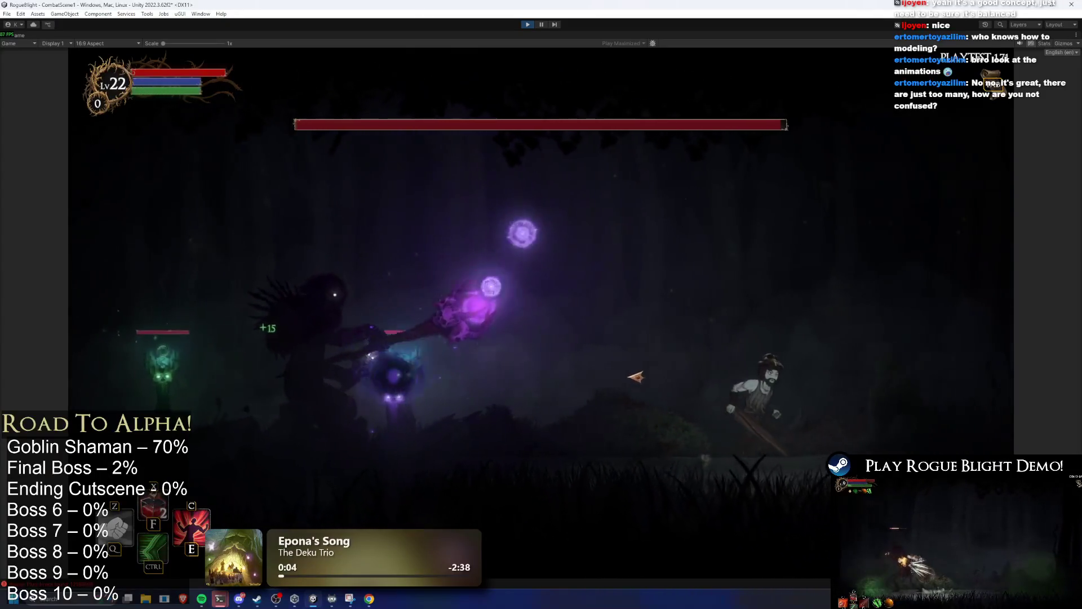
key(d)
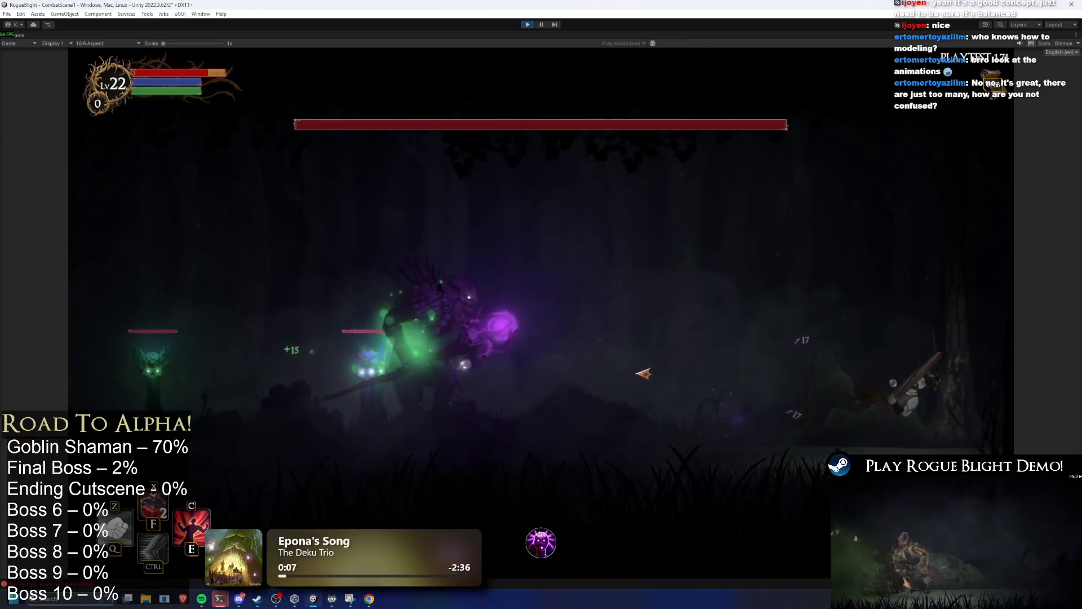
key(a)
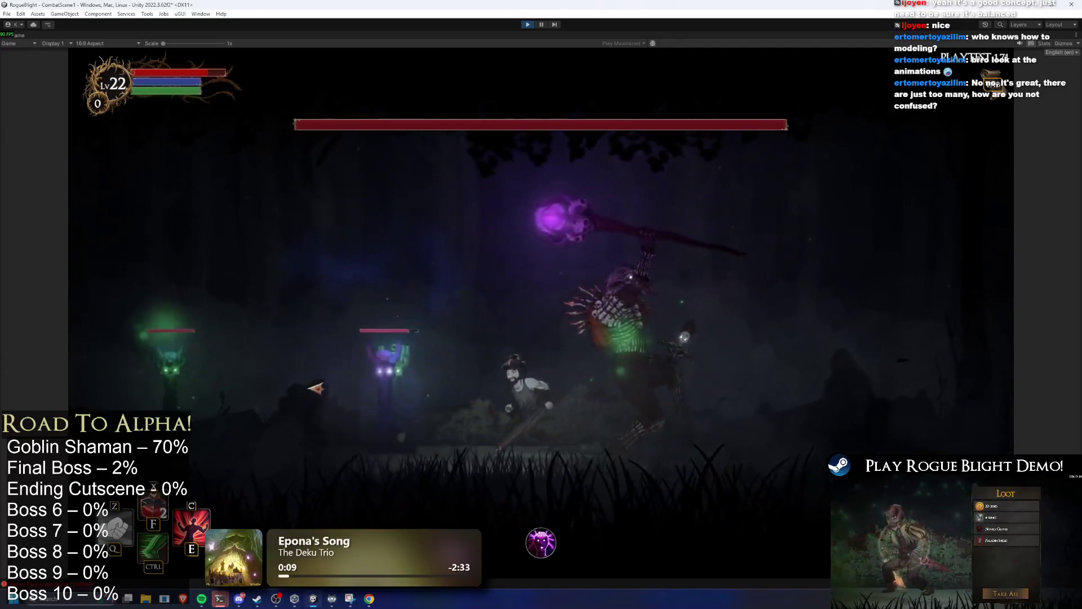
key(a)
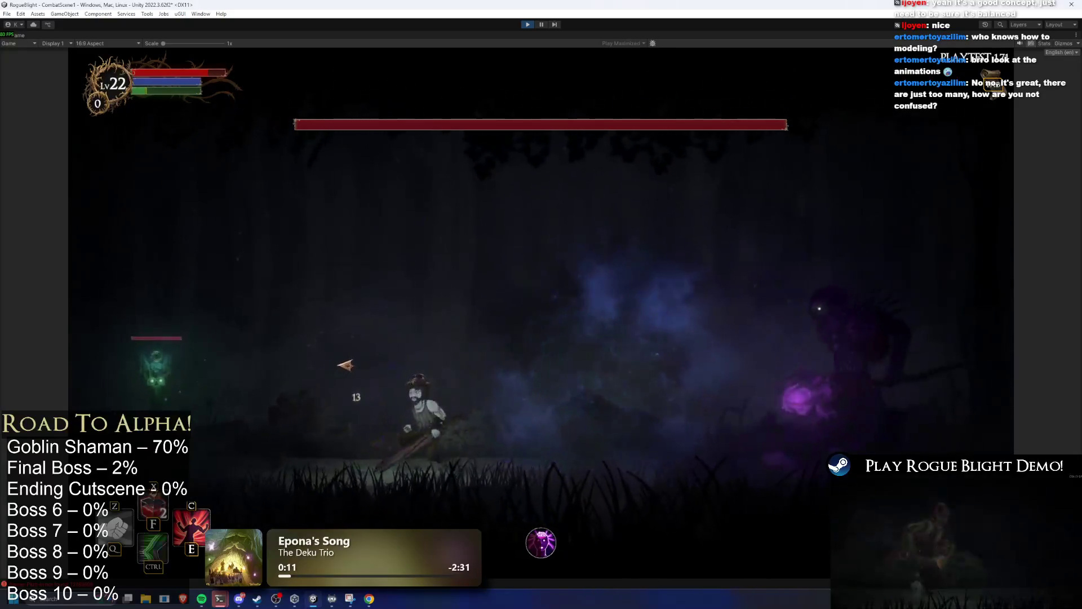
Step: Slash the boss, dodge the purple explosion orbs, and stop the play test
key(a)
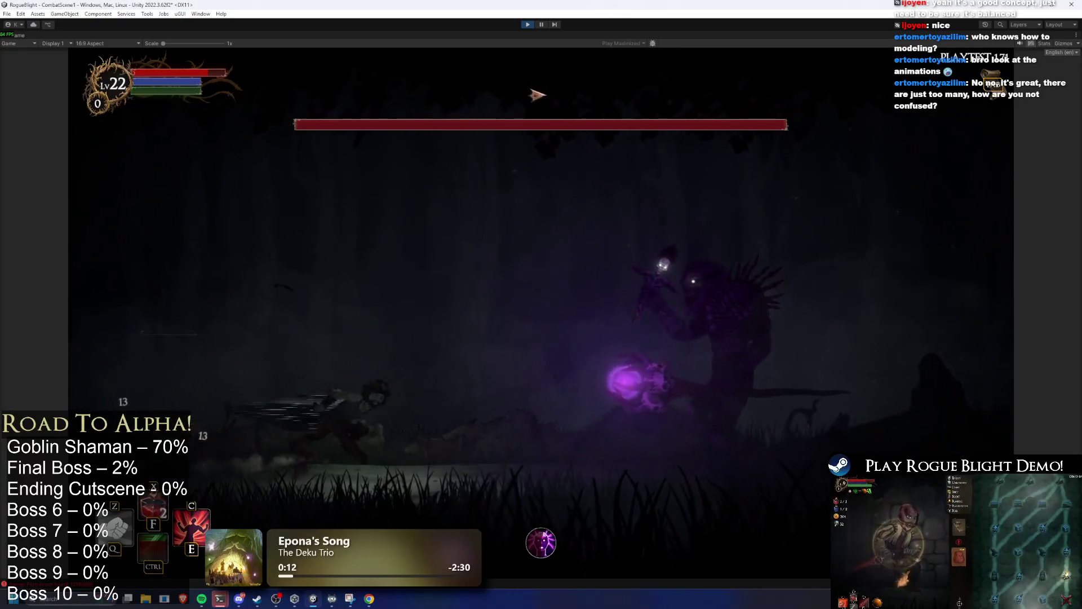
key(d)
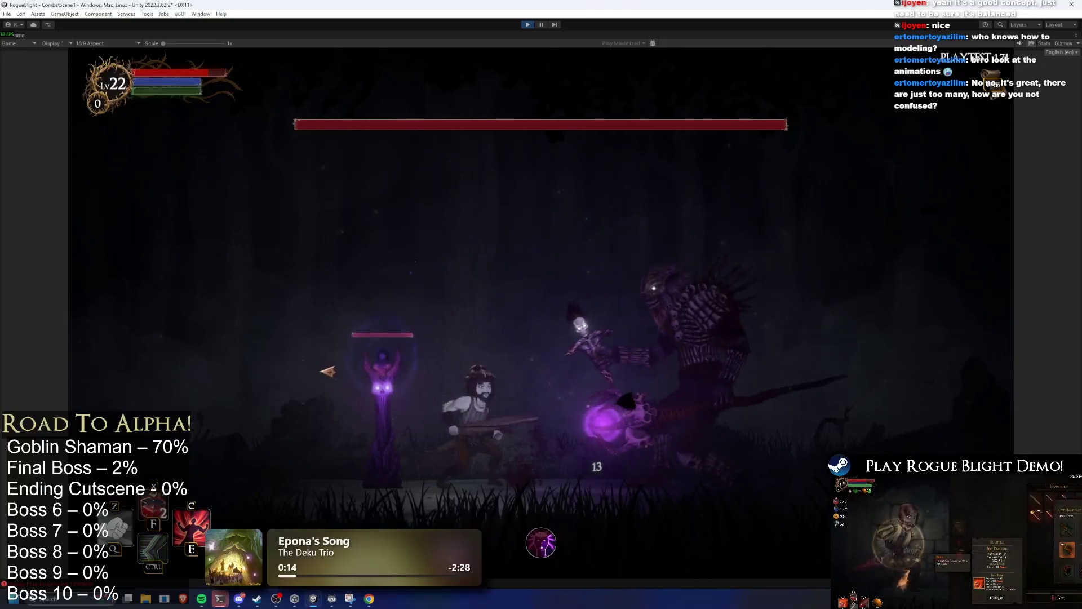
key(d)
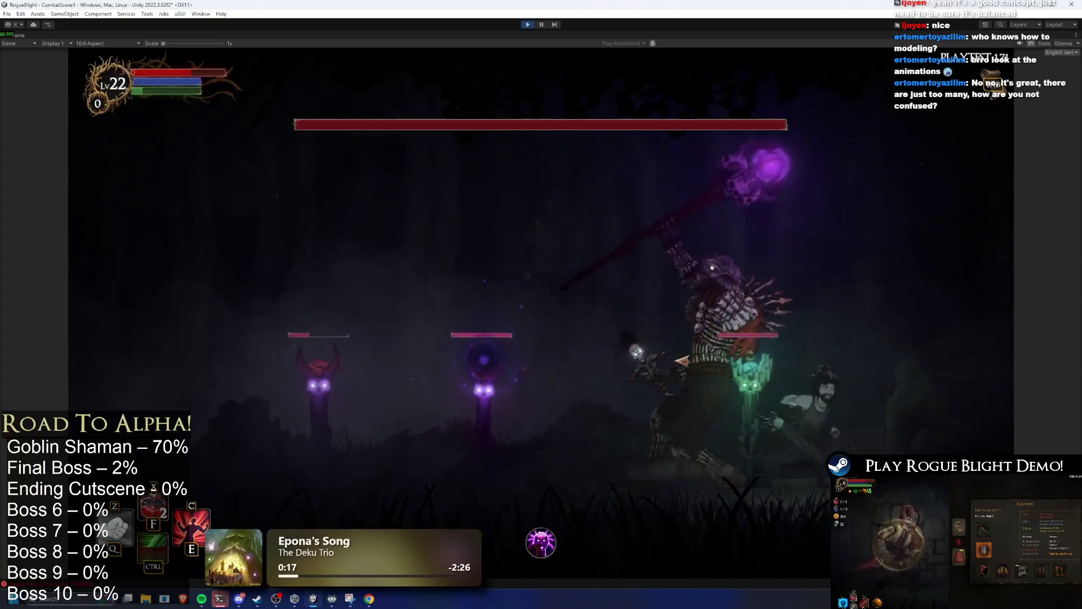
key(d)
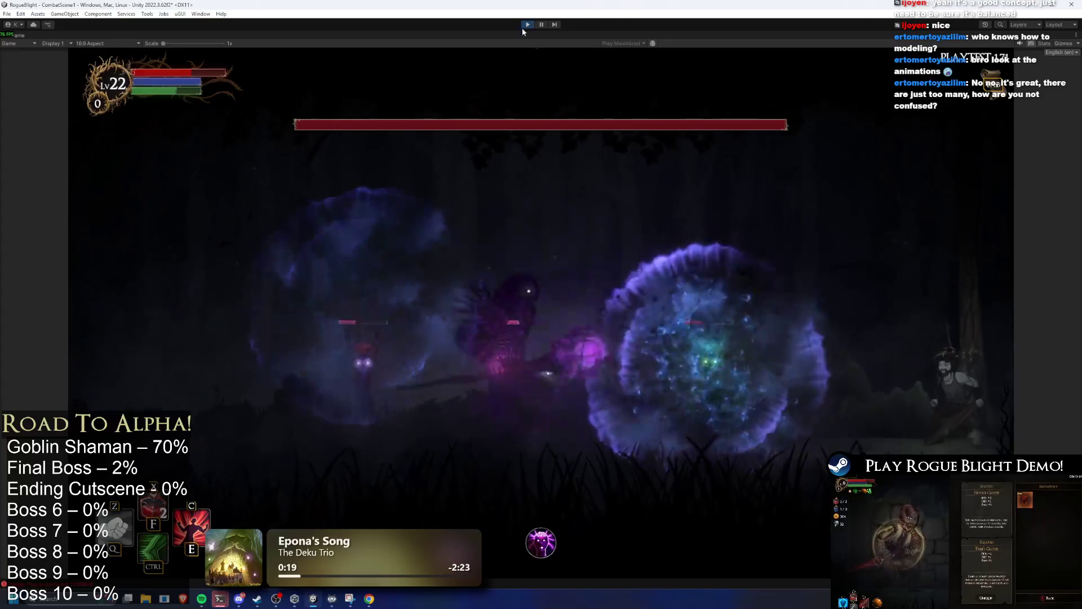
key(ctrl+p)
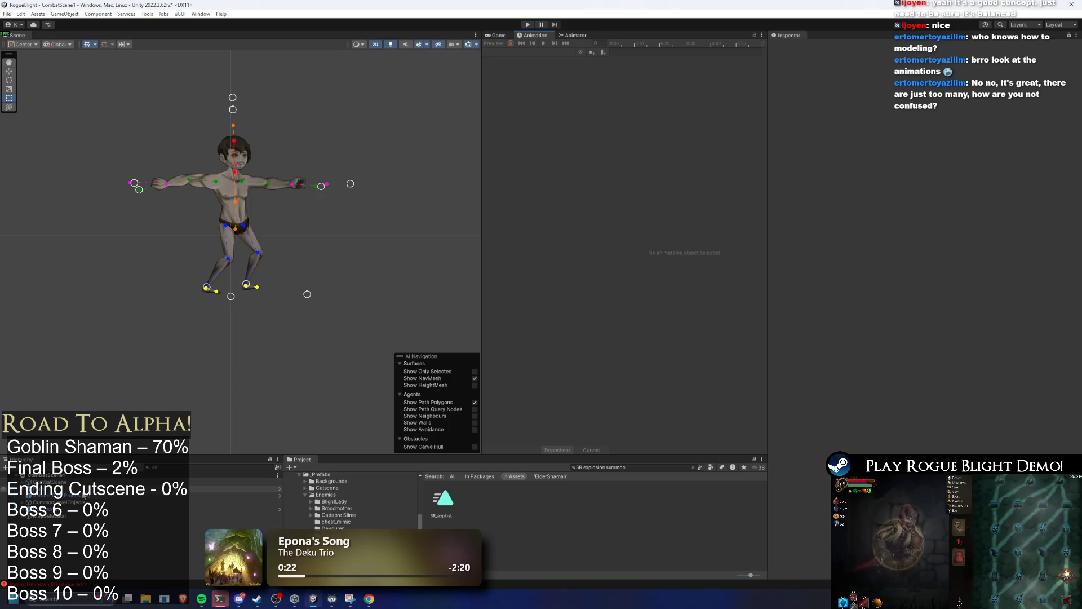
Step: Select the Player and browse its full animation clip list, leaving Running_NoWeapon shown
click(84, 494)
click(519, 53)
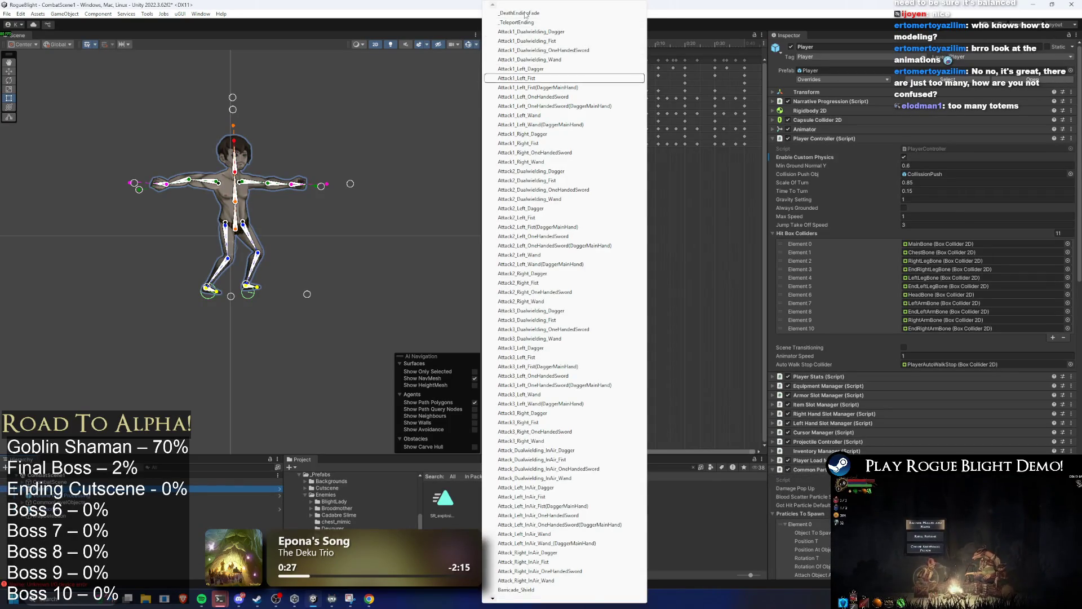
key(Down)
key(Down)
key(Down)
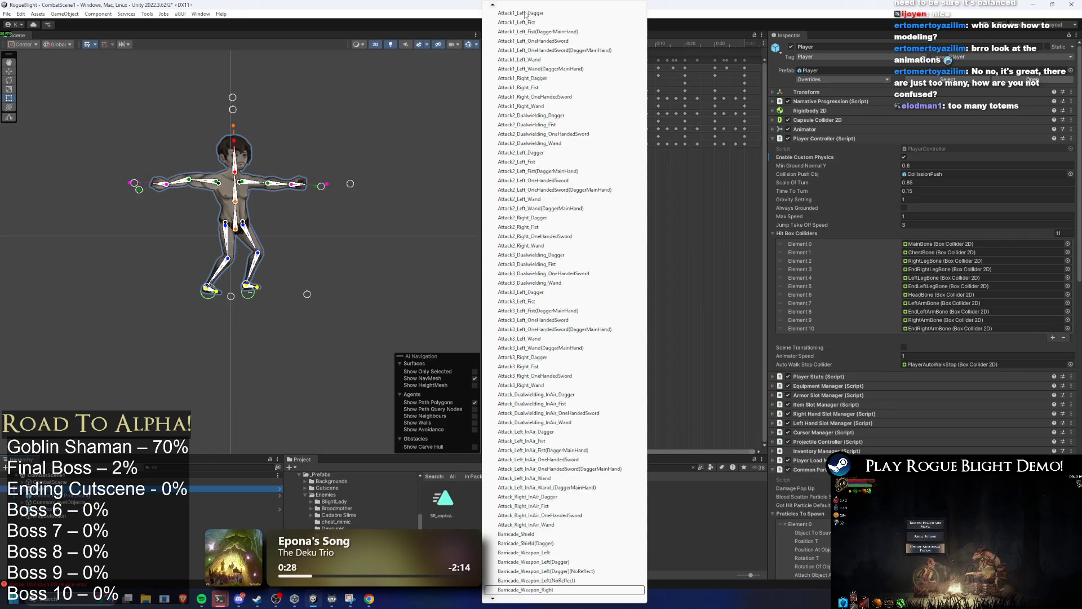
key(Down)
key(Down)
key(Down)
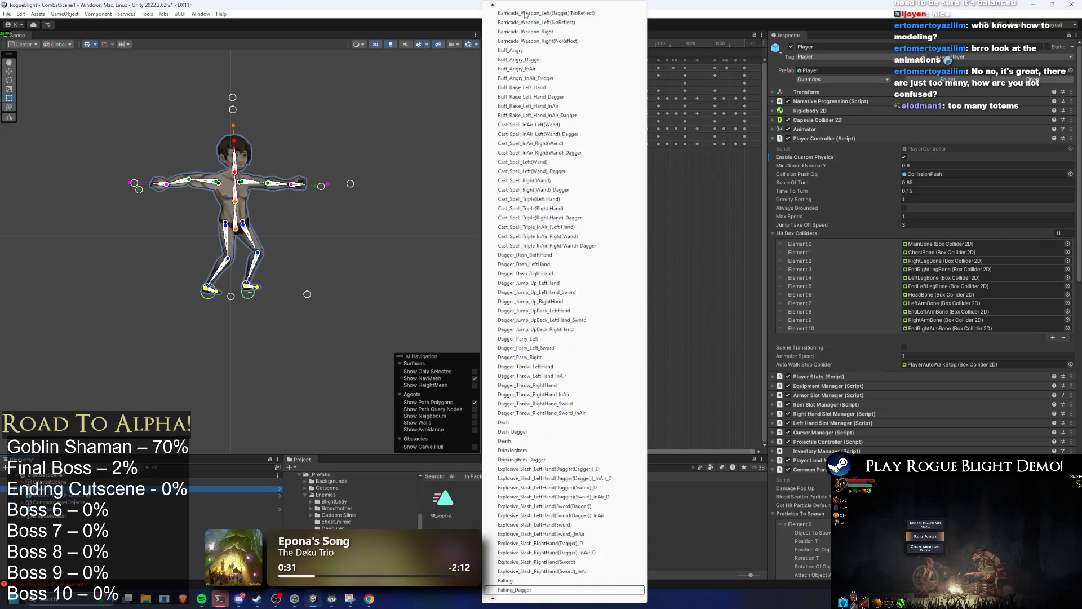
key(Down)
key(Down)
key(Down)
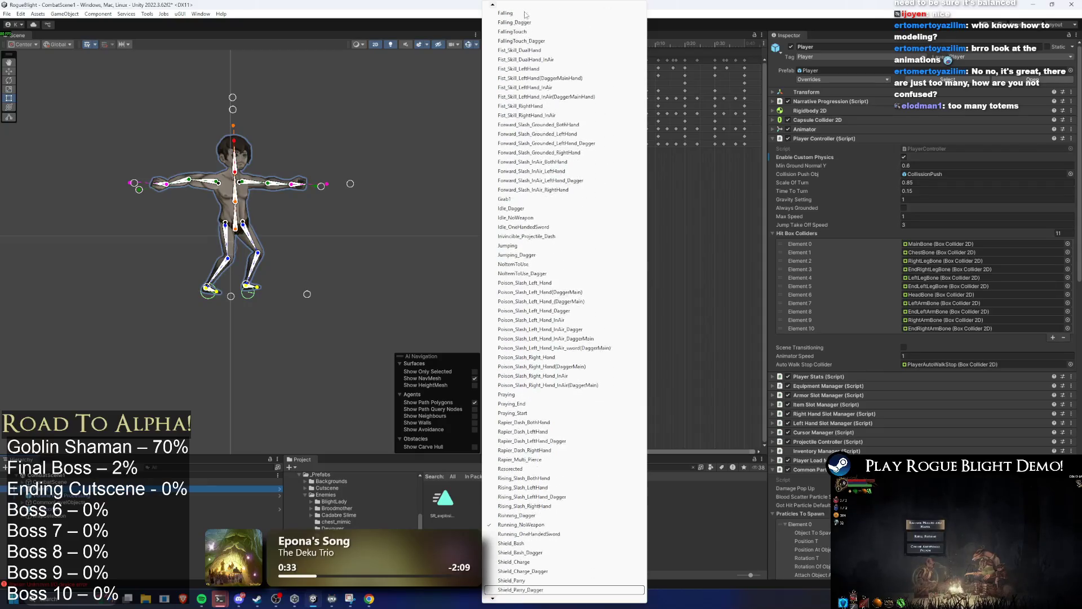
key(Down)
key(Down)
key(Down)
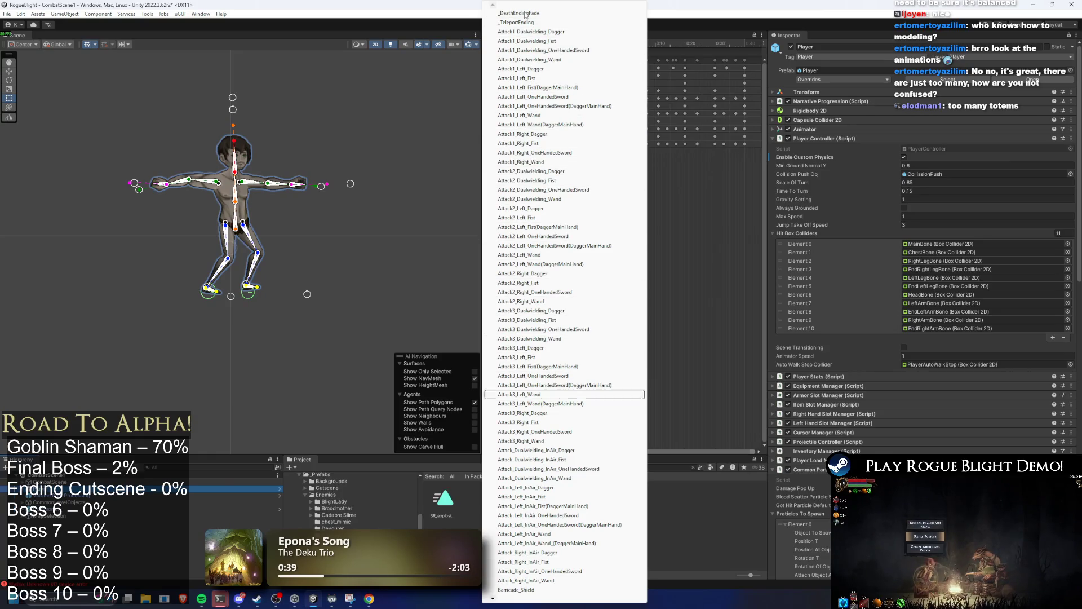
key(Down)
key(Down)
key(Down)
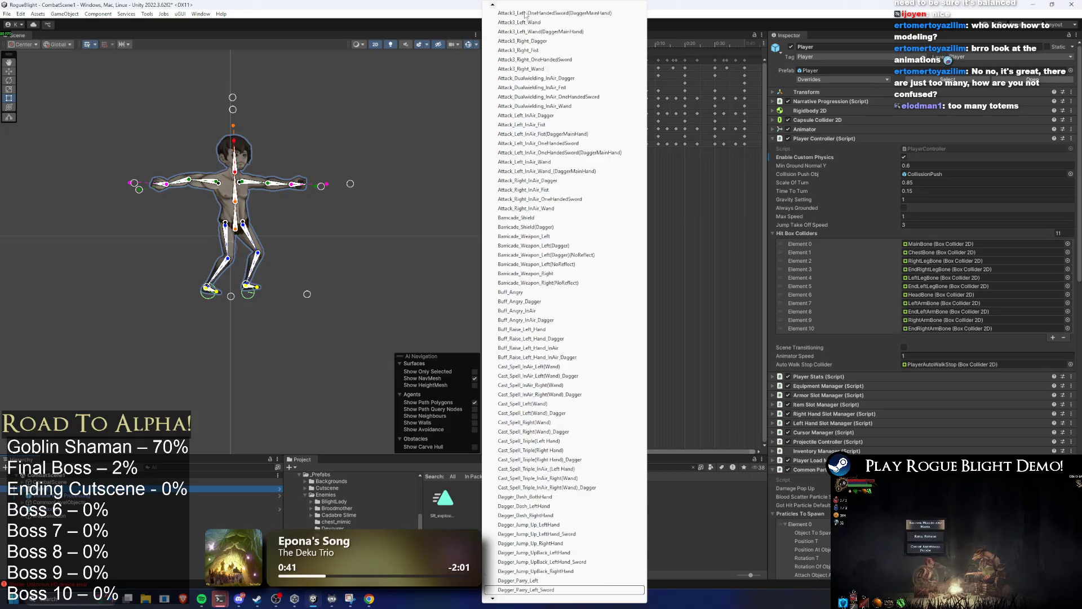
key(Down)
key(Down)
key(Down)
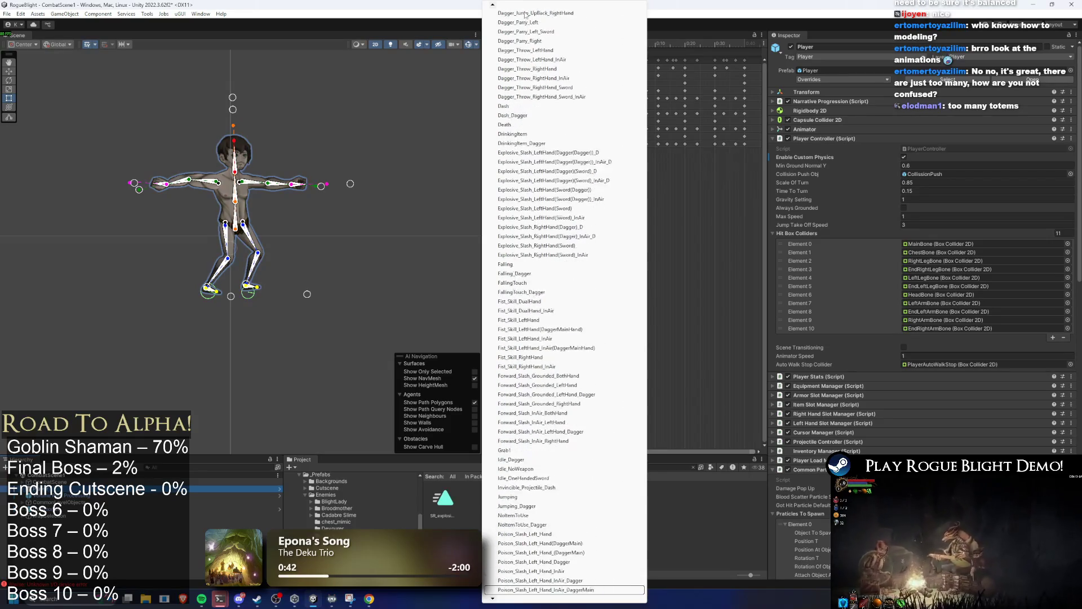
key(Down)
key(Down)
key(Down)
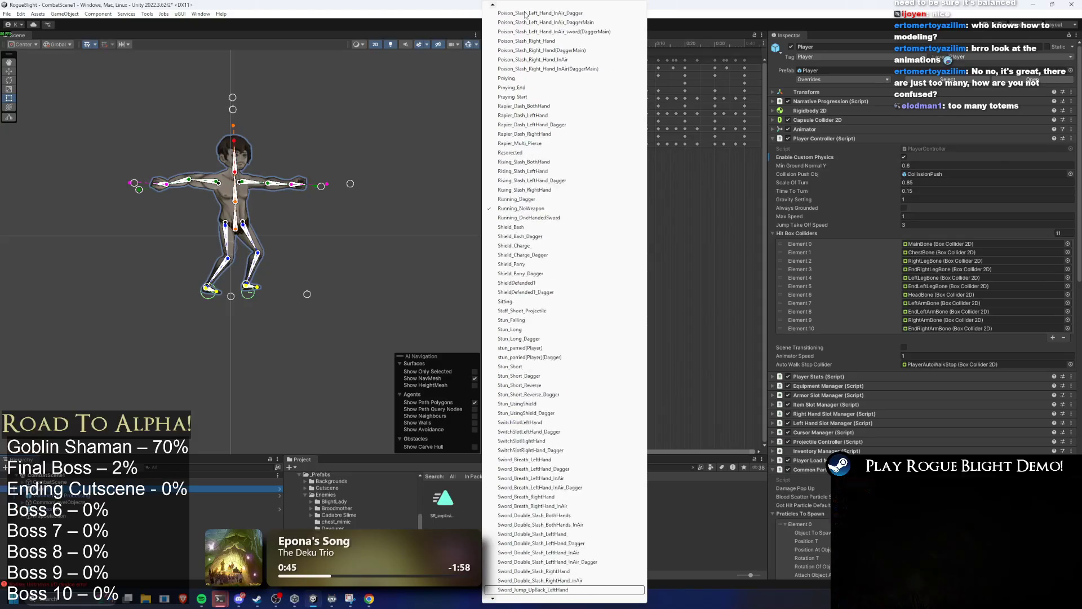
key(Down)
key(Down)
key(Down)
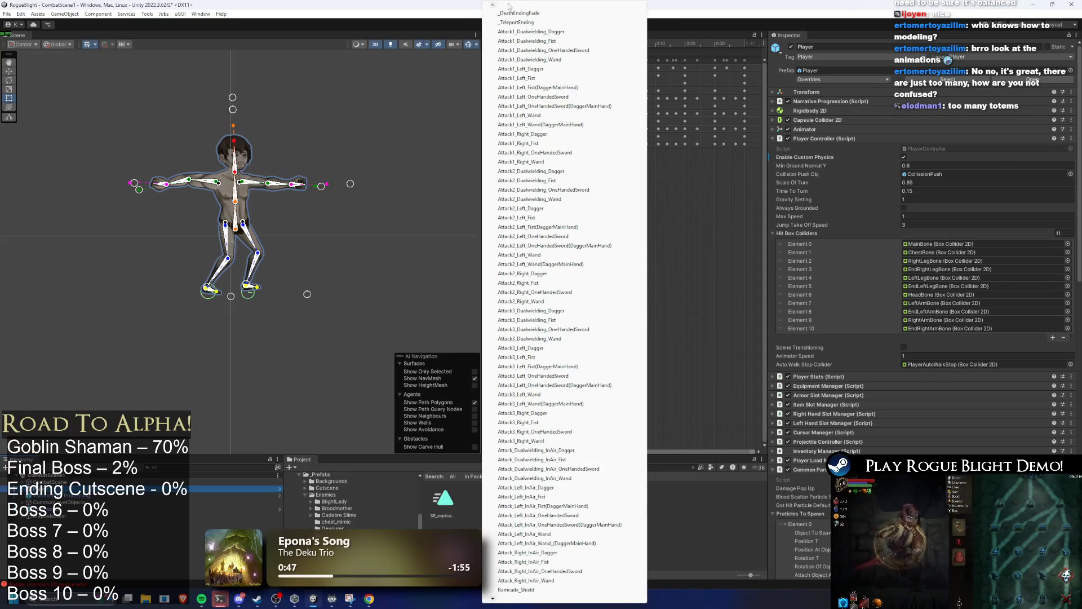
key(Escape)
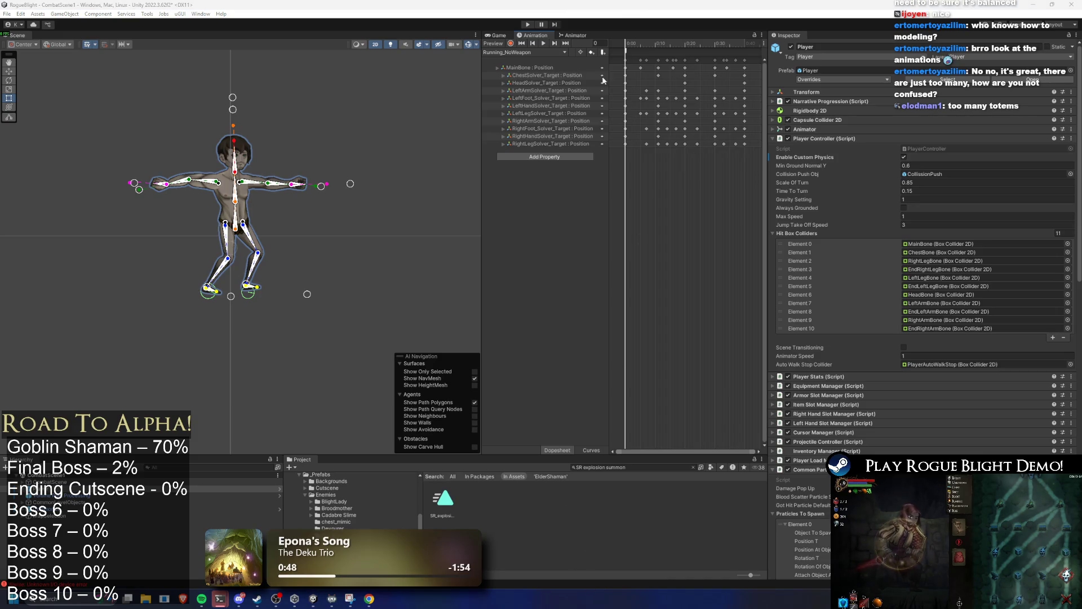
Step: Show the Player's Animator graph and search the Project for 'elder' assets
click(577, 35)
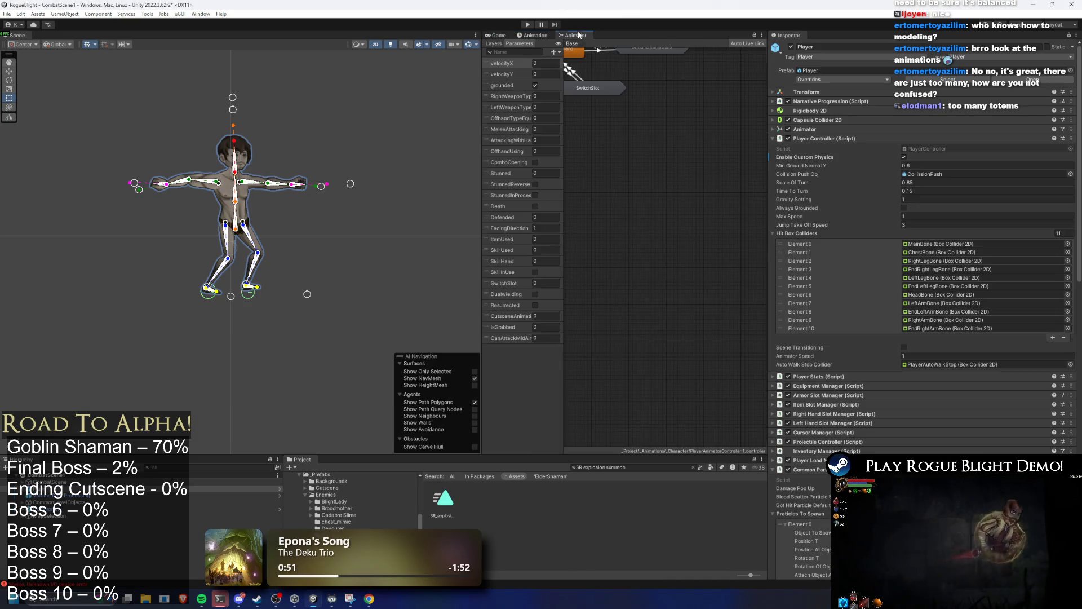
scroll(686, 181, down, 5)
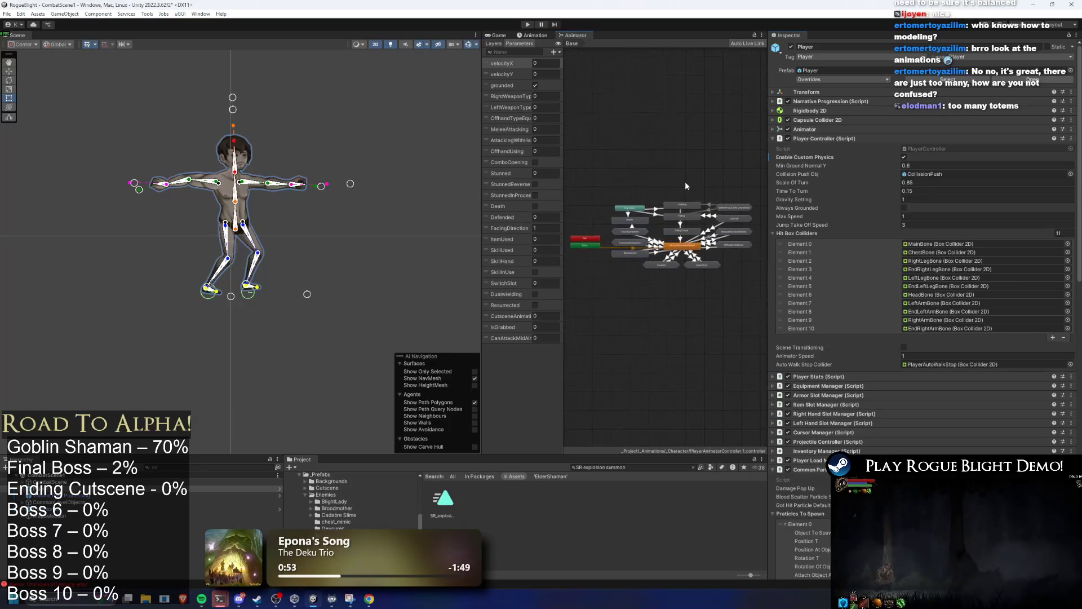
key(ctrl+a)
key(BackSpace)
text(elder s)
key(BackSpace)
key(BackSpace)
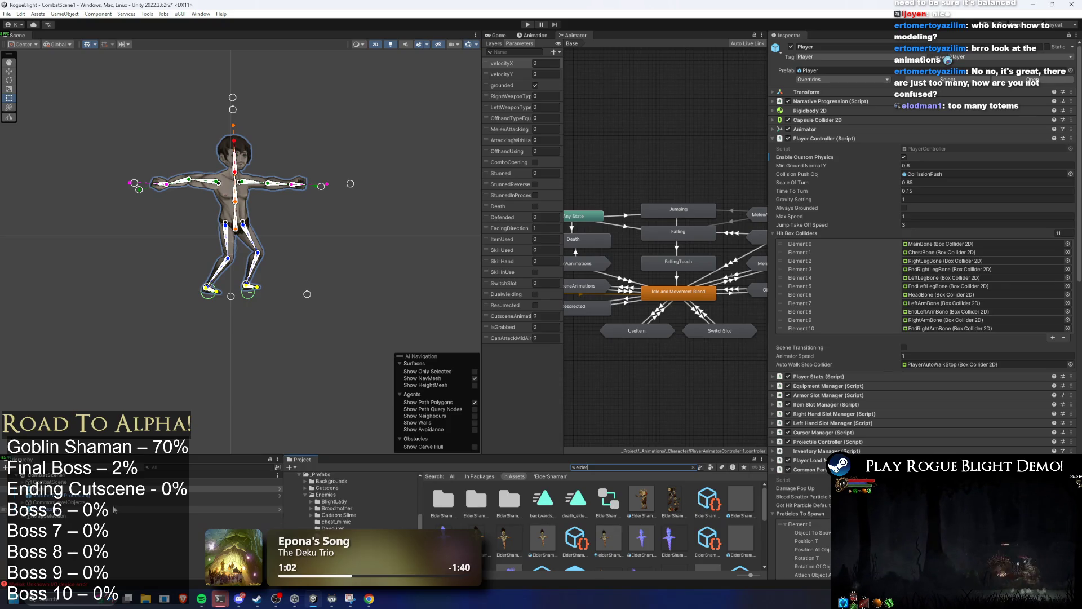
Step: Open ElderShaman_Prefab in Prefab Mode and start another play test
scroll(646, 510, down, 2)
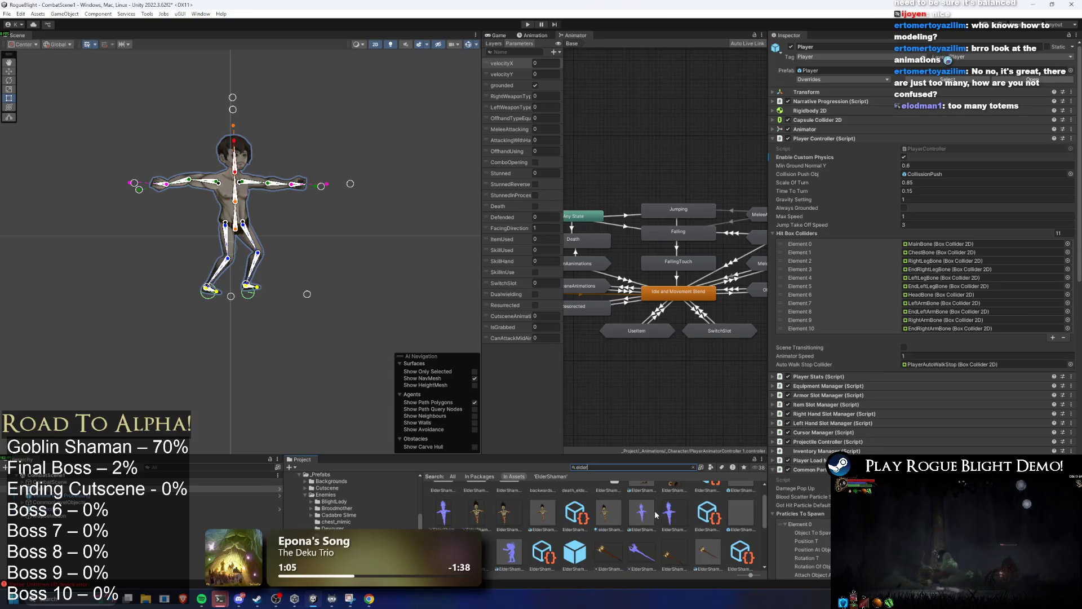
double_click(572, 528)
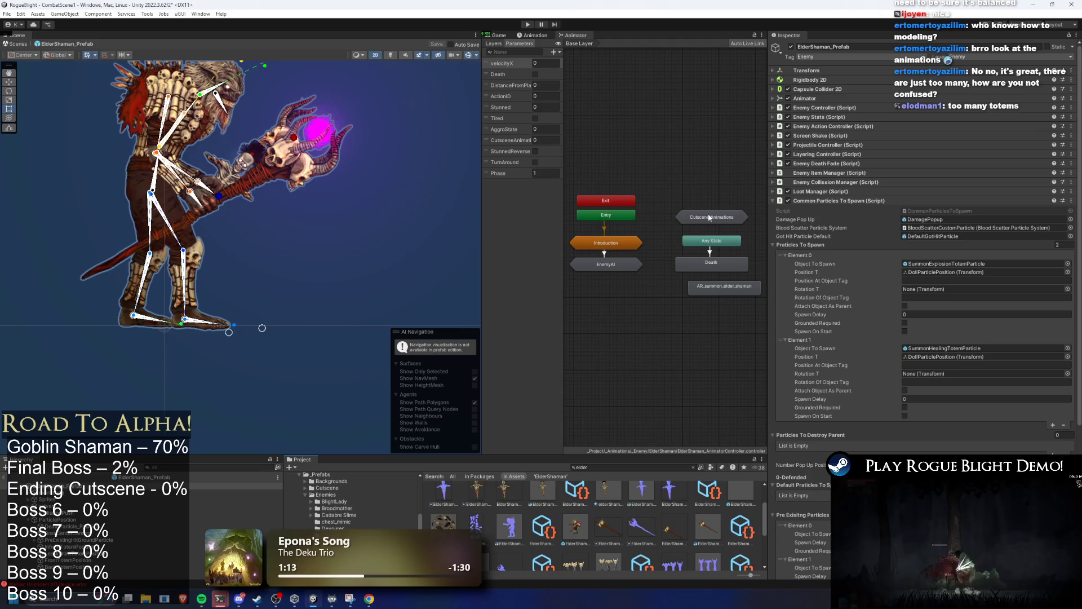
click(527, 25)
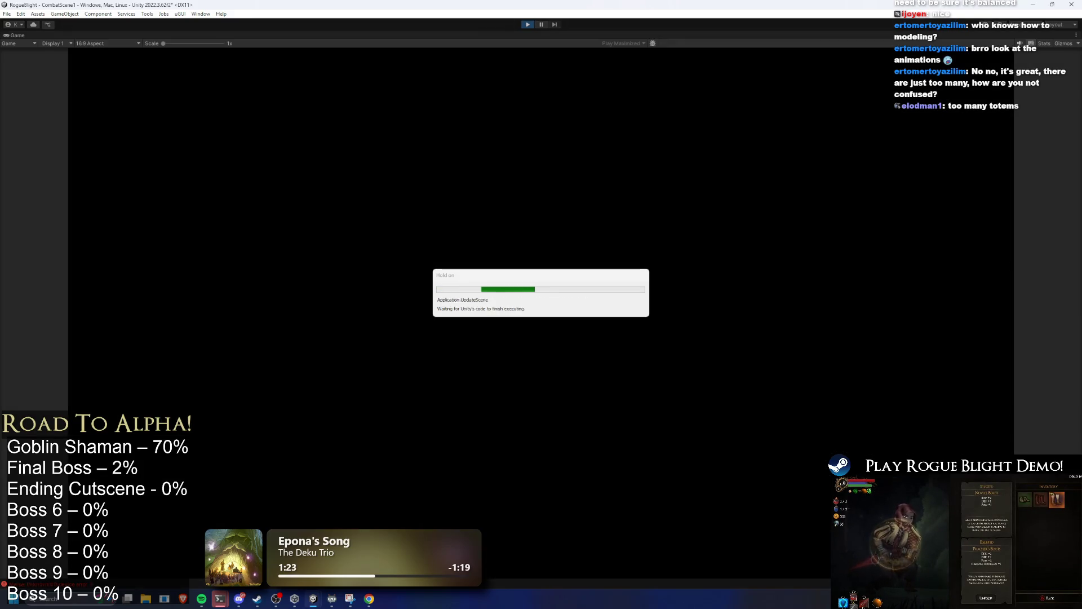
Step: Equip the Death Wand in the right-hand weapon slot, returning to the equipment overview
key(m)
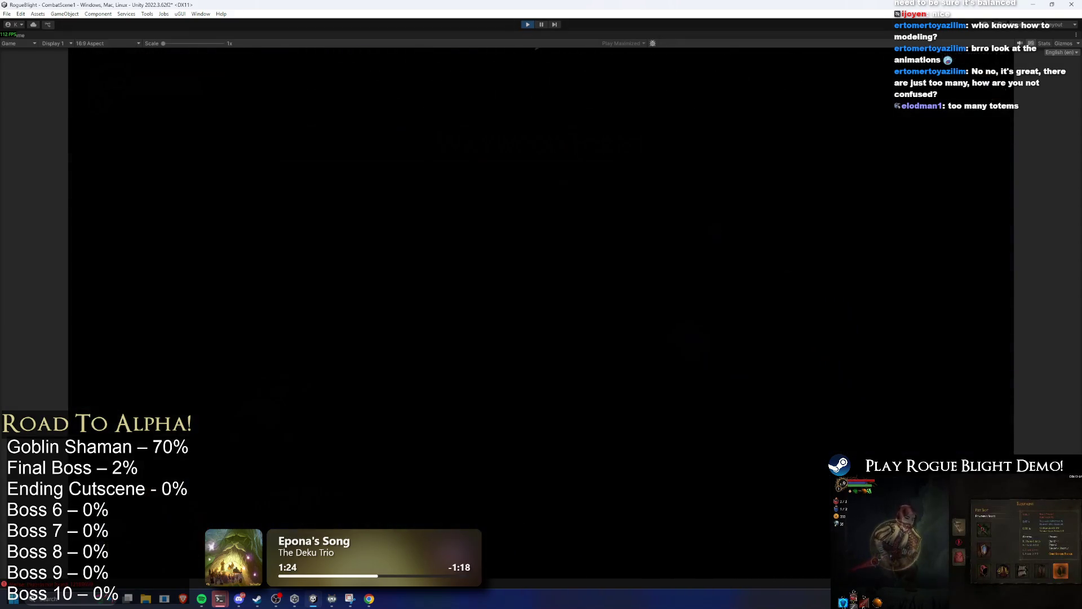
key(Tab)
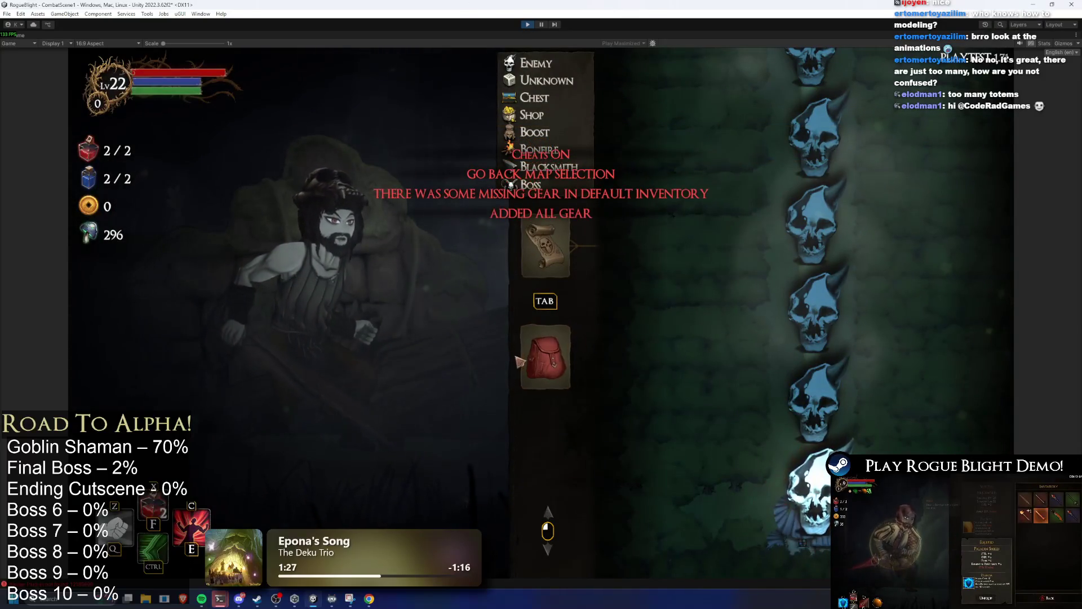
click(636, 245)
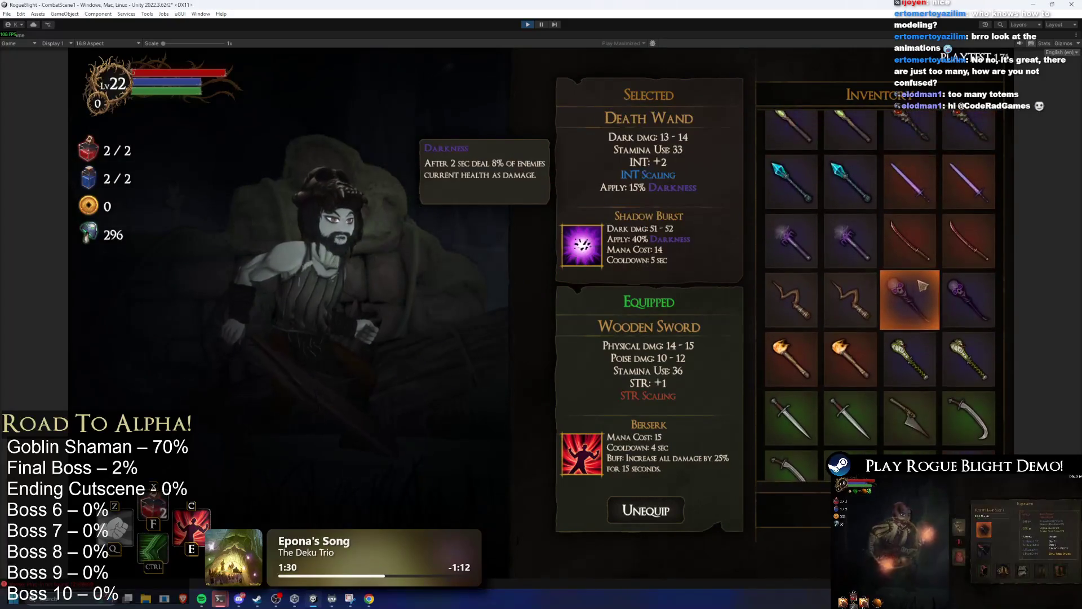
scroll(931, 232, down, 1)
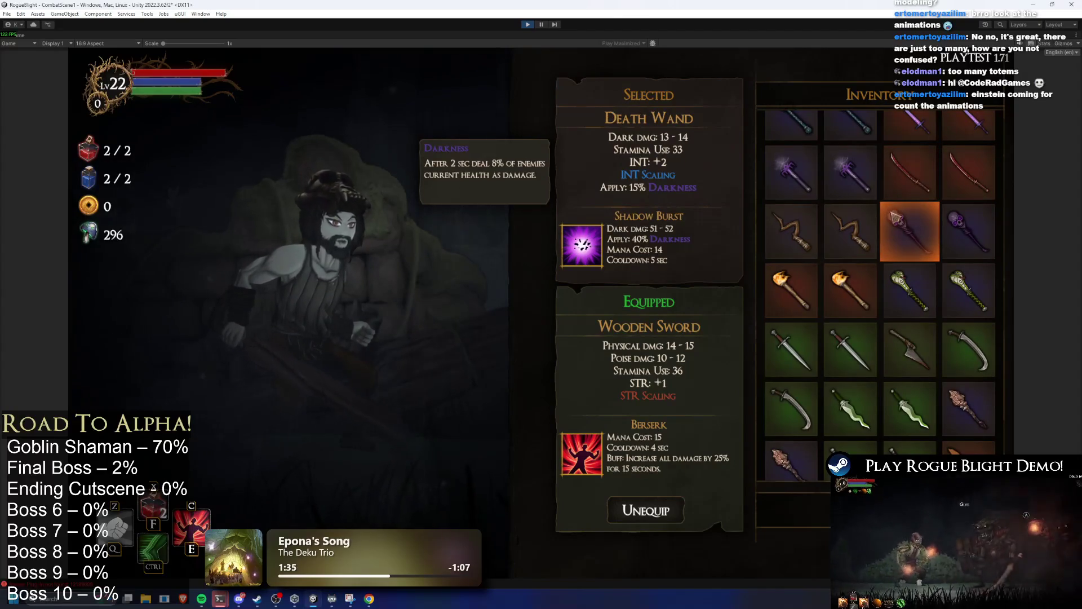
click(897, 221)
key(Tab)
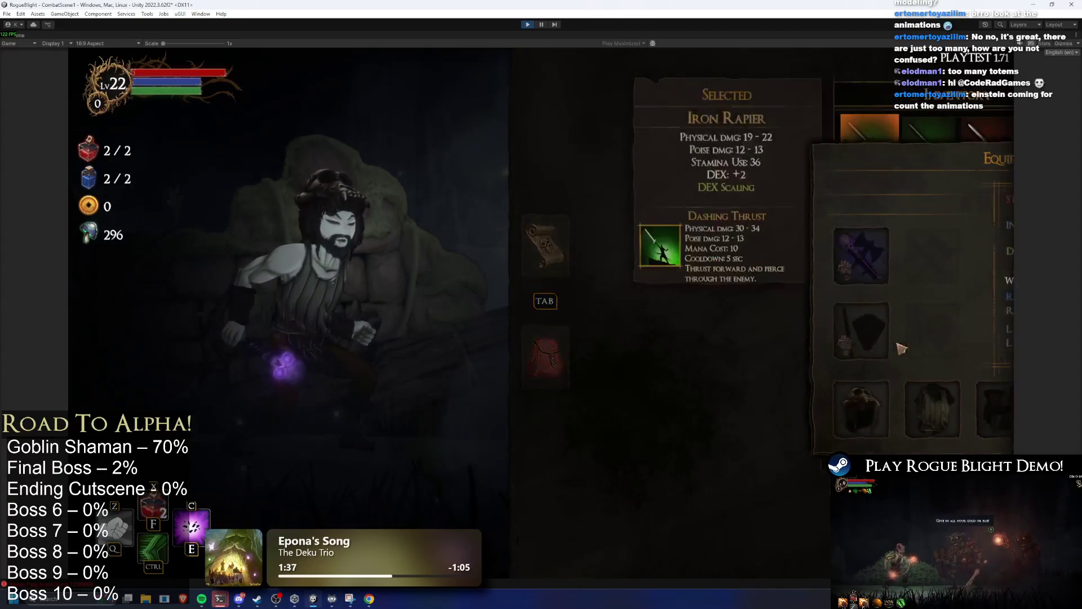
key(Tab)
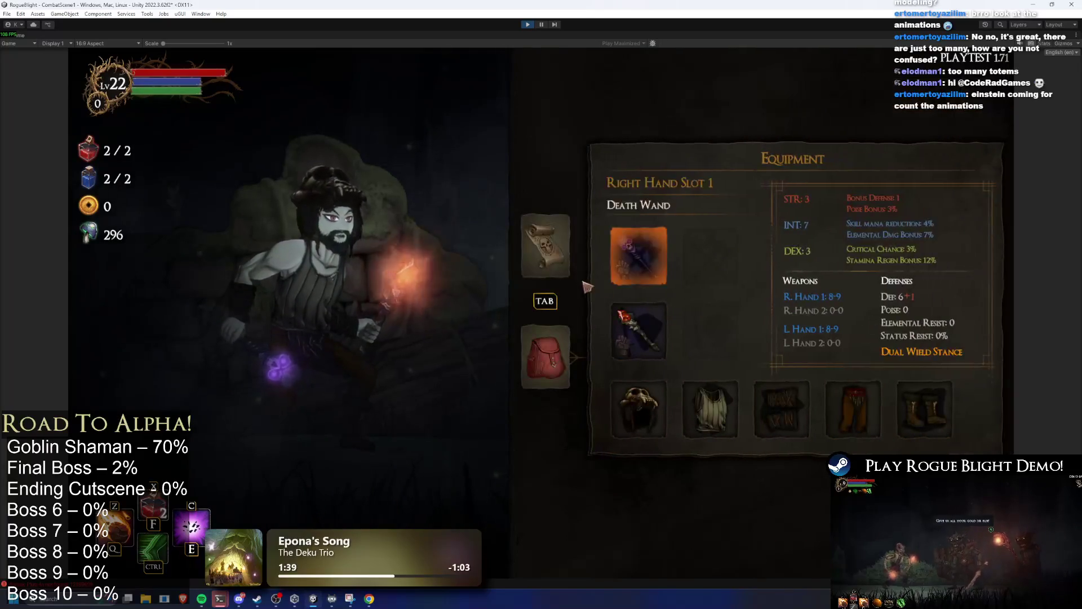
Step: Equip the Mage's Hat and Wizard's Robe, then check the gloves slot
click(654, 416)
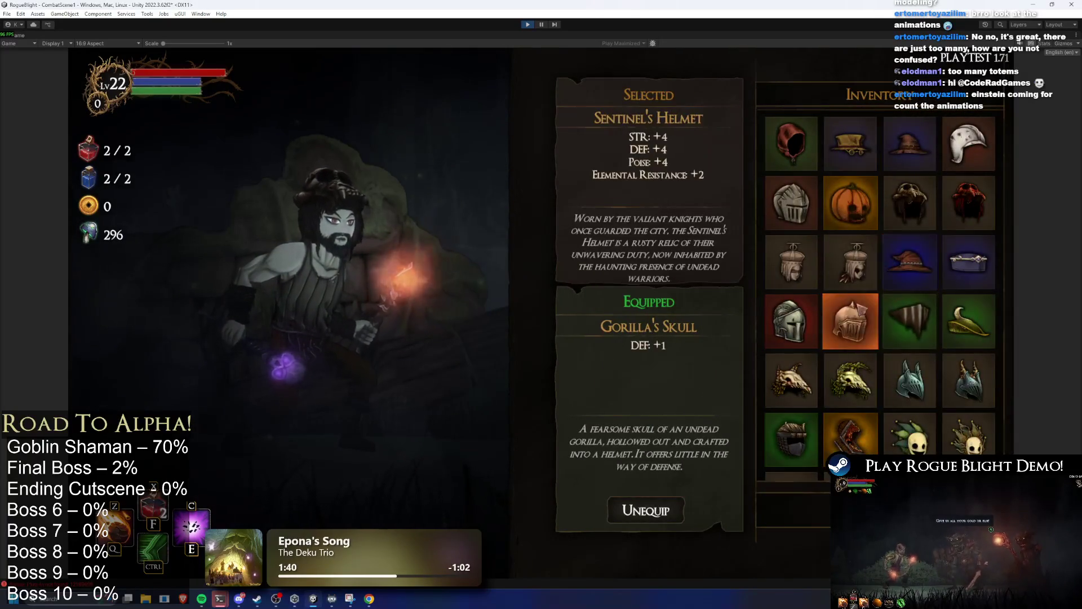
click(901, 147)
click(544, 241)
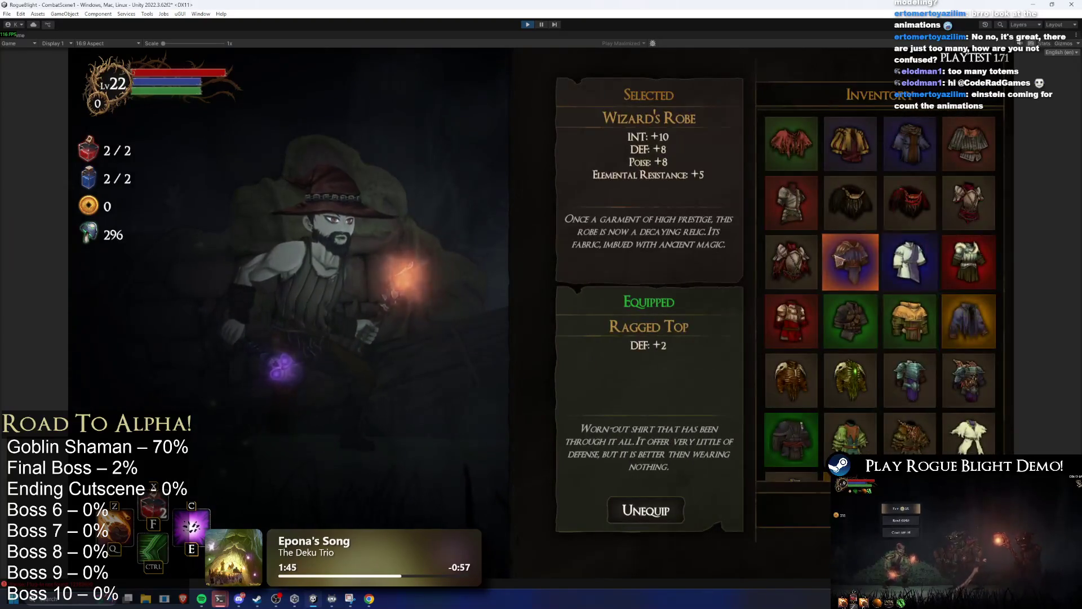
click(847, 259)
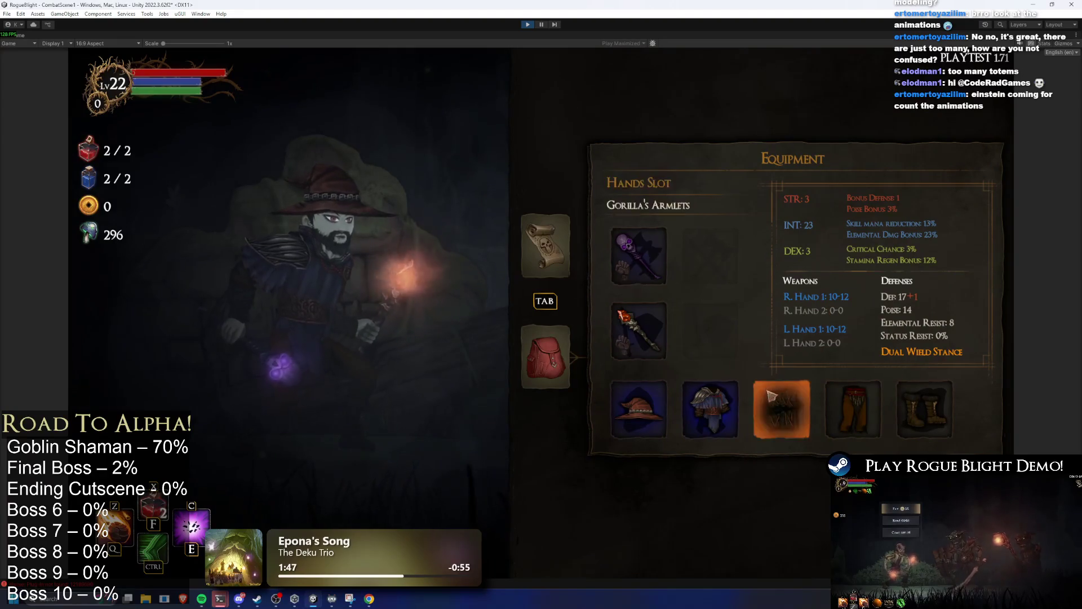
click(771, 396)
click(792, 143)
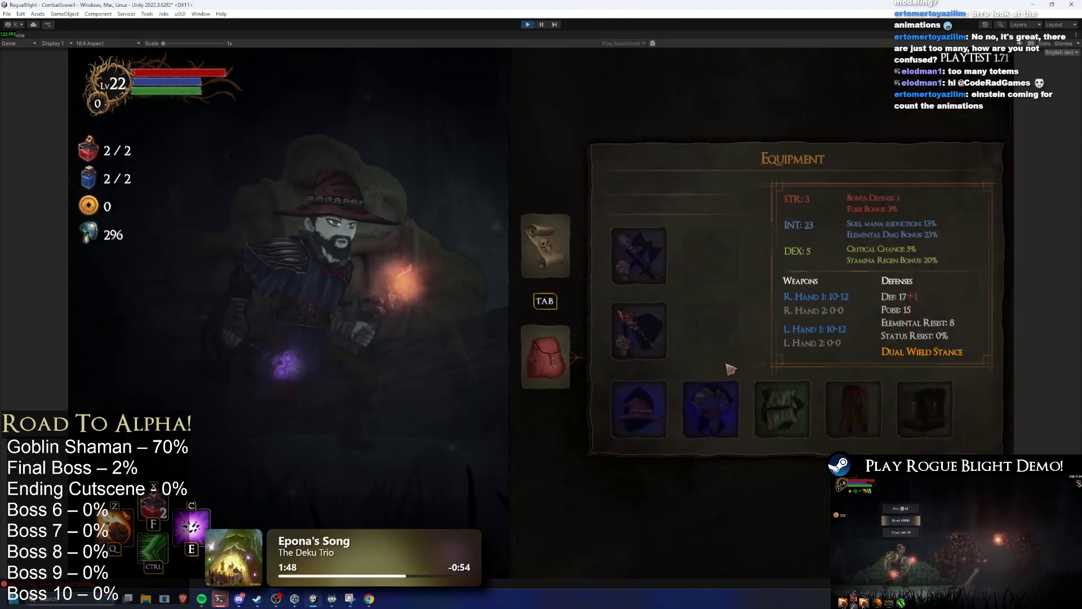
Step: Swap to the Novice Hat and Novice Tunic and equip new gloves
click(551, 240)
click(871, 145)
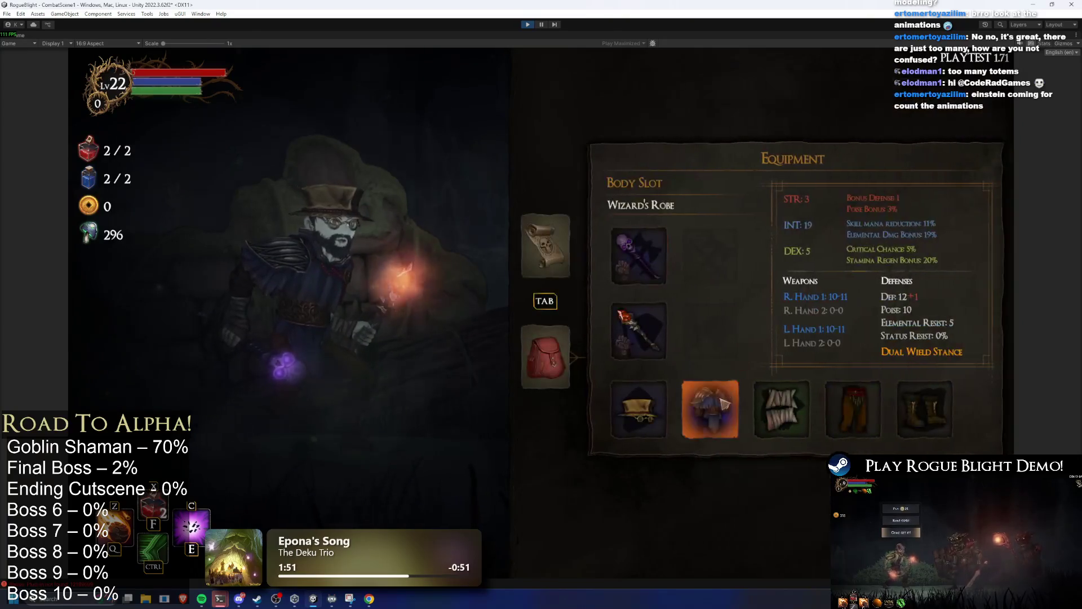
click(551, 338)
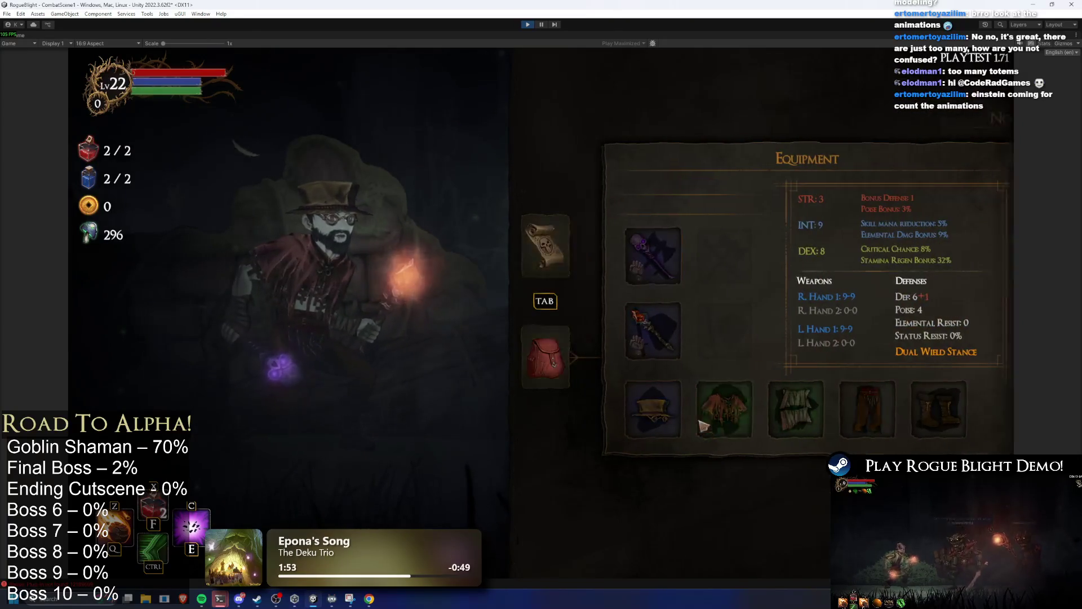
click(714, 409)
click(812, 265)
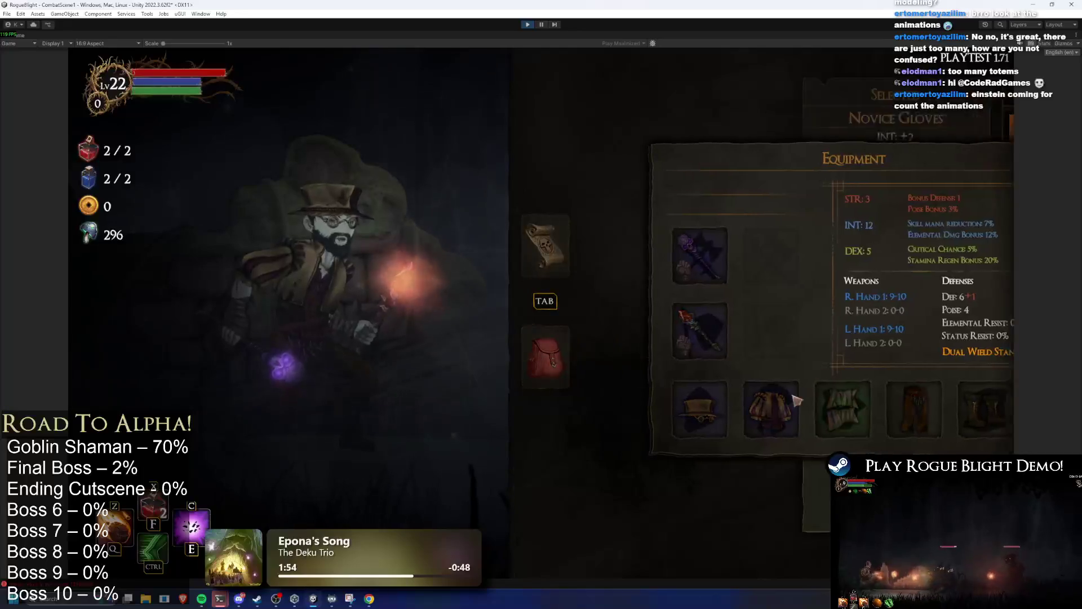
click(823, 406)
Step: Equip new trousers and the Novice Boots, then bring up the map overview
click(846, 399)
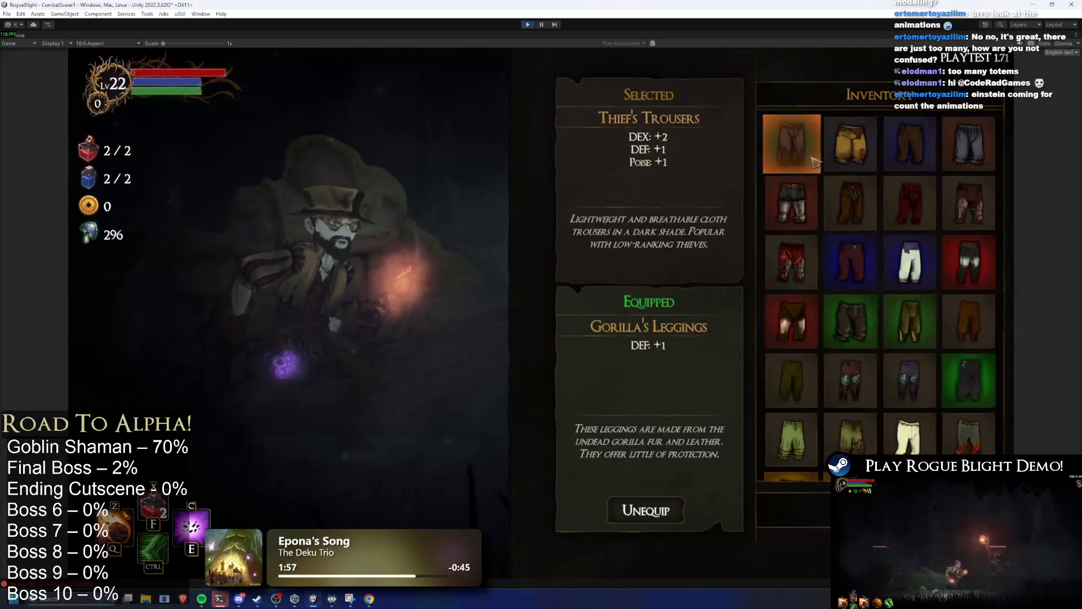
click(805, 157)
click(862, 410)
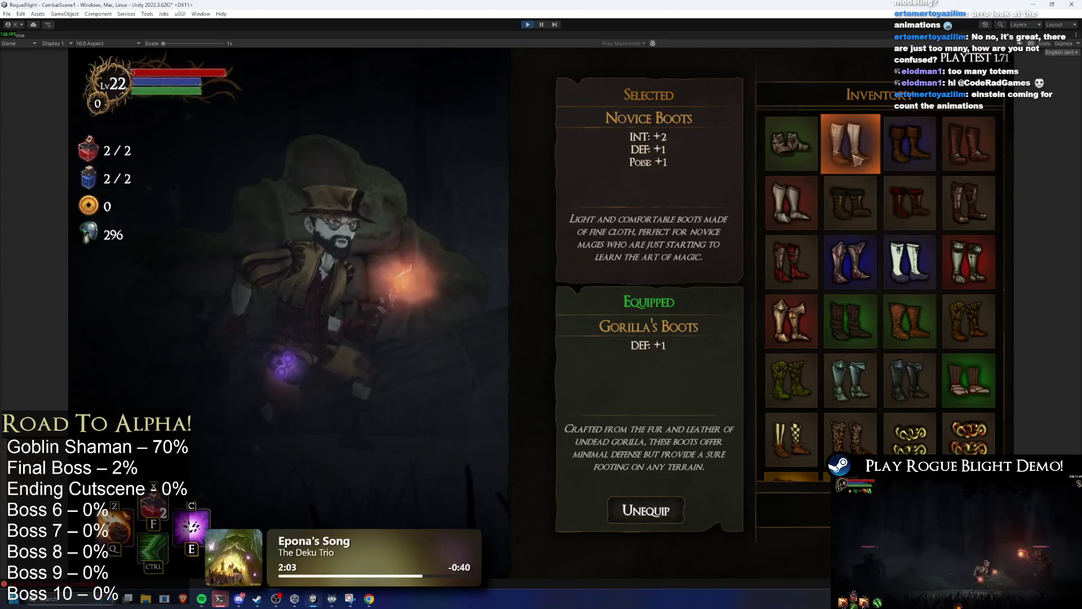
click(852, 147)
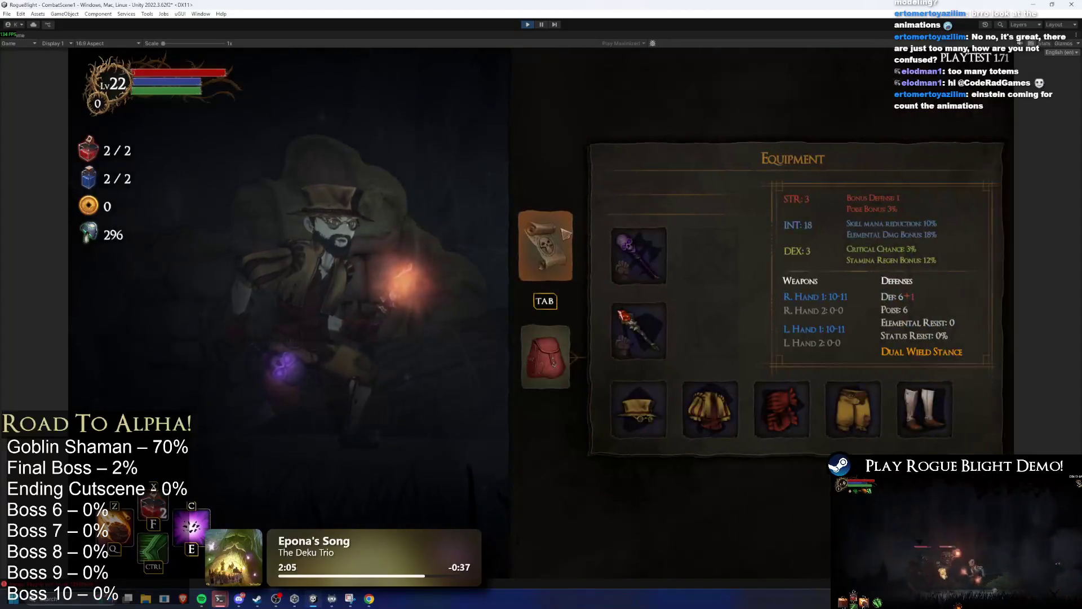
click(569, 231)
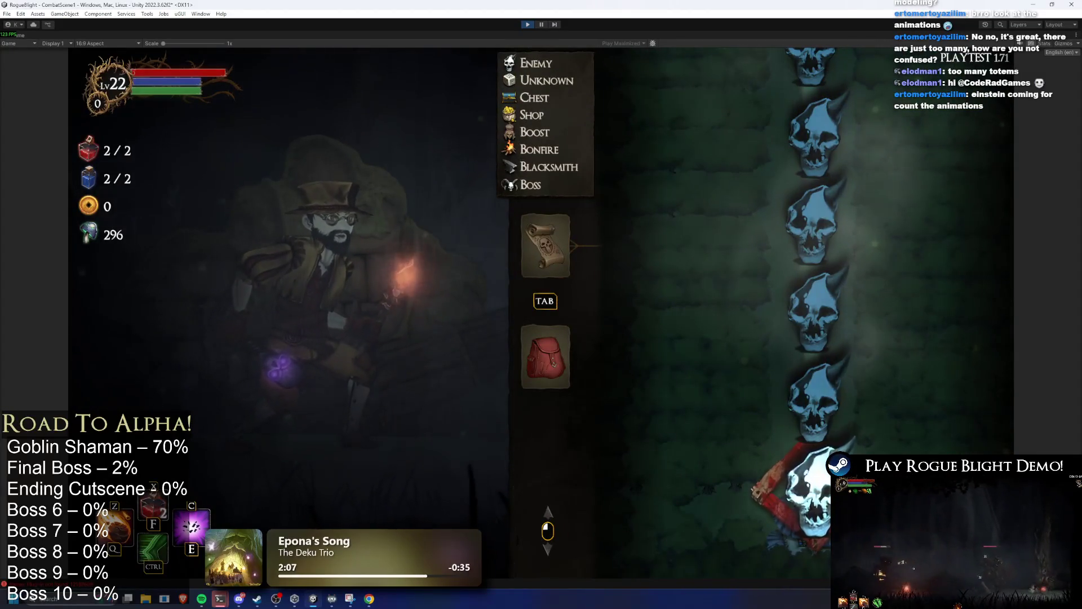
Step: Return to gameplay, cast purple burst and fire meteor, enable health/mana cheats, and dash to the boss
key(Tab)
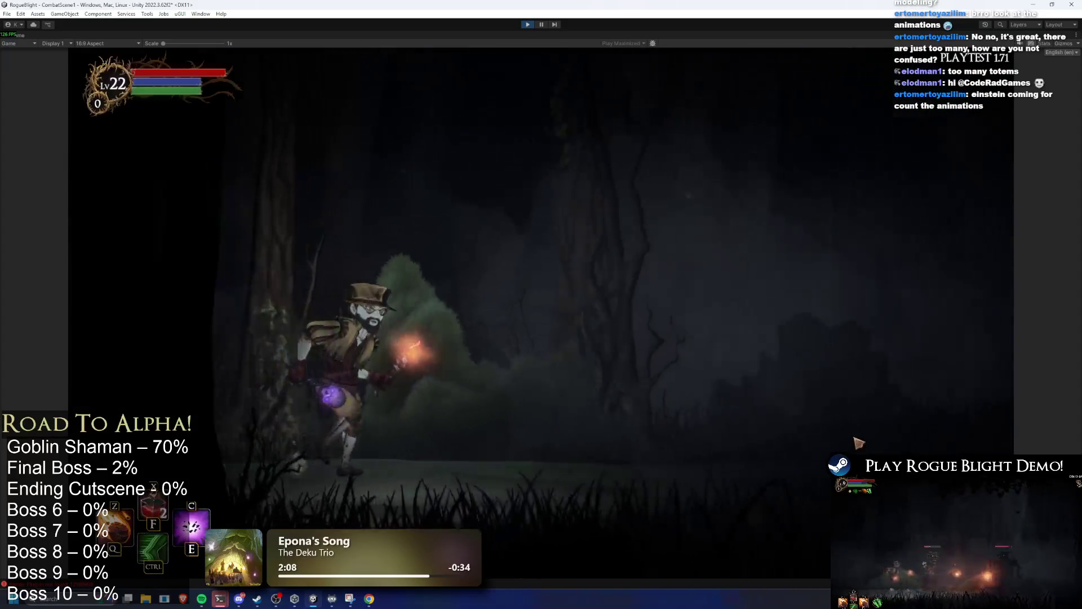
key(a)
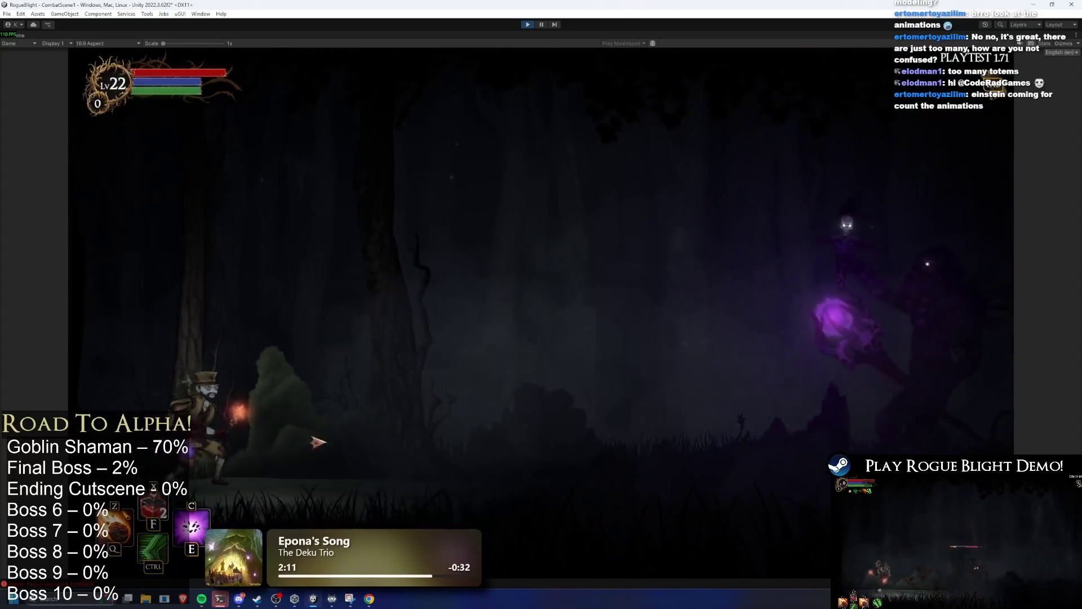
key(a)
key(e)
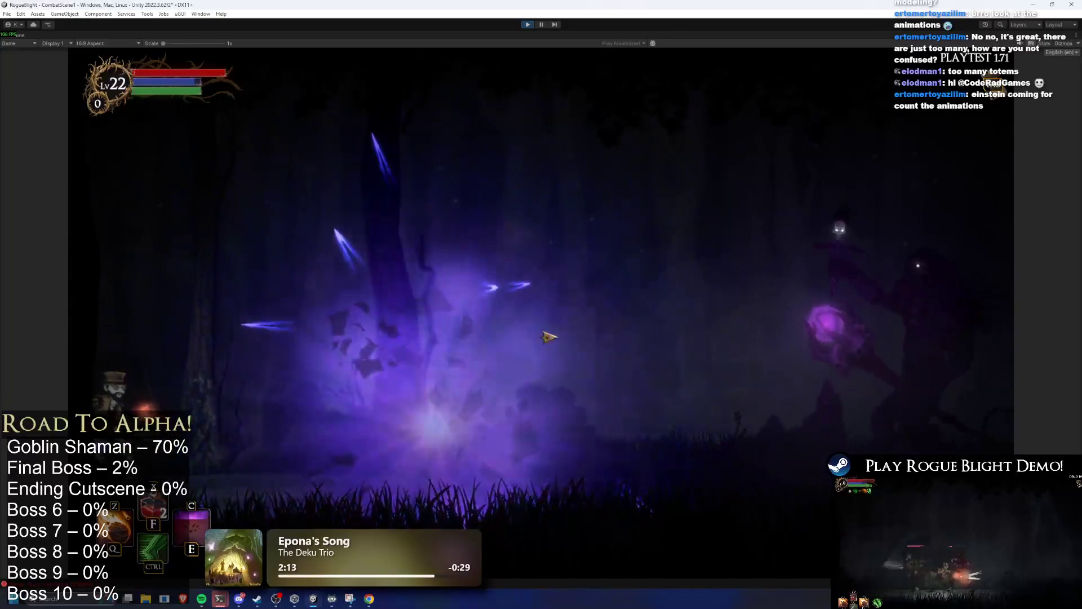
key(z)
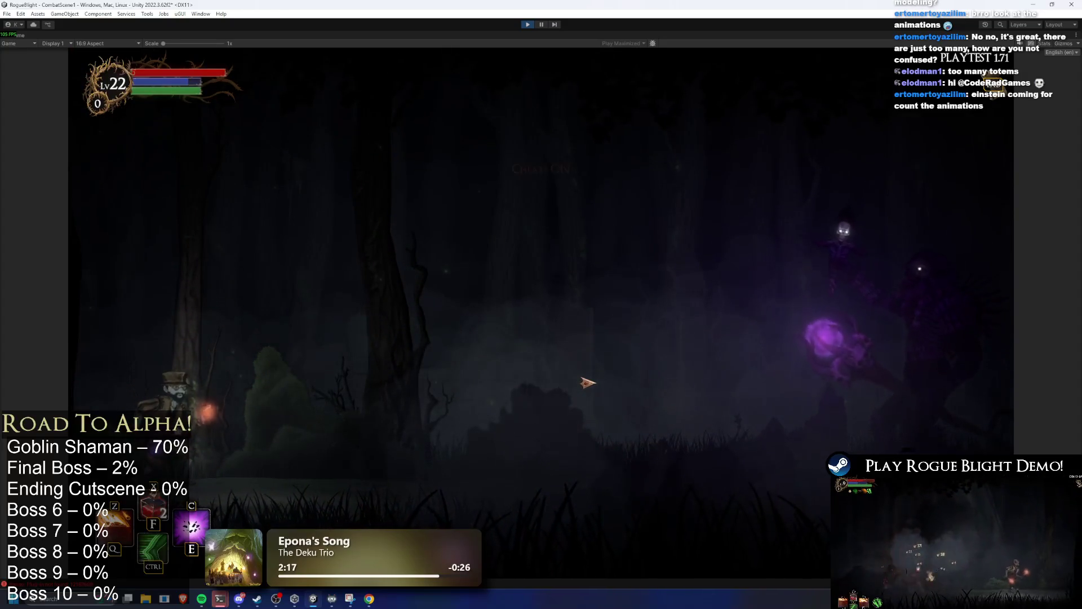
key(h)
key(d)
key(ctrl)
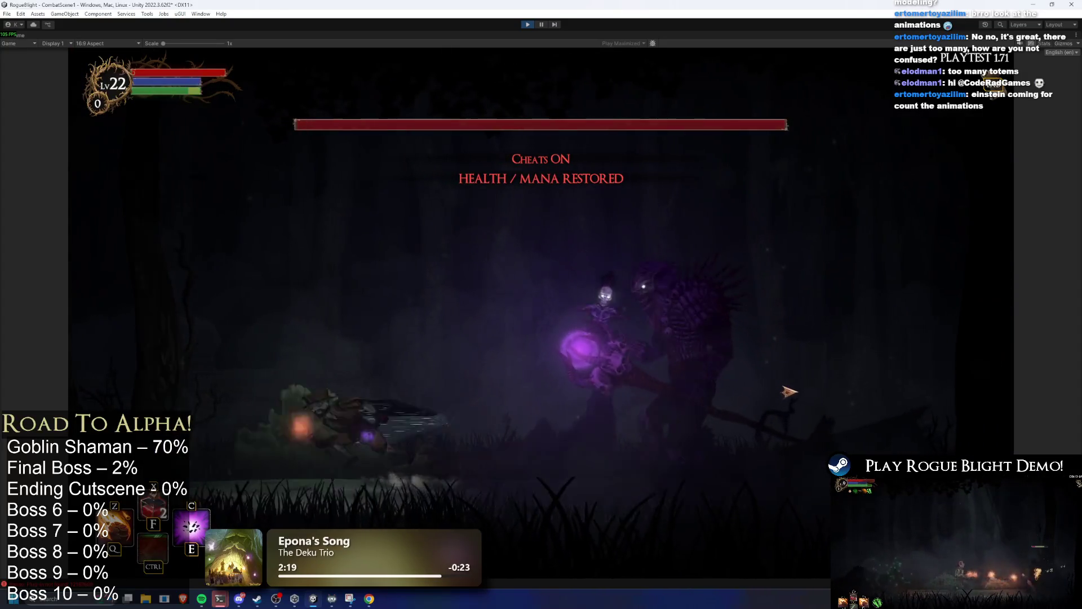
Step: Open the fight with purple bursts on the boss and skull totems, dashing across the arena
key(a)
key(e)
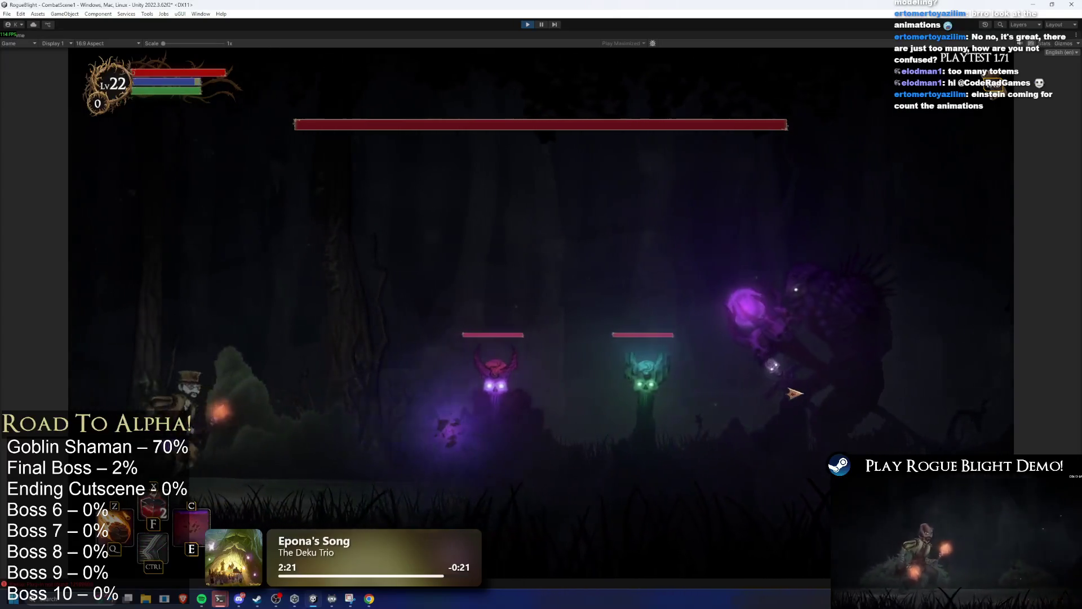
key(a)
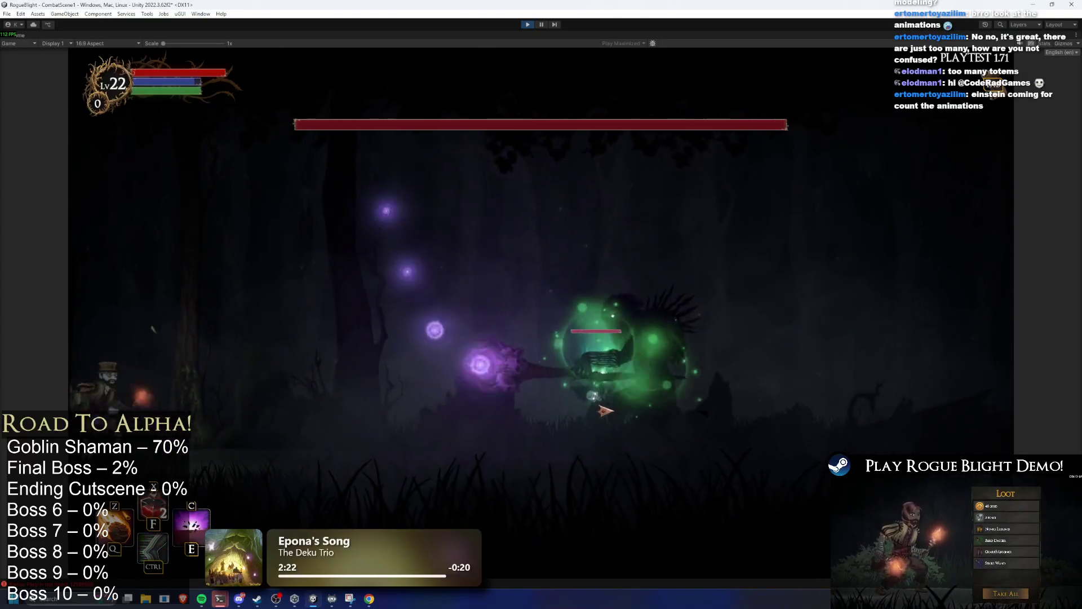
key(d)
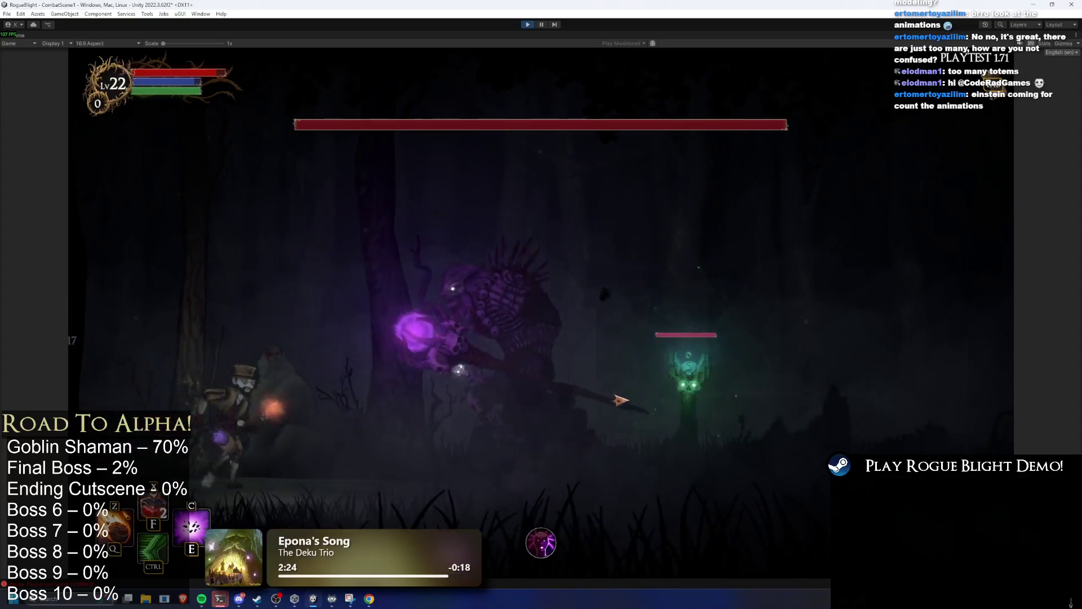
key(d)
key(ctrl)
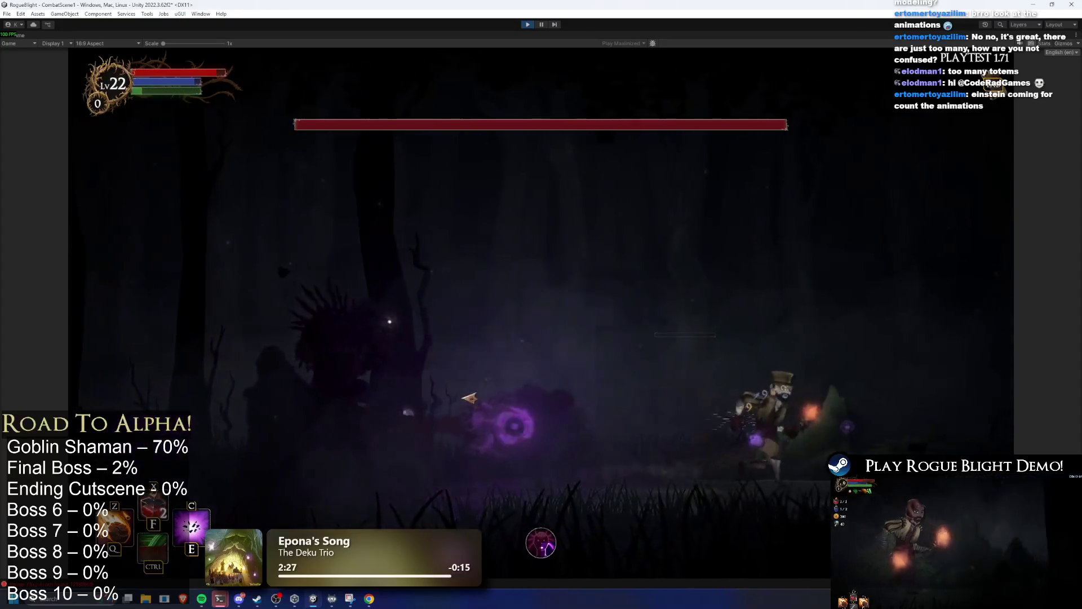
key(d)
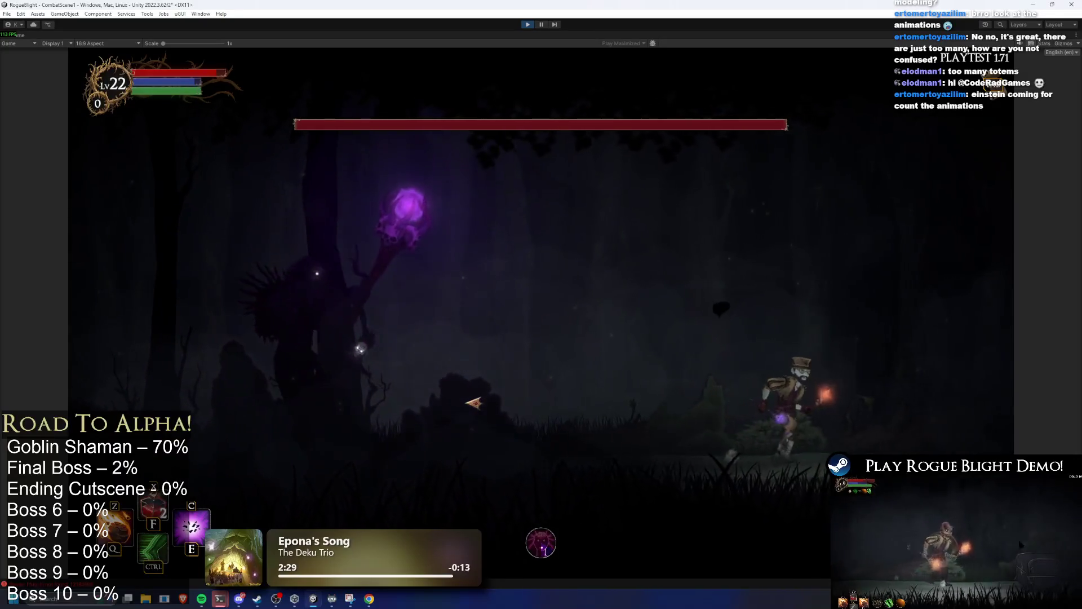
key(d)
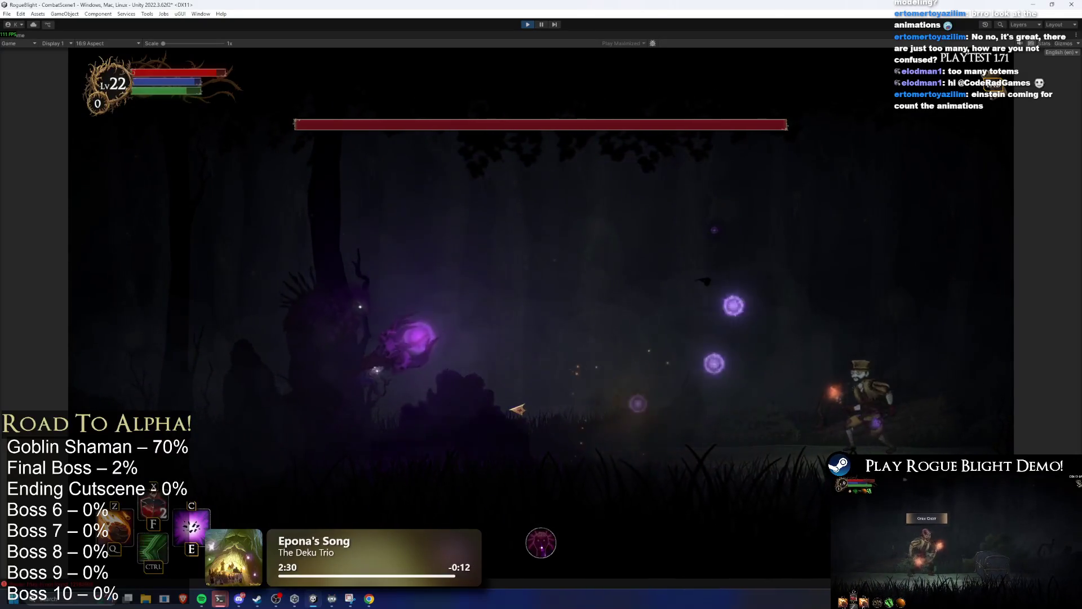
key(a)
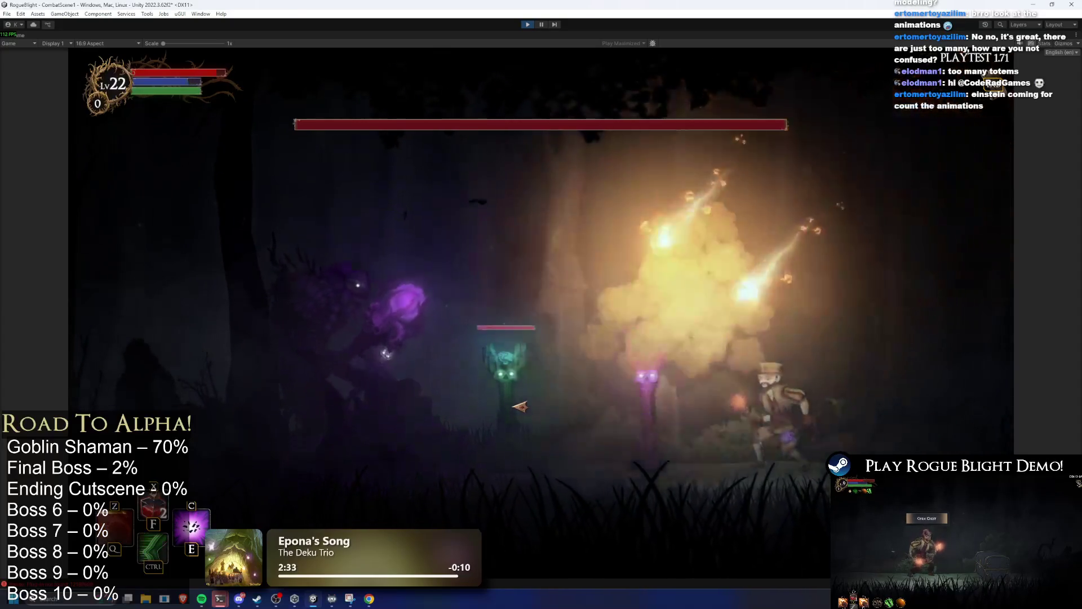
key(a)
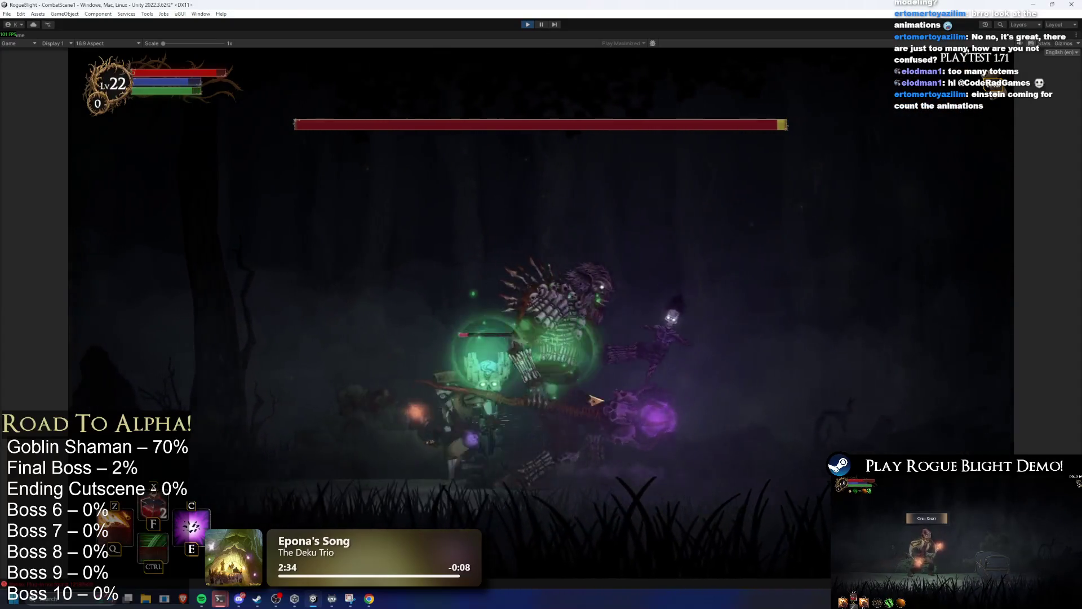
key(a)
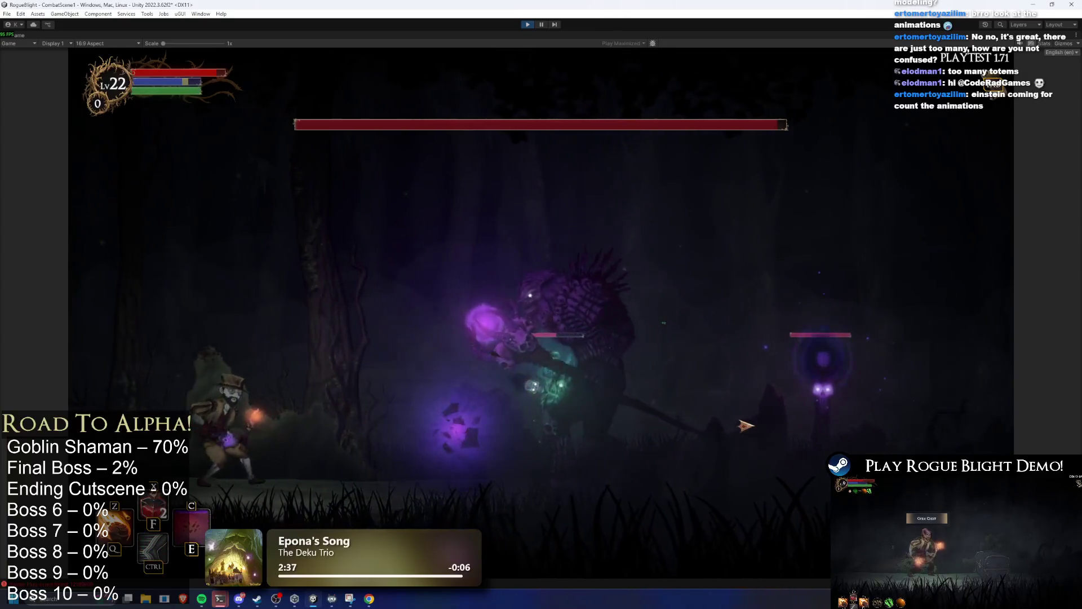
key(e)
key(d)
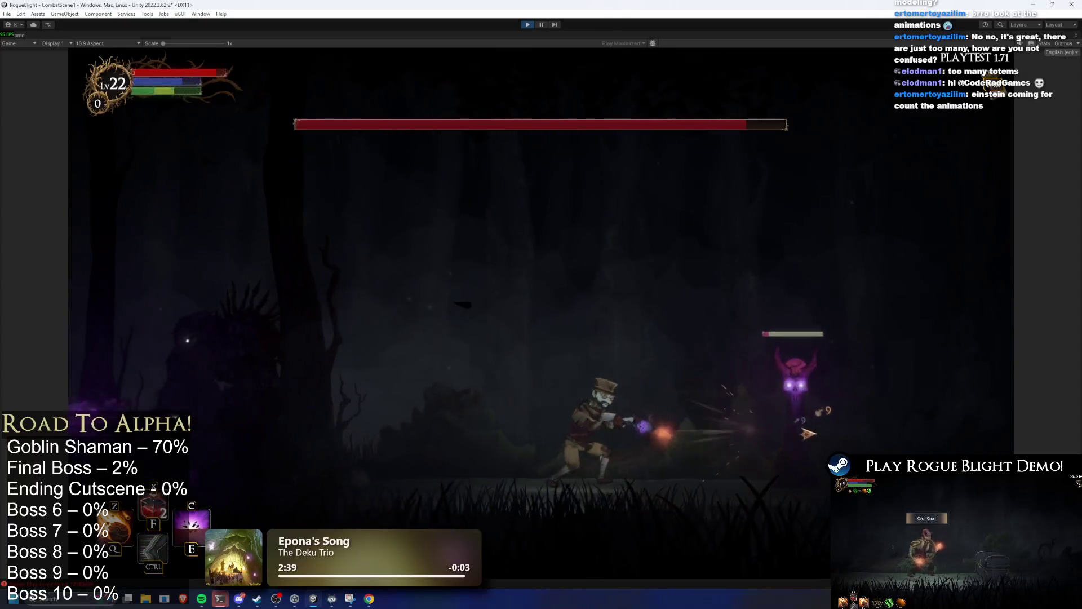
key(ctrl)
Step: Hit the boss with a fireball, Z fire meteors and C purple blasts while dashing clear
key(a)
key(d)
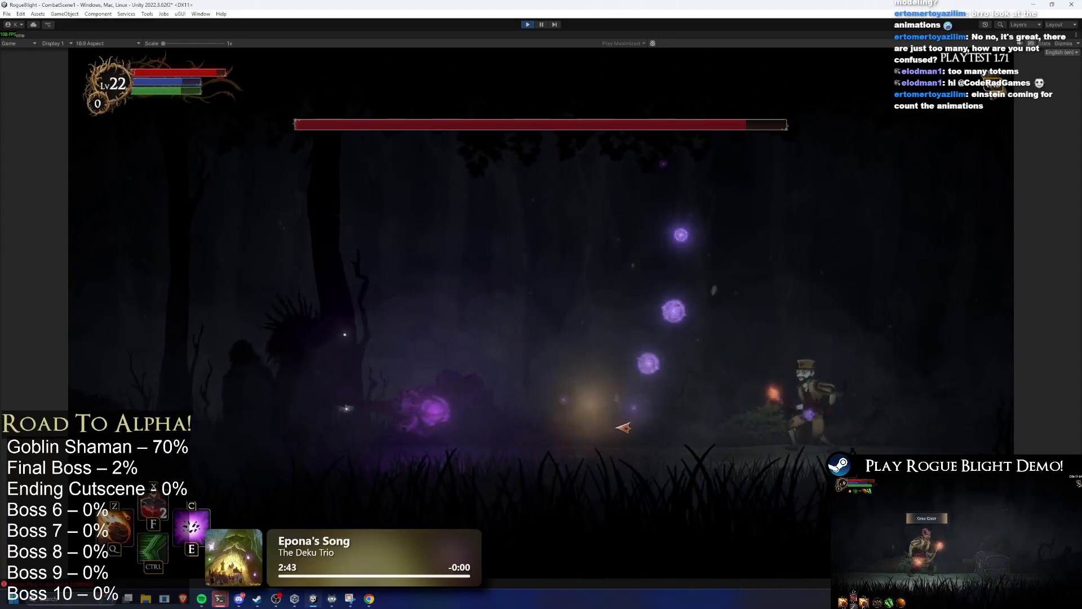
key(a)
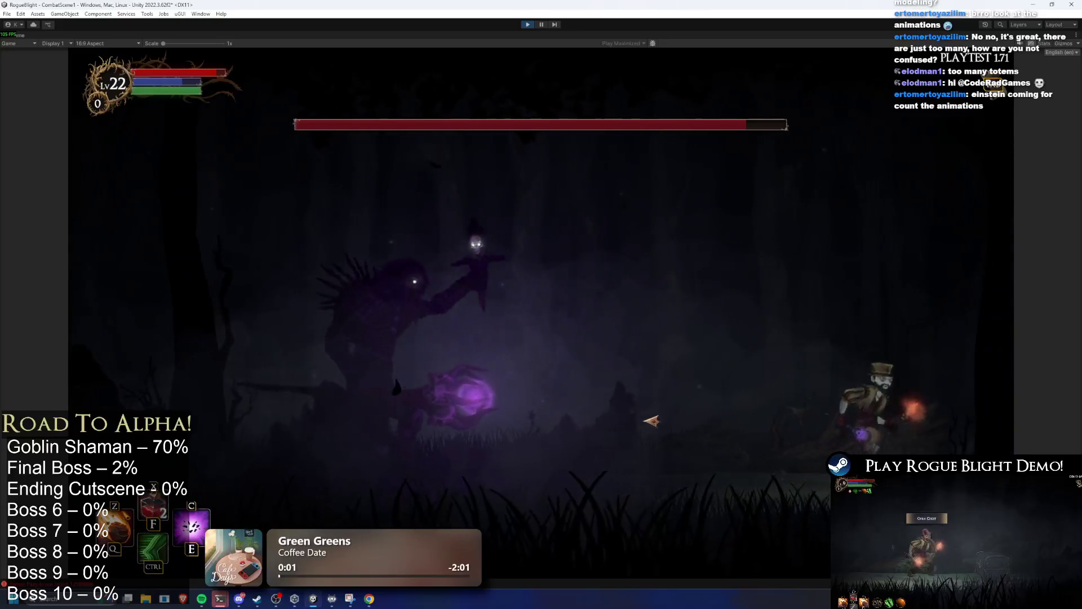
key(d)
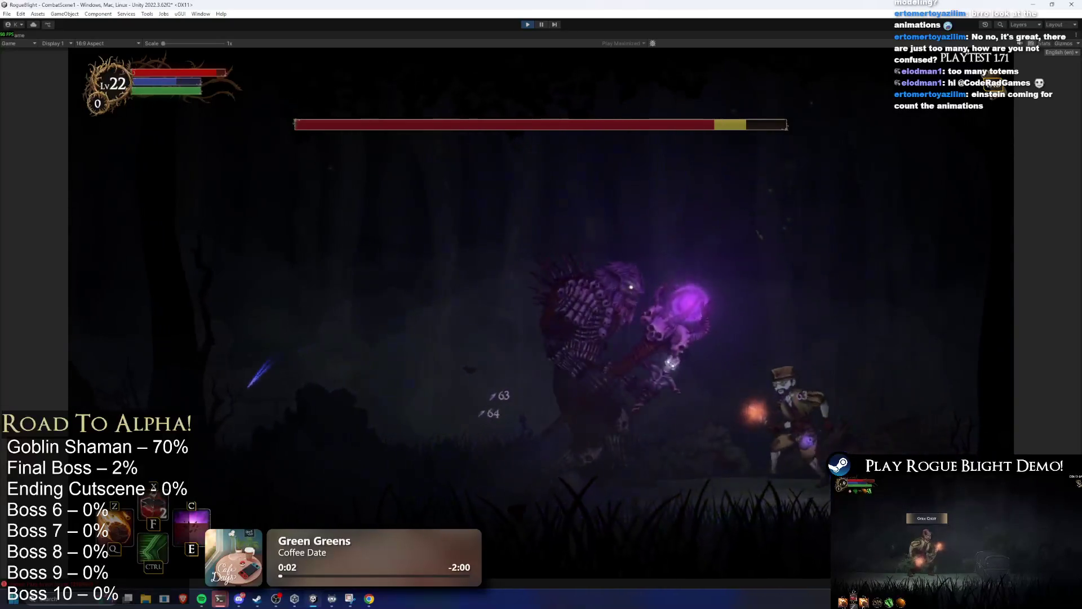
key(z)
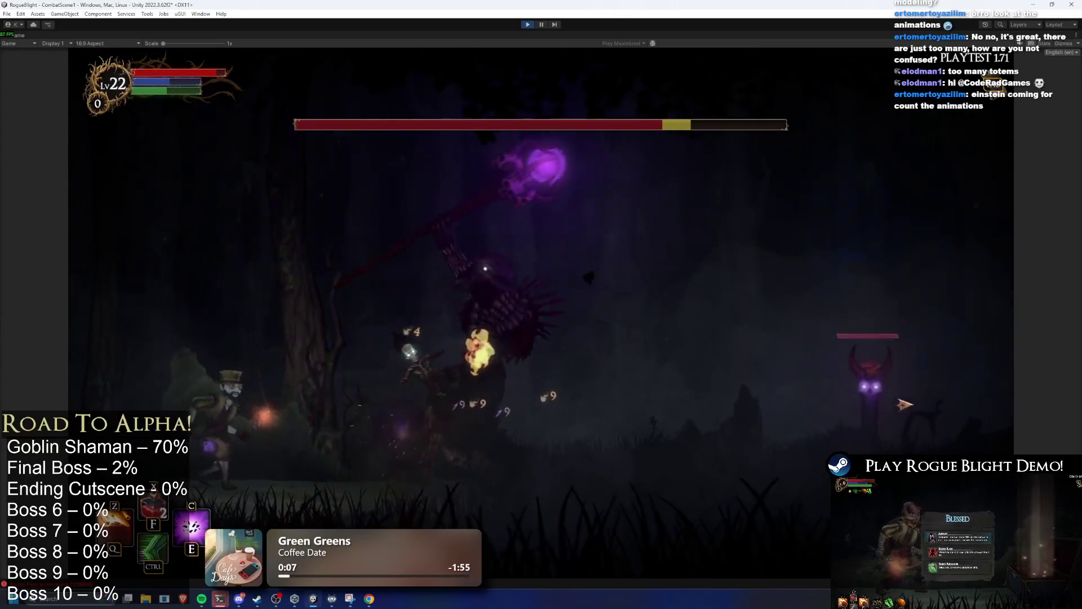
key(ctrl)
key(d)
key(c)
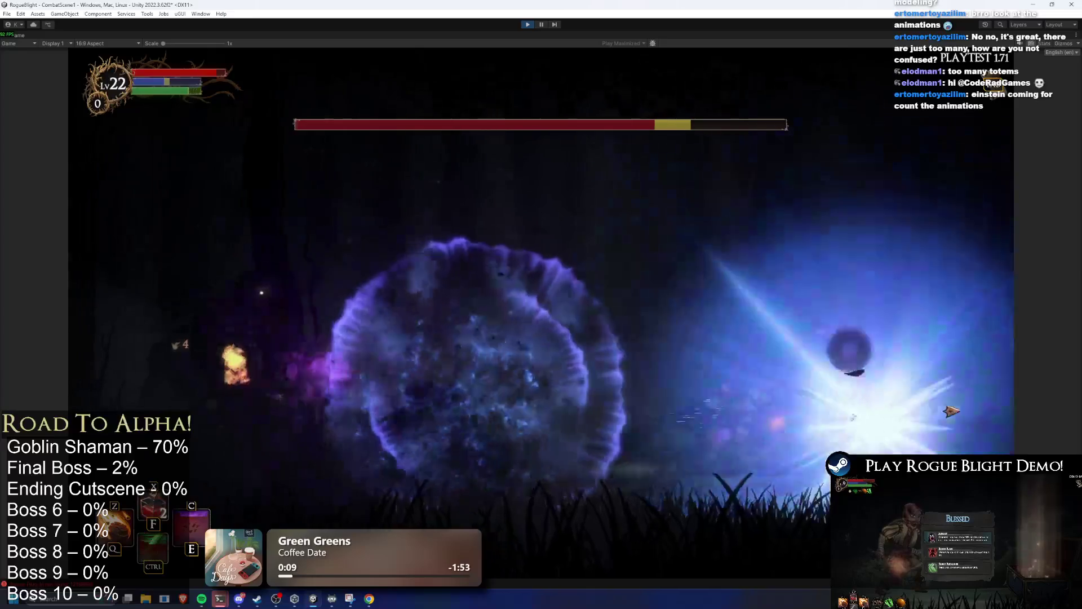
key(z)
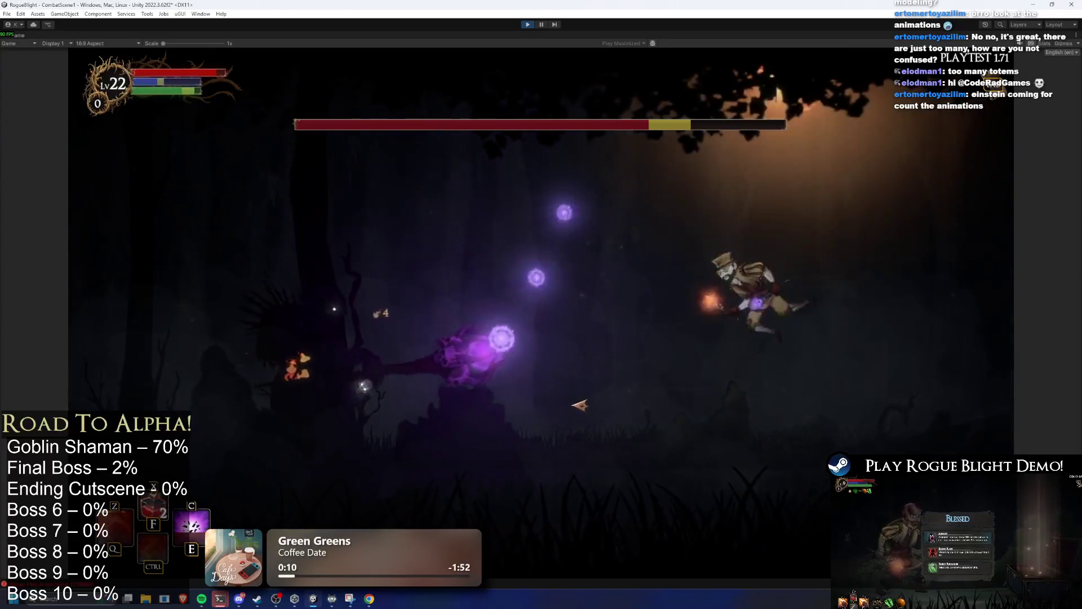
key(a)
key(ctrl)
key(c)
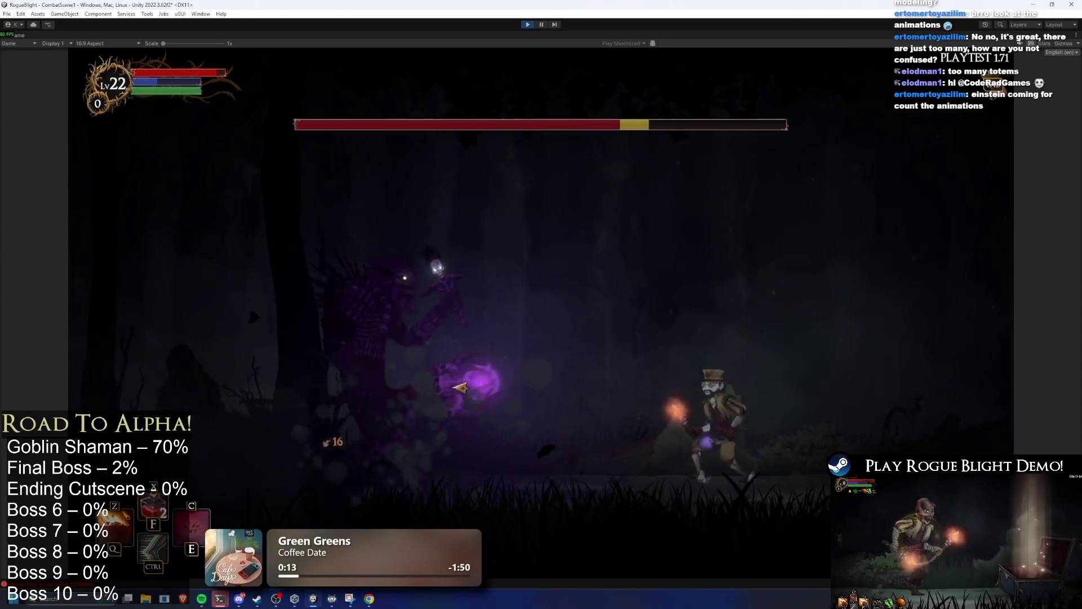
key(d)
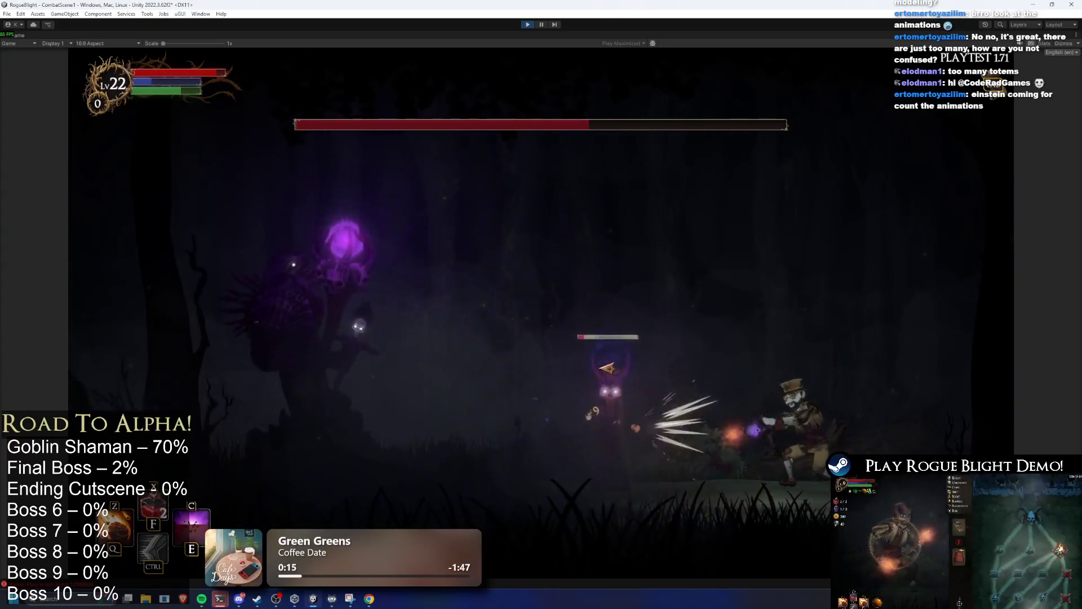
Step: Shoot the boss, call down fireballs and spend both F blast-skill charges while repositioning
click(613, 365)
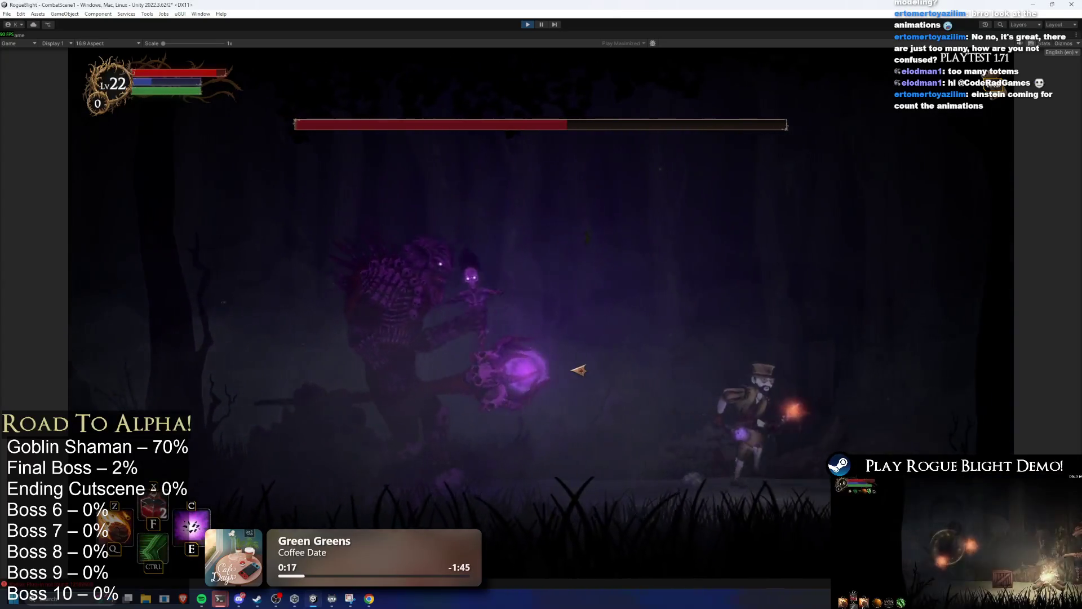
key(z)
key(ctrl)
key(c)
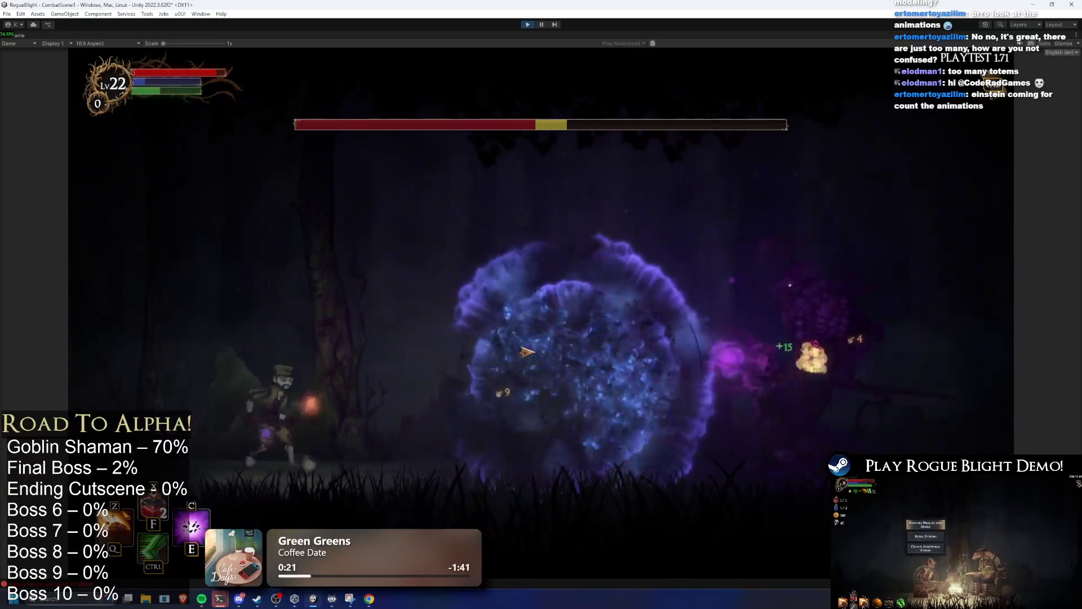
key(a)
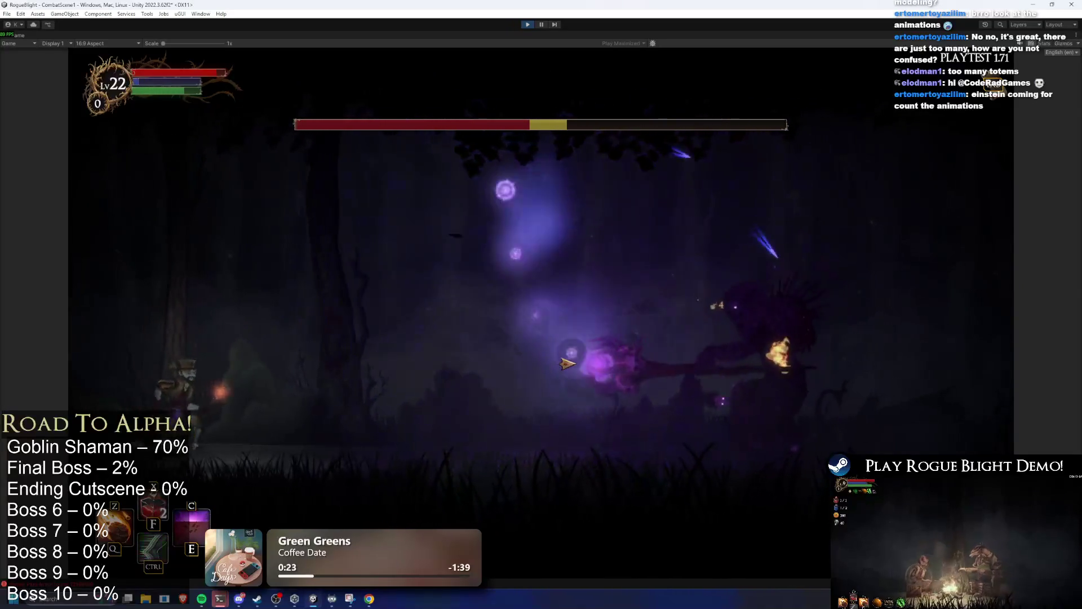
key(d)
key(z)
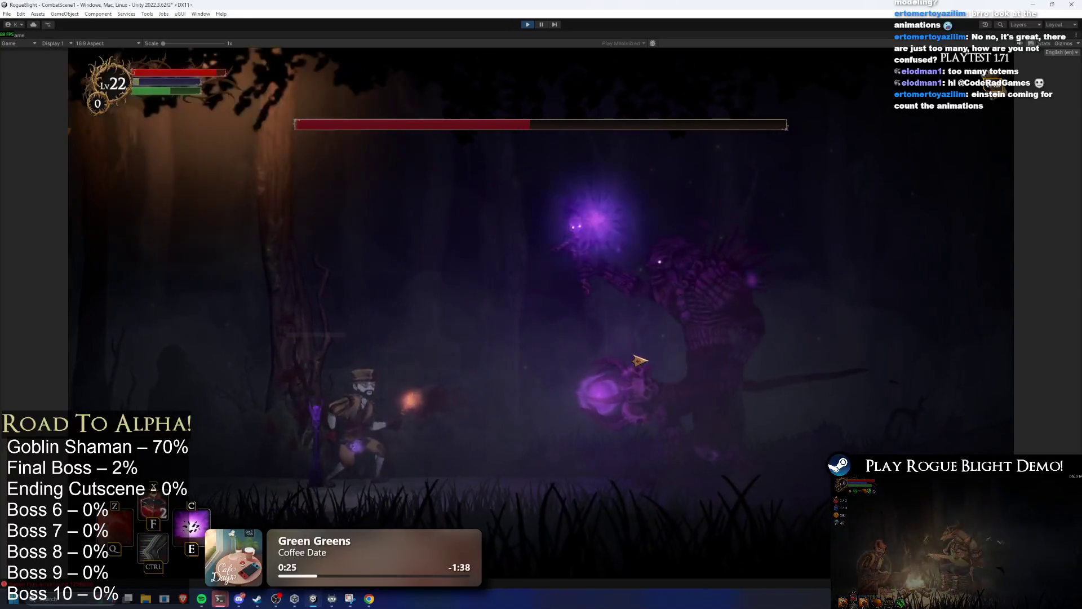
click(677, 365)
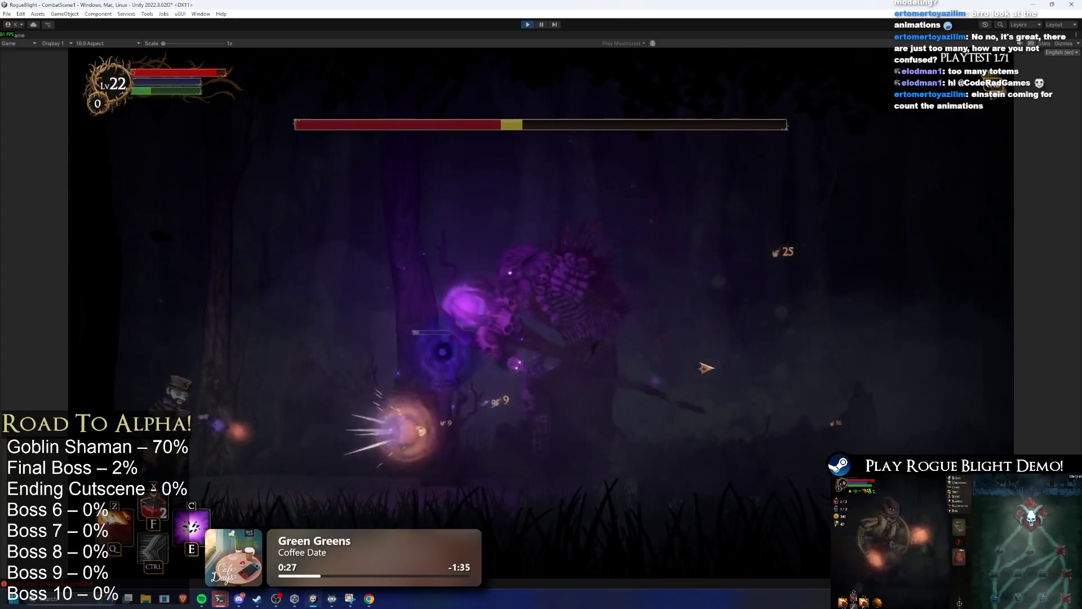
key(d)
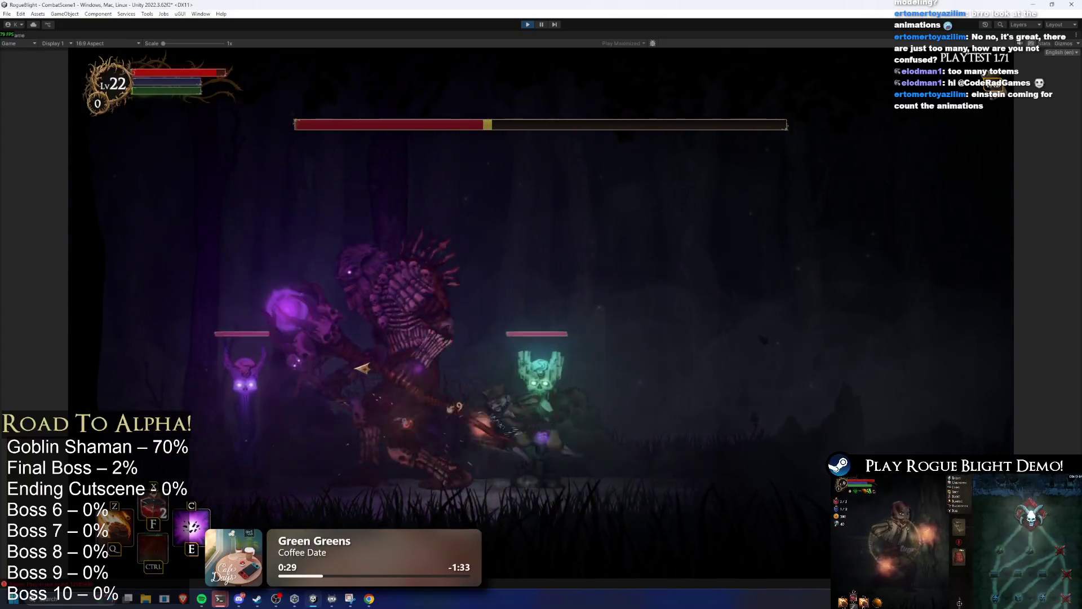
click(387, 364)
key(f)
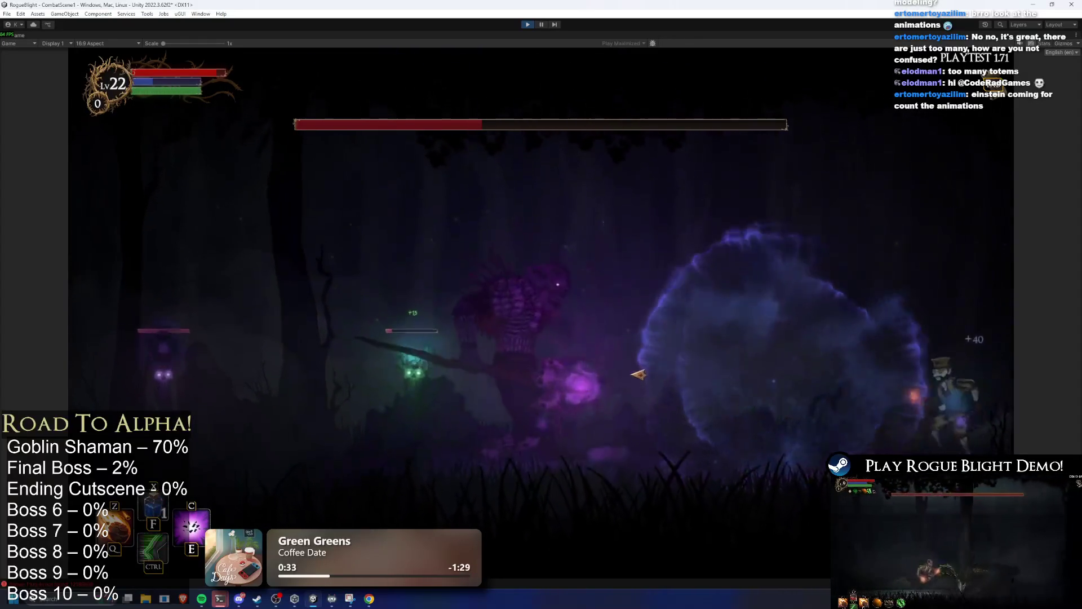
key(f)
key(ctrl)
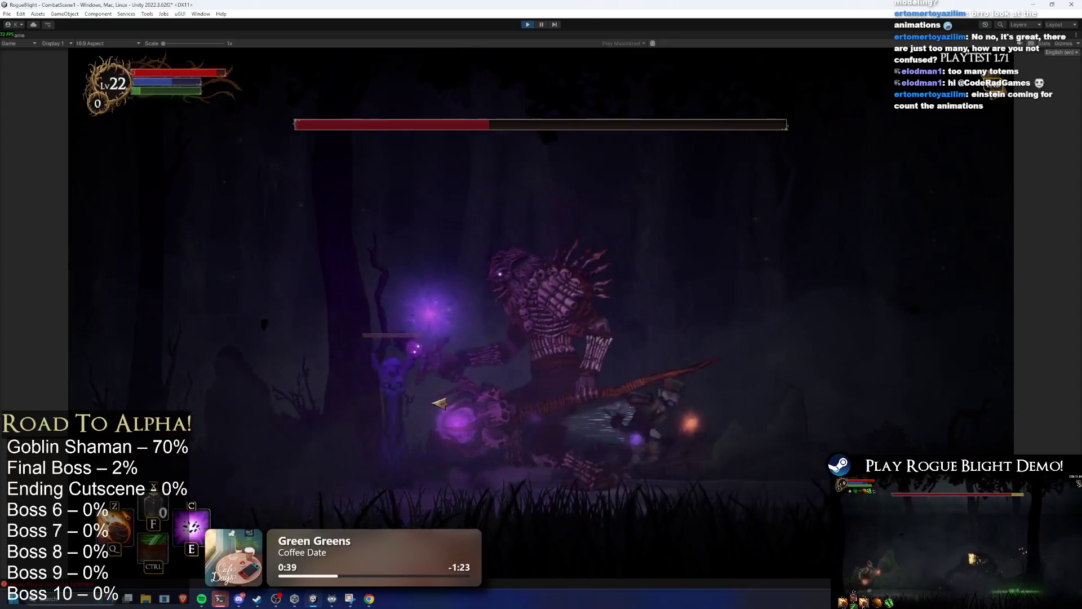
Step: Unleash E purple orbs and Q large fireballs on the boss, dashing away as it advances
key(e)
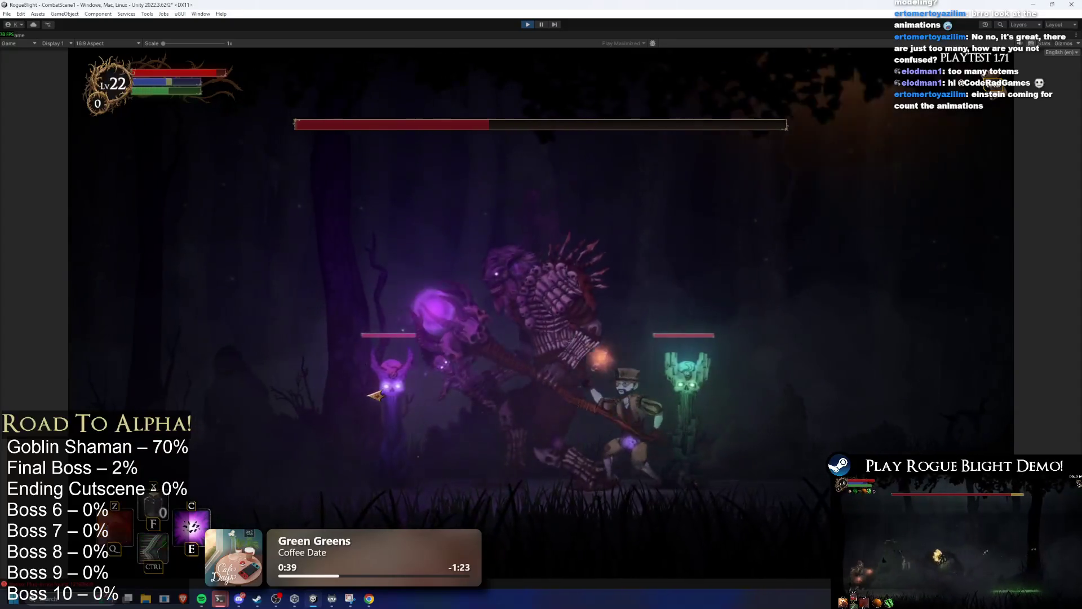
key(q)
key(ctrl)
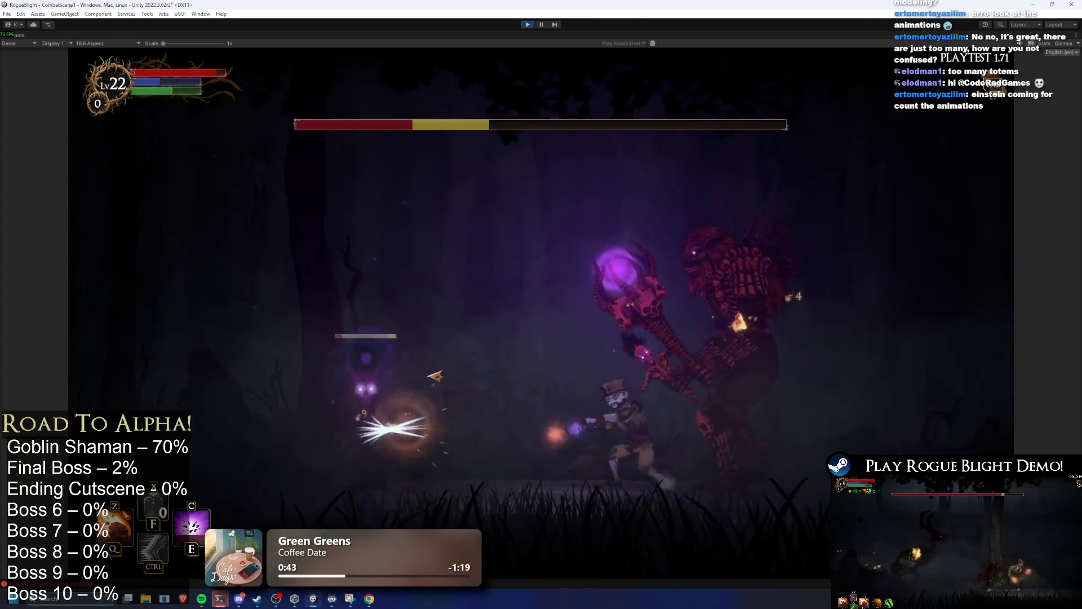
key(e)
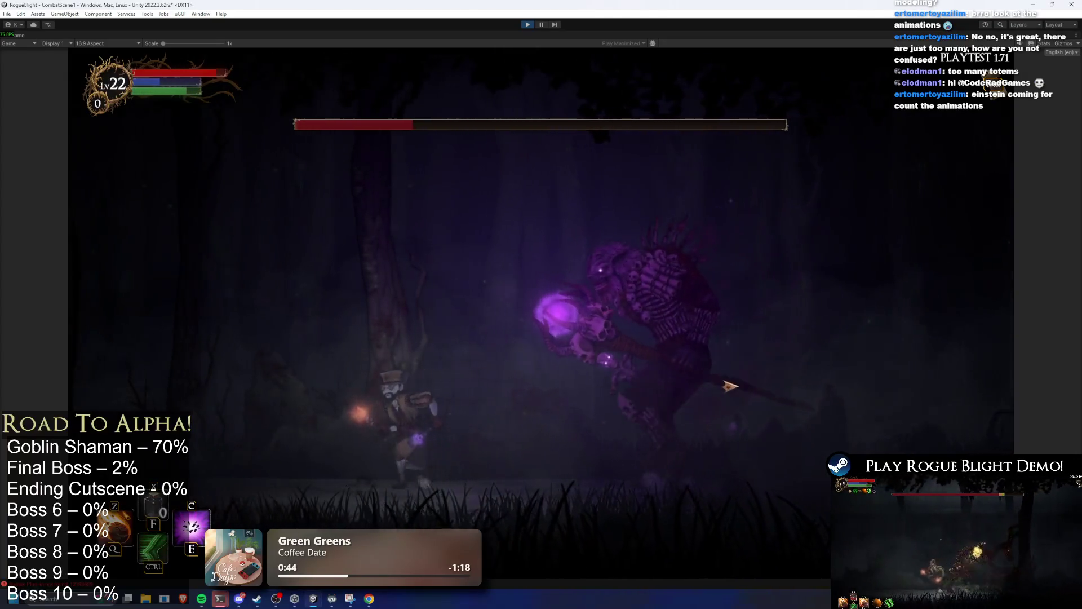
key(q)
key(ctrl)
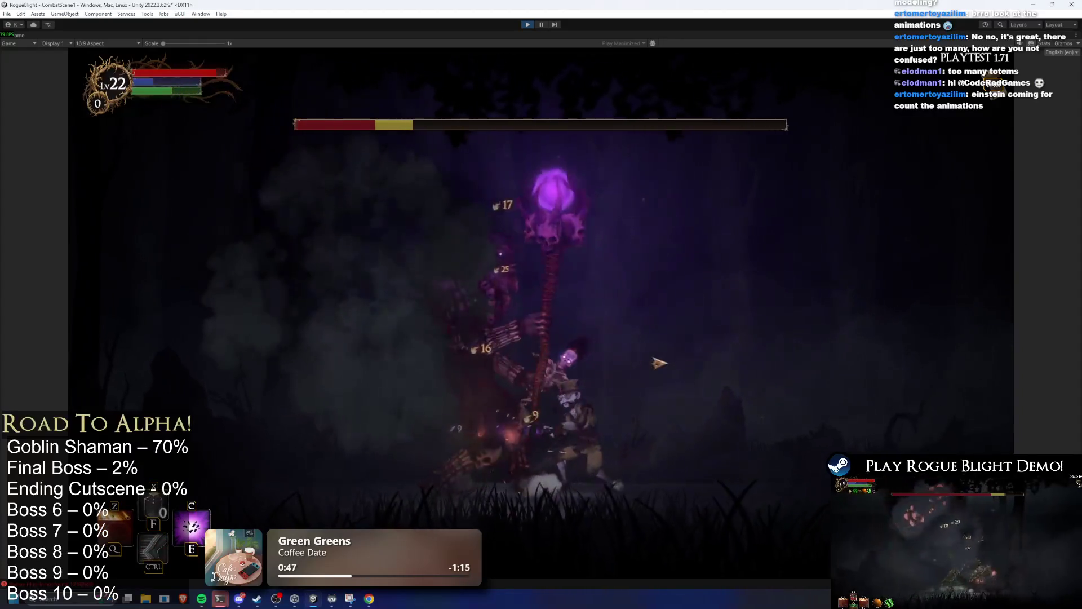
key(a)
Step: Summon purple creatures and green spirits against the boss, slashing and dashing until its health is nearly gone
key(a)
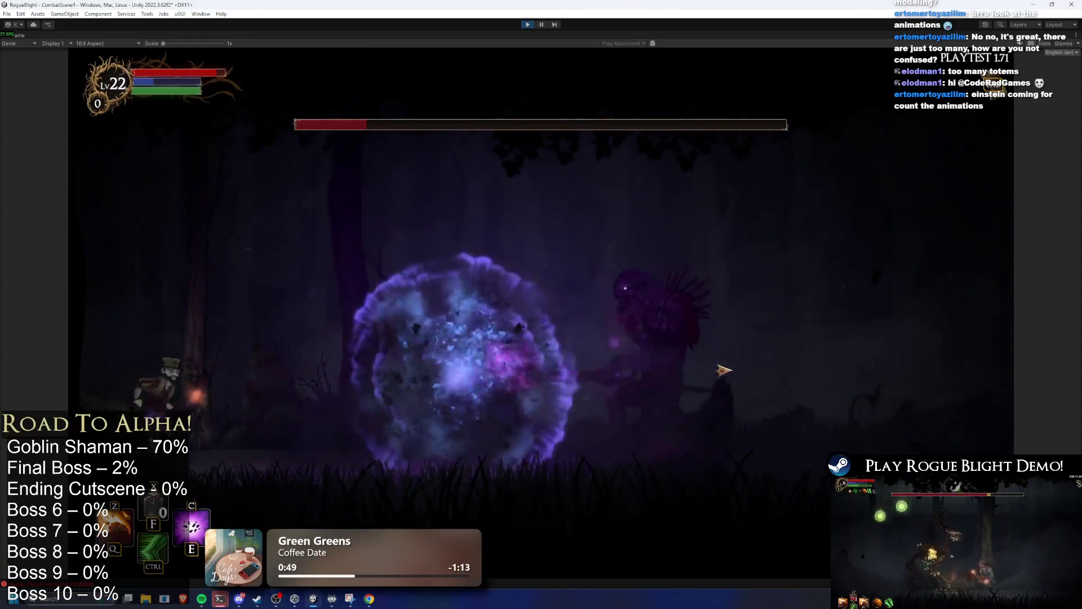
key(a)
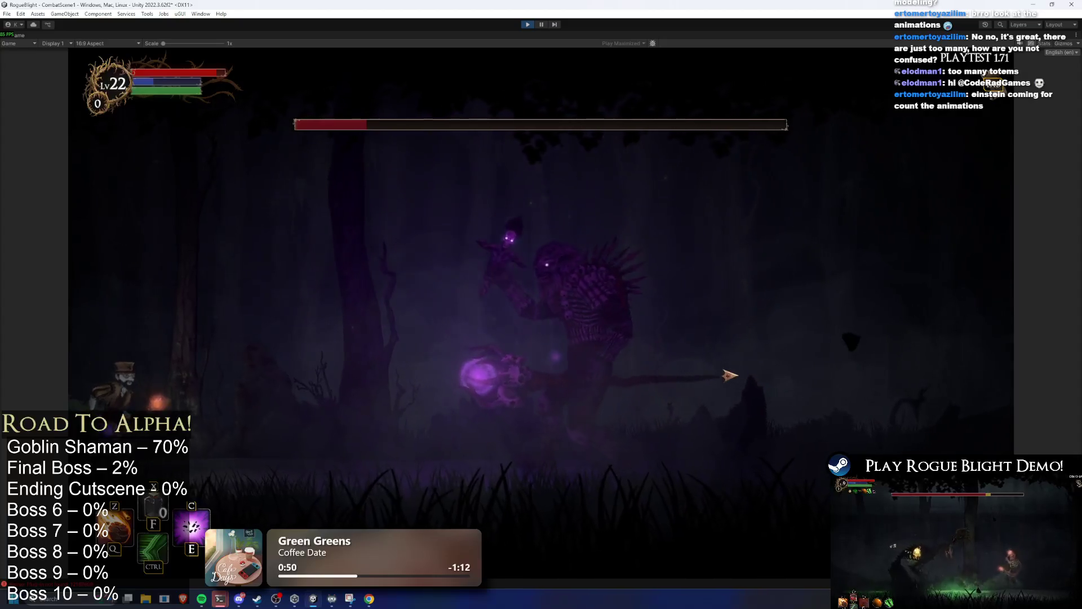
key(e)
key(ctrl)
key(d)
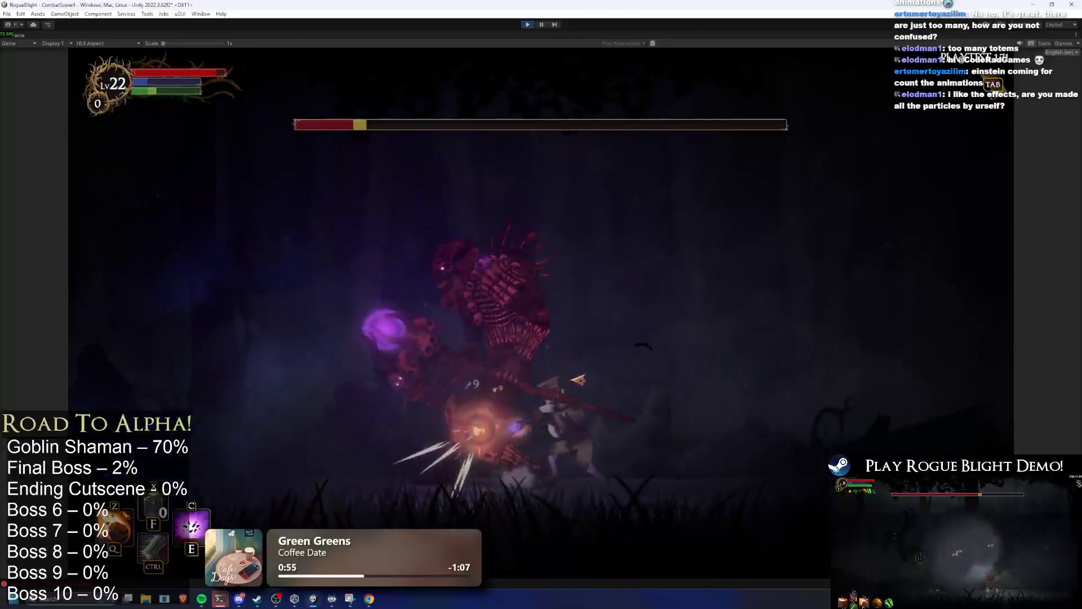
key(d)
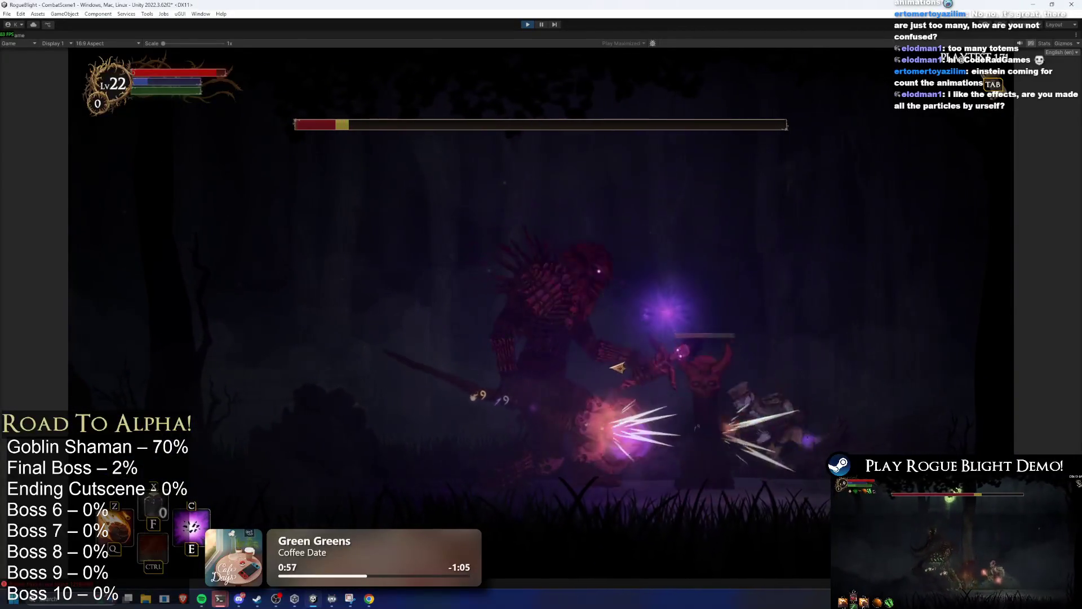
key(z)
key(a)
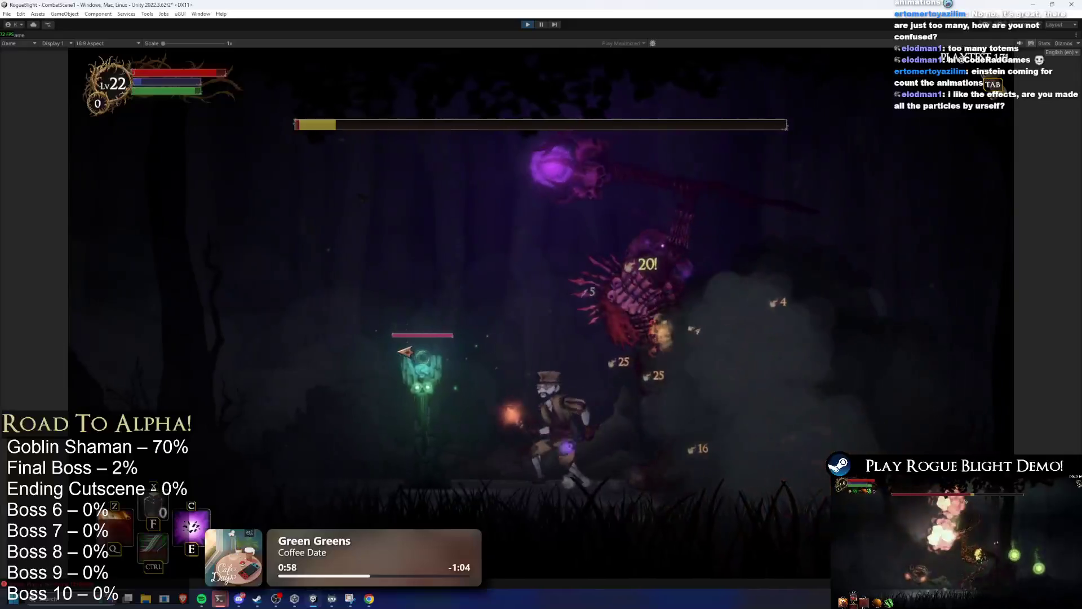
key(ctrl)
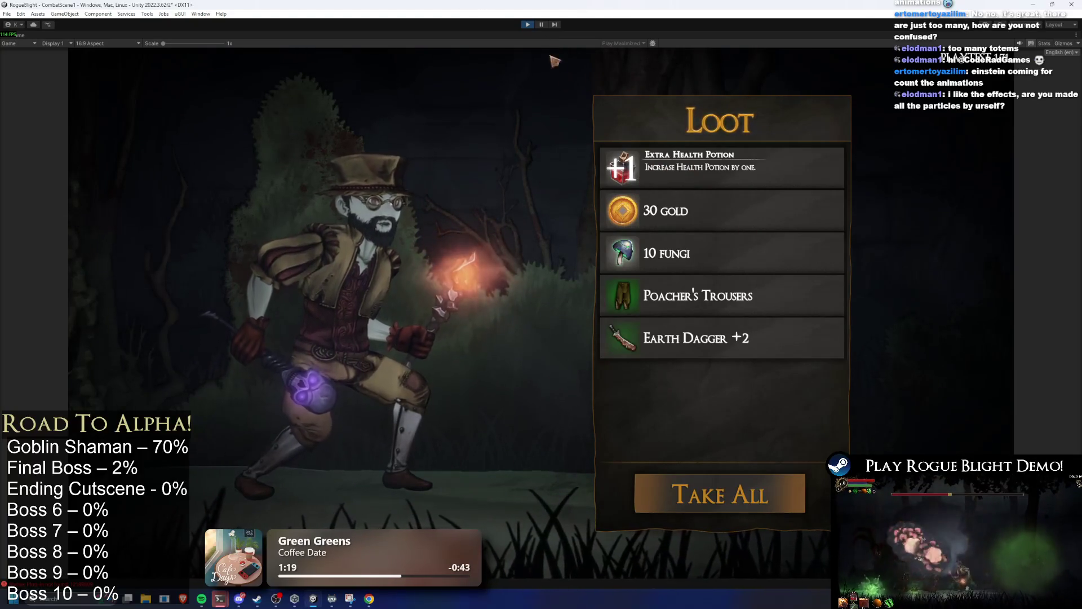
Step: Pause the running game from the toolbar once the Elder Shaman fight is over
click(543, 24)
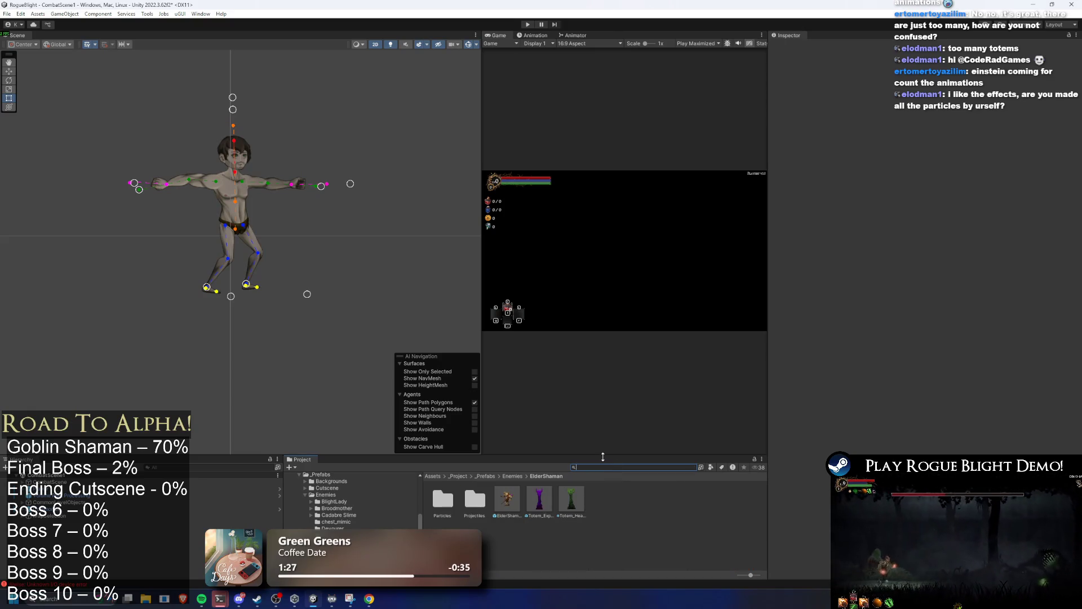
Step: Open ElderShaman_Prefab in Prefab Mode and select the staff's Orb to show its Light 2D settings
double_click(496, 502)
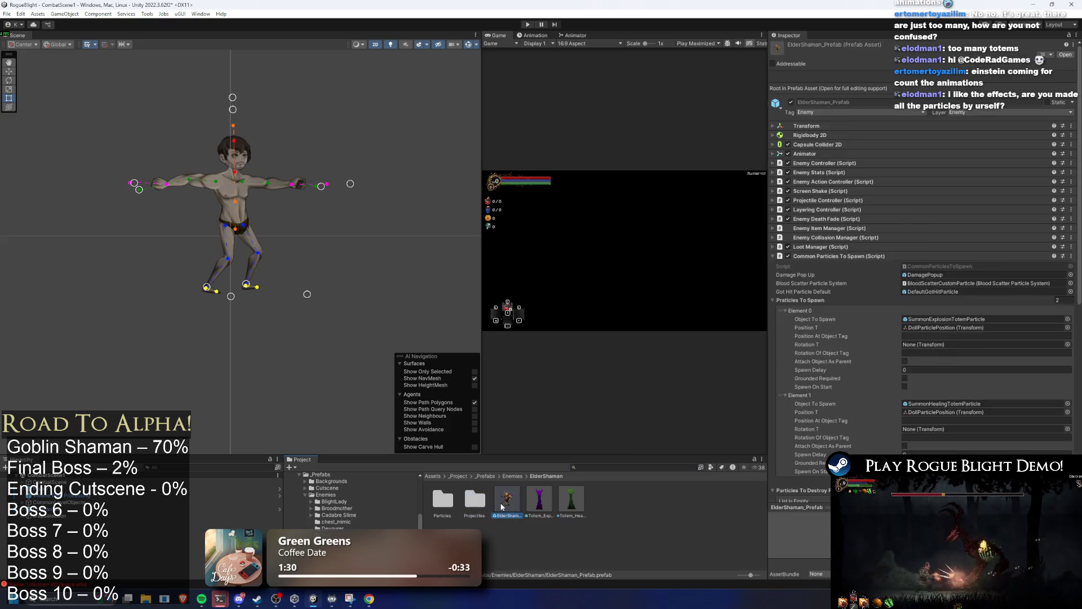
scroll(367, 199, down, 2)
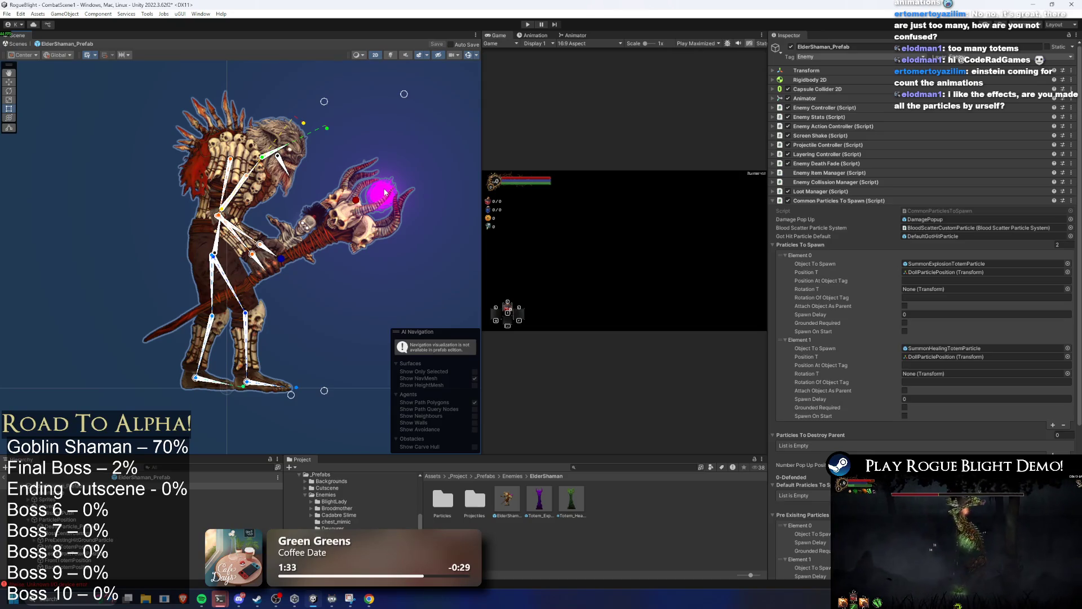
click(386, 192)
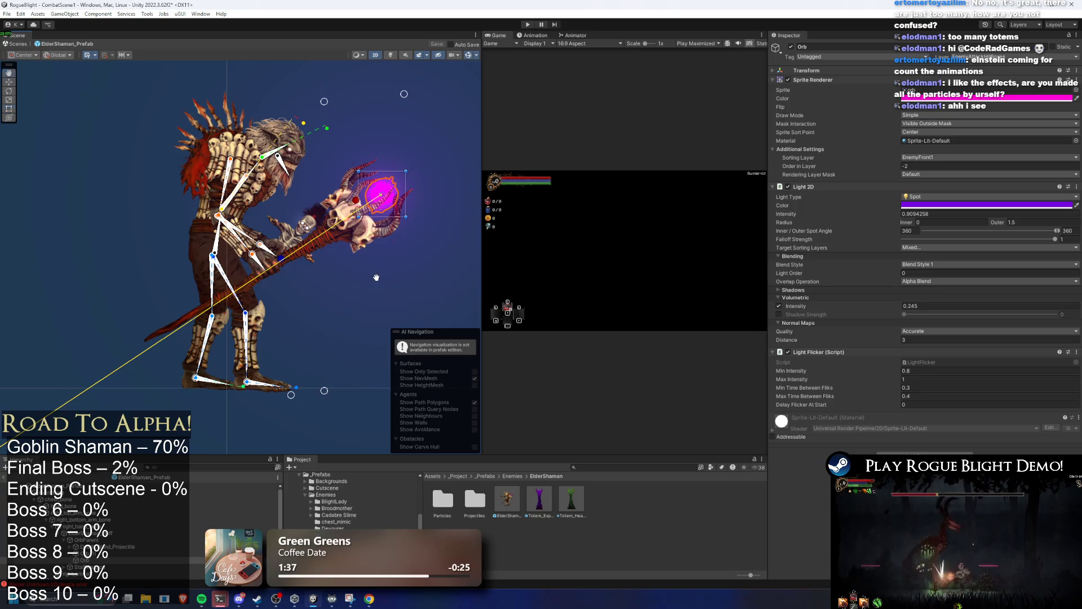
drag(375, 276, 377, 279)
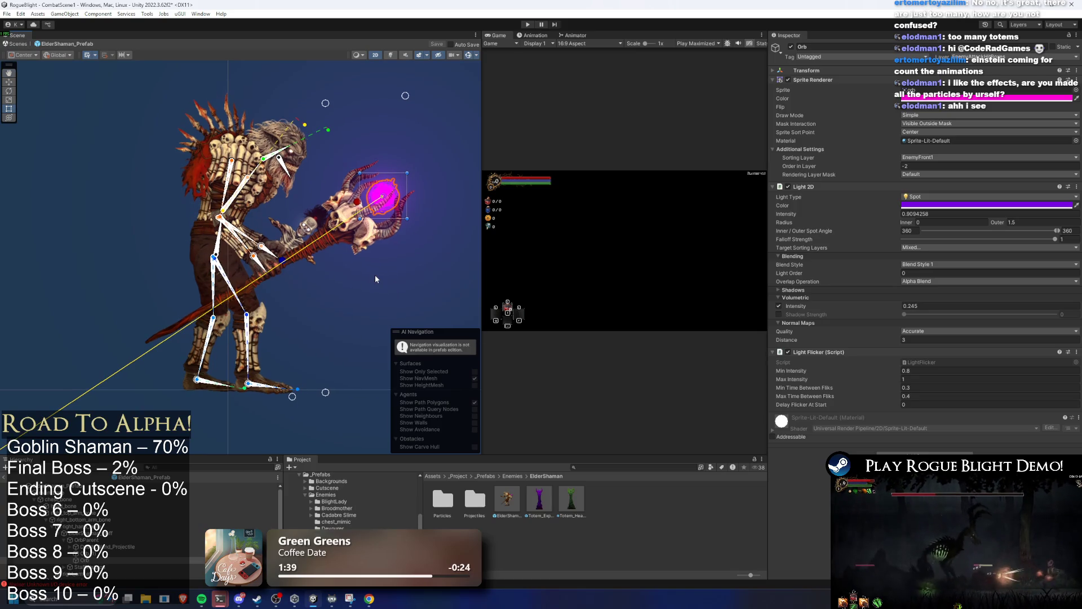
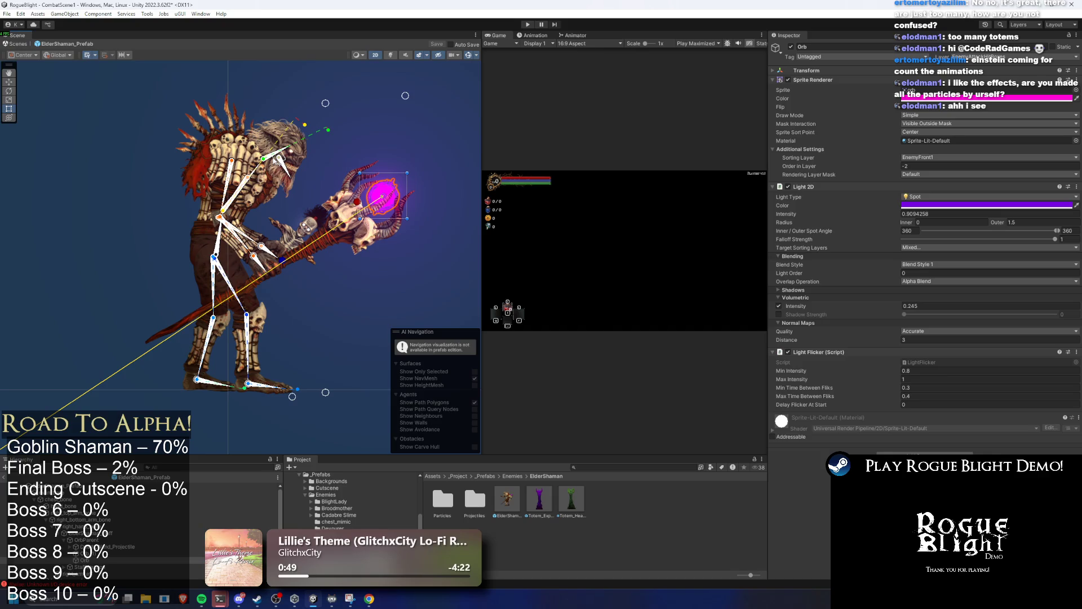
Step: Launch Calculator from the system search with 'calc'
key(super)
text(calc)
key(Return)
Step: Compute 15 × 30 = 450 and 15 × 300 = 4,500, then close Calculator
text(15*30-0)
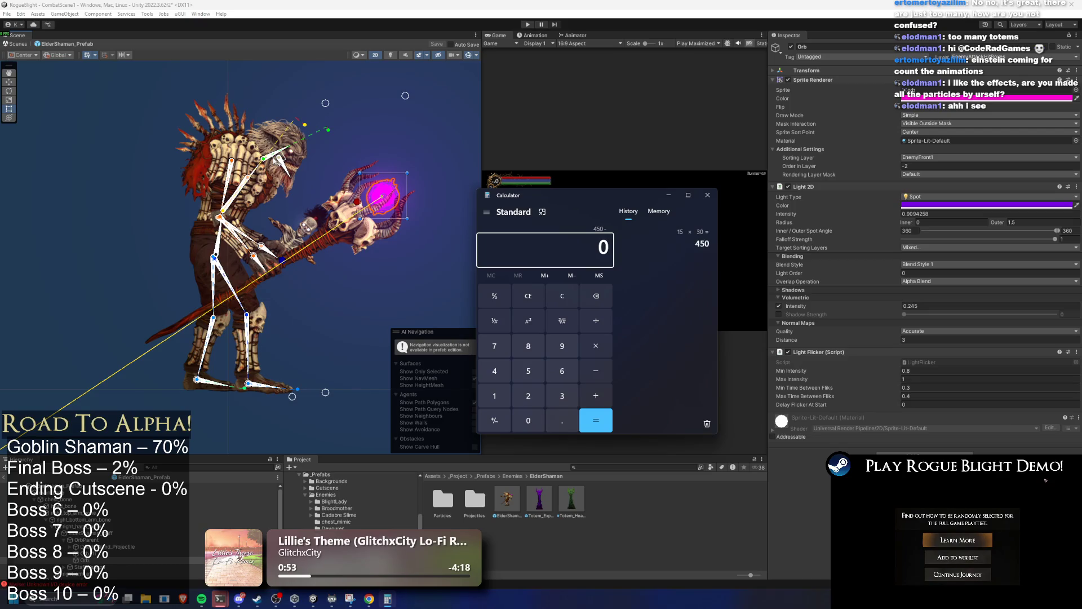
text(15*300)
key(Return)
click(589, 249)
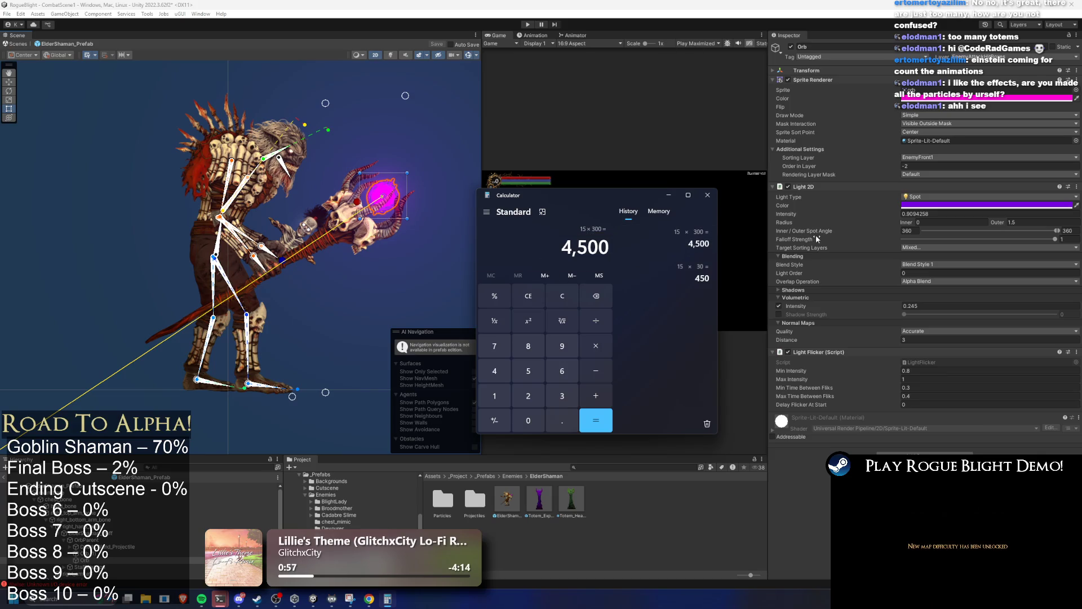
double_click(601, 243)
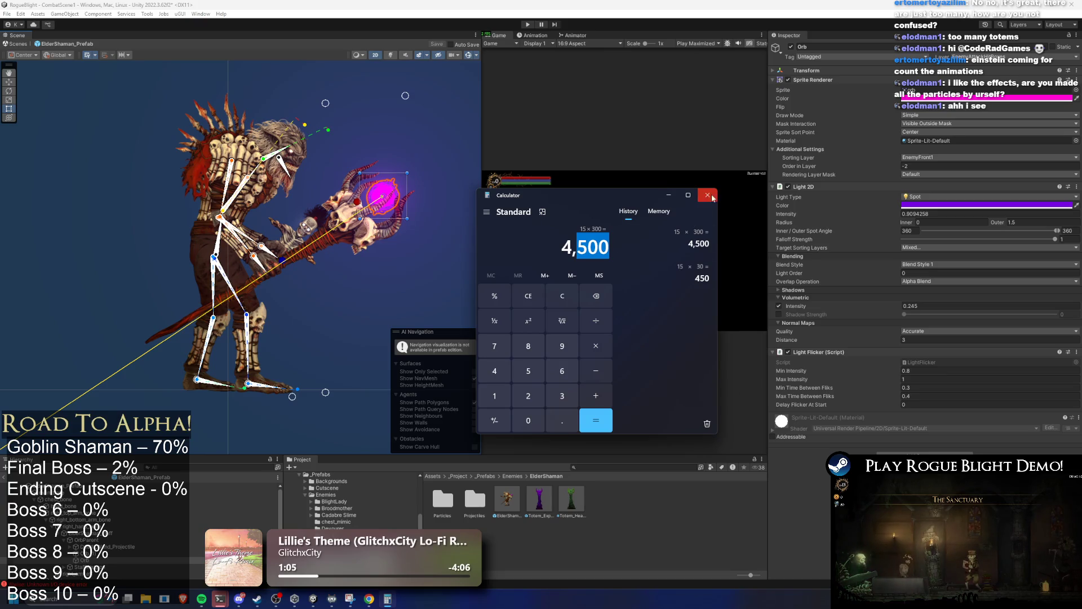
click(733, 233)
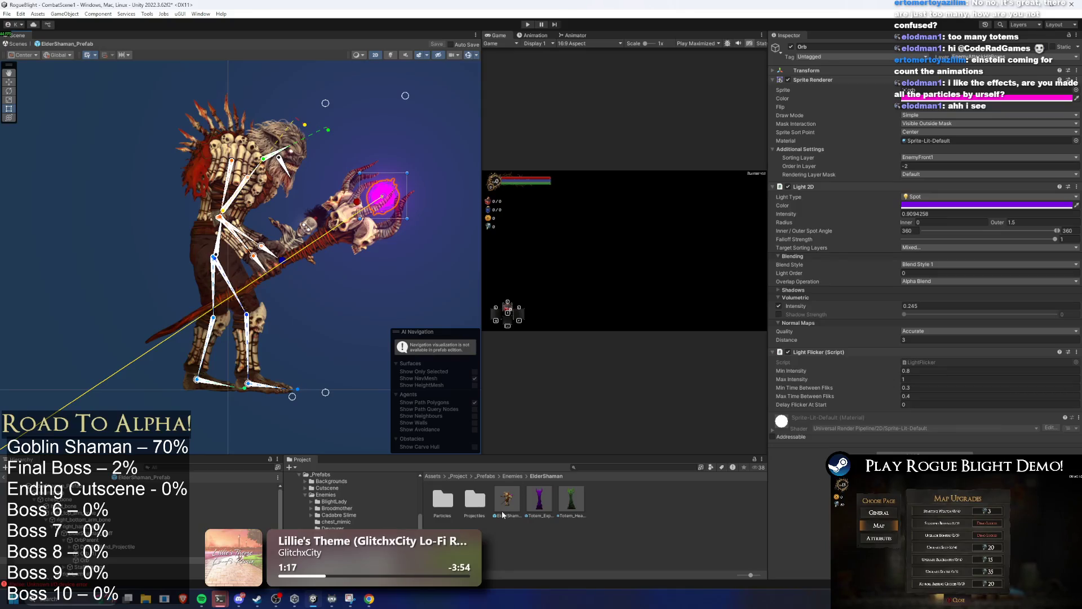
Step: Select the ElderShaman_Prefab root and show its death_elder_shaman clip in the Animation window
click(405, 216)
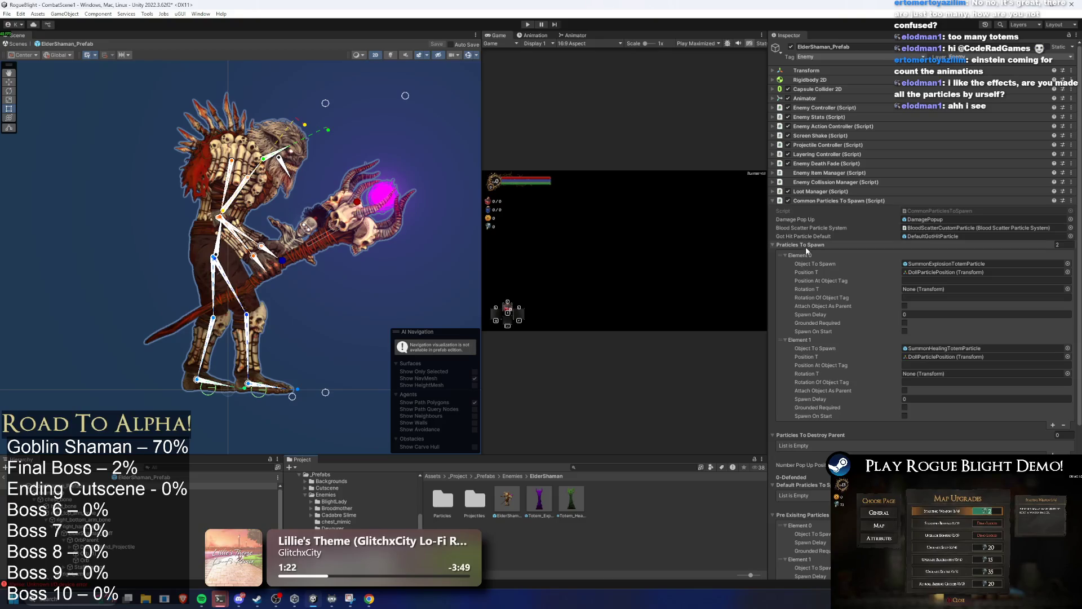
click(543, 37)
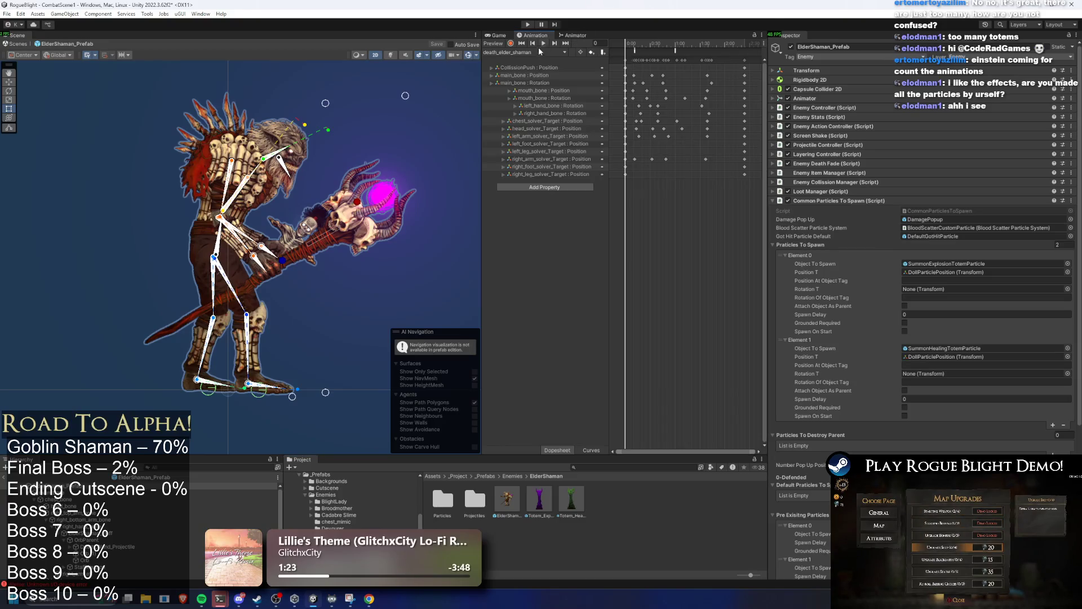
Step: Pick LR_explosion_summon_elder_shaman(P2) from the Animation window's clip list
click(537, 52)
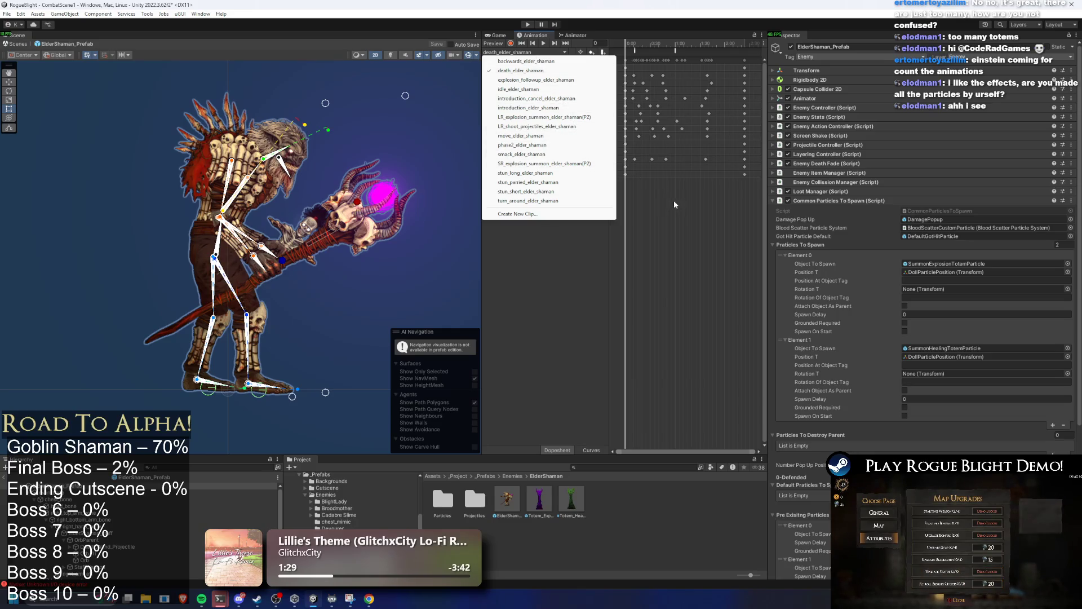
click(683, 250)
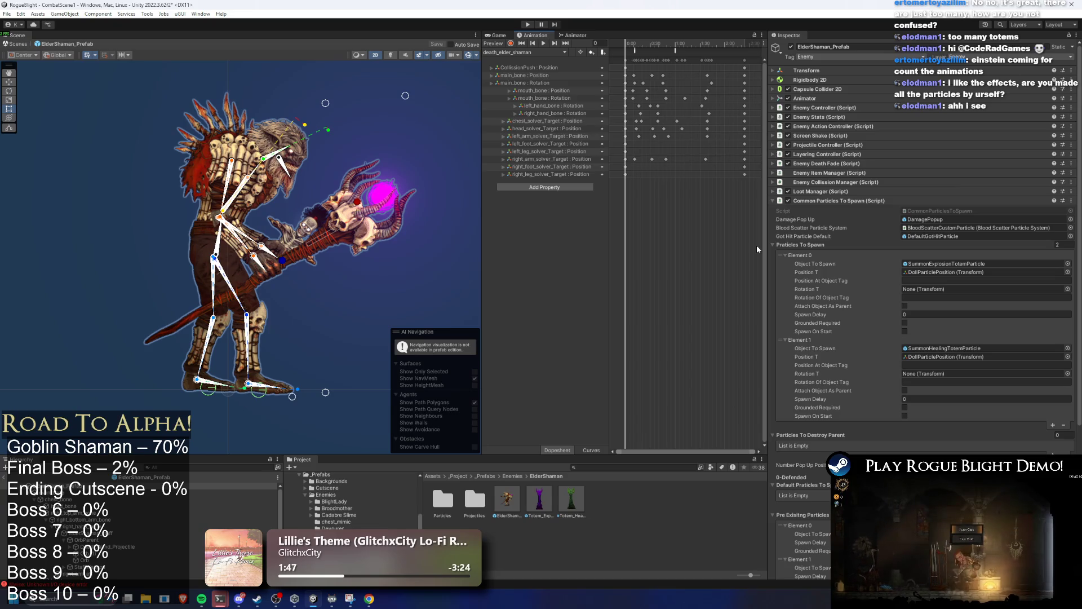
click(518, 53)
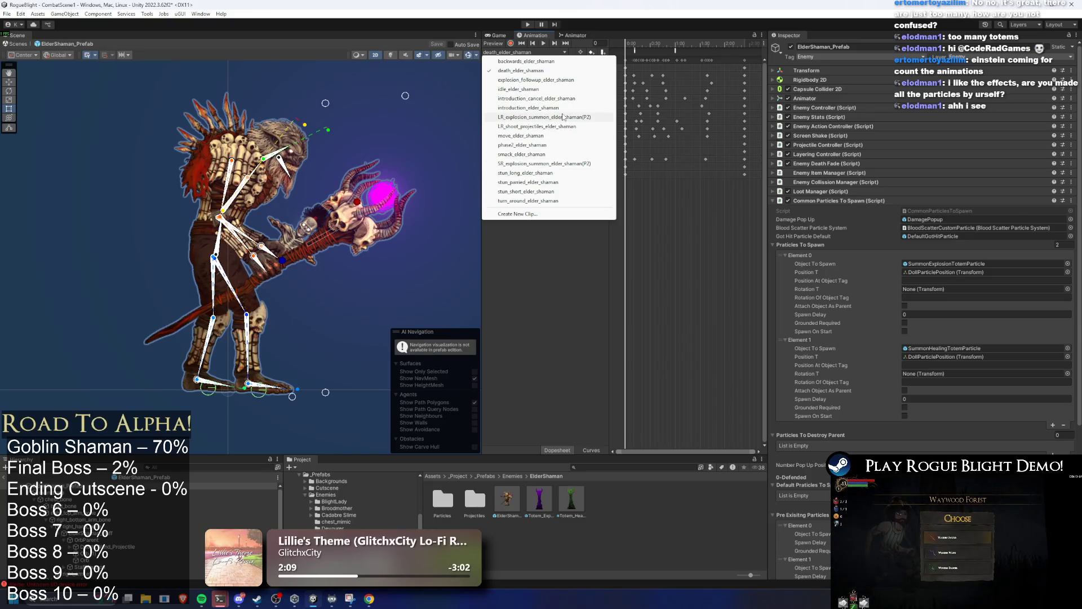
click(597, 116)
click(536, 52)
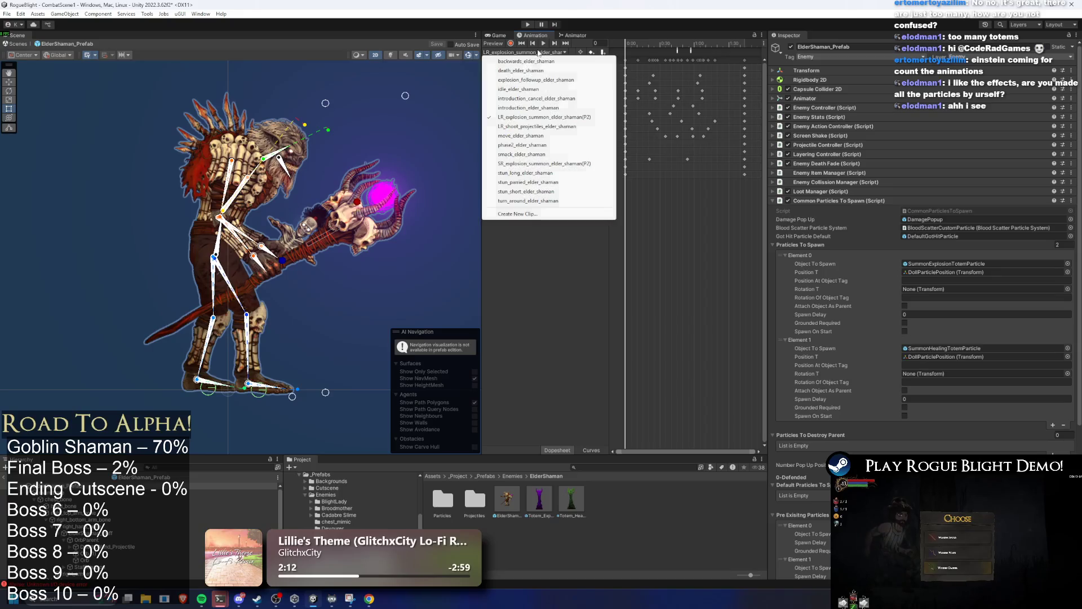
click(621, 467)
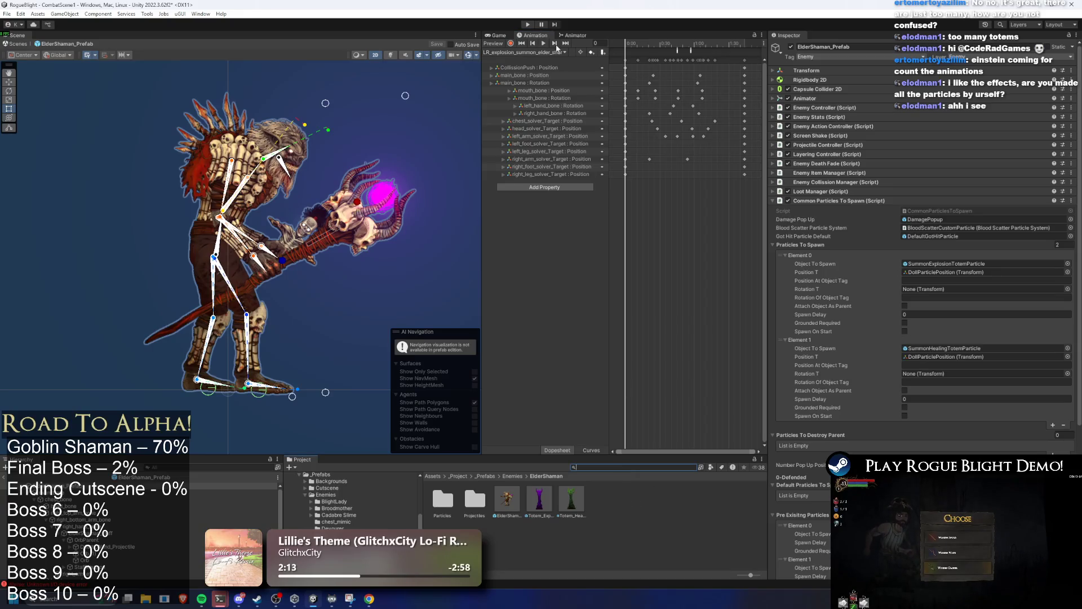
click(544, 52)
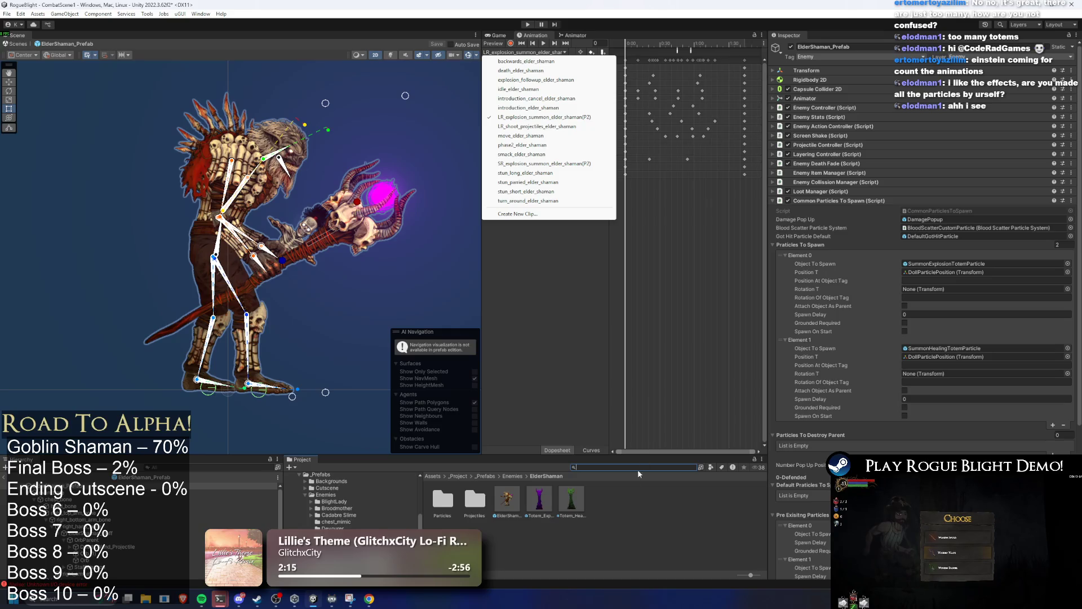
click(595, 467)
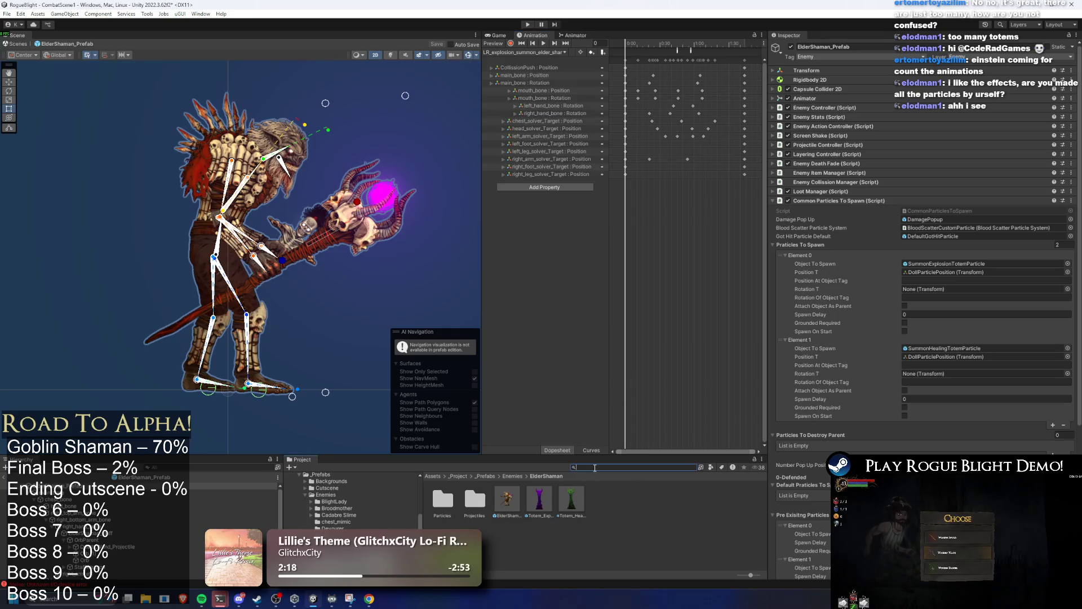
Step: Search the Project for 'R_Explosion_sum' and duplicate the LR_explosion clip
text(R_Explosion_sum)
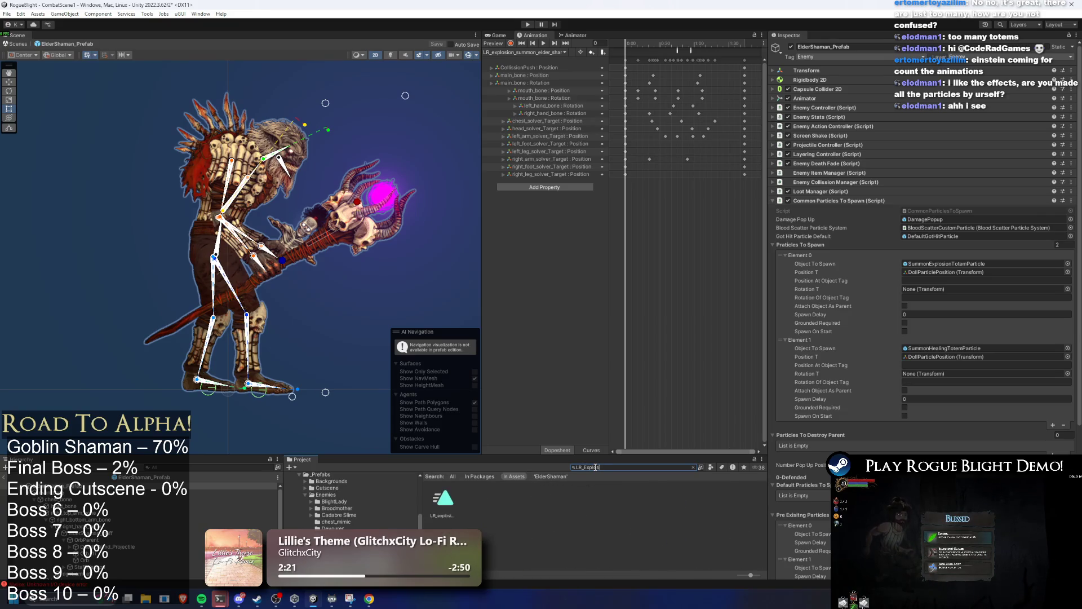
click(445, 502)
key(ctrl+d)
right_click(483, 500)
click(533, 269)
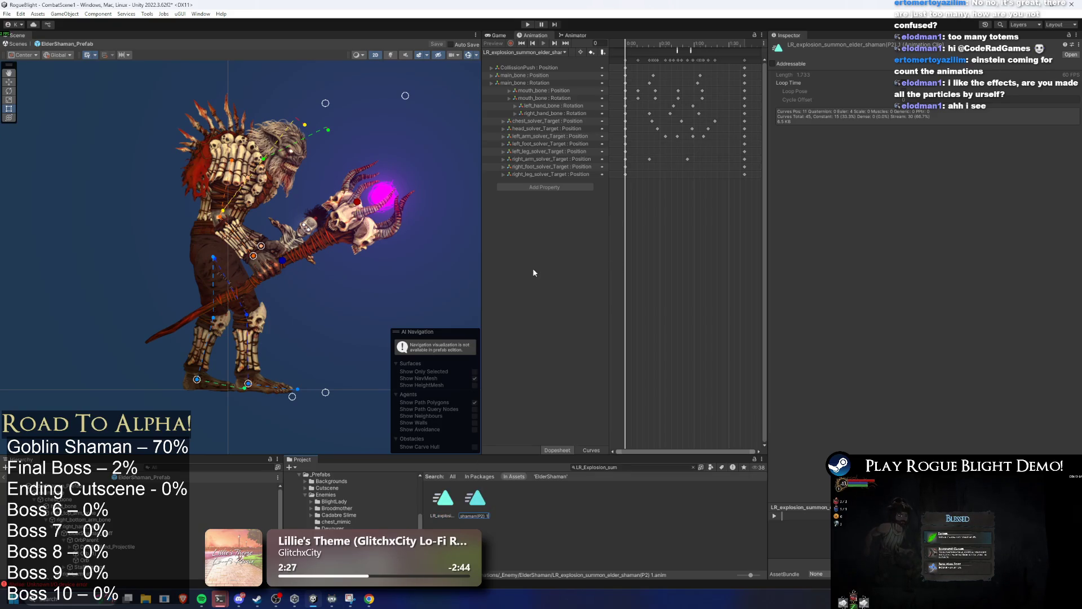
Step: Rename the original clip, removing 'explosion_' and adding 'totem' to its name
right_click(439, 503)
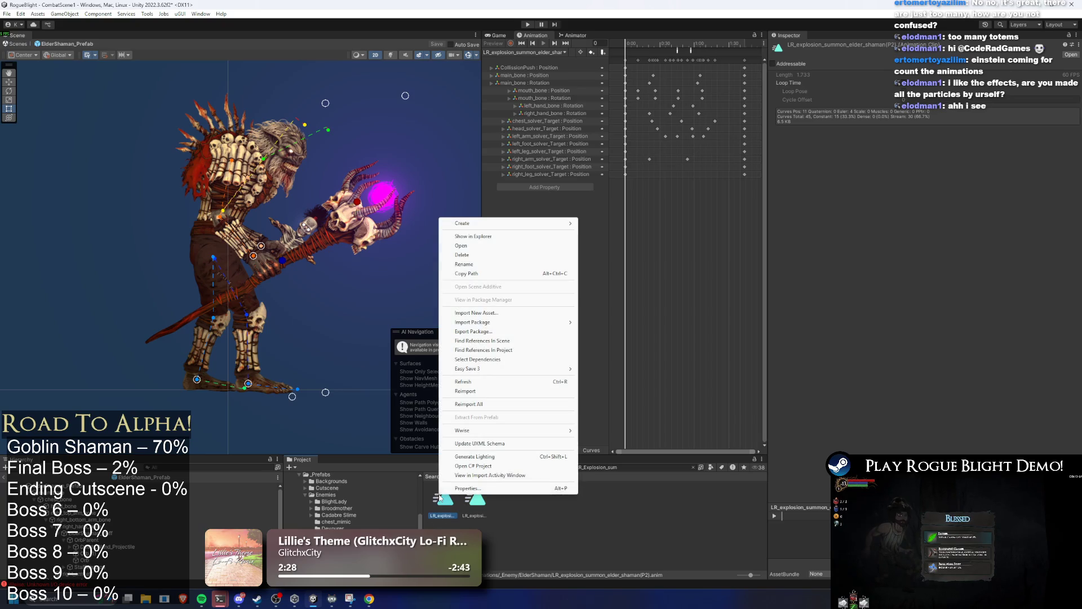
click(496, 268)
key(Delete)
key(Delete)
key(Delete)
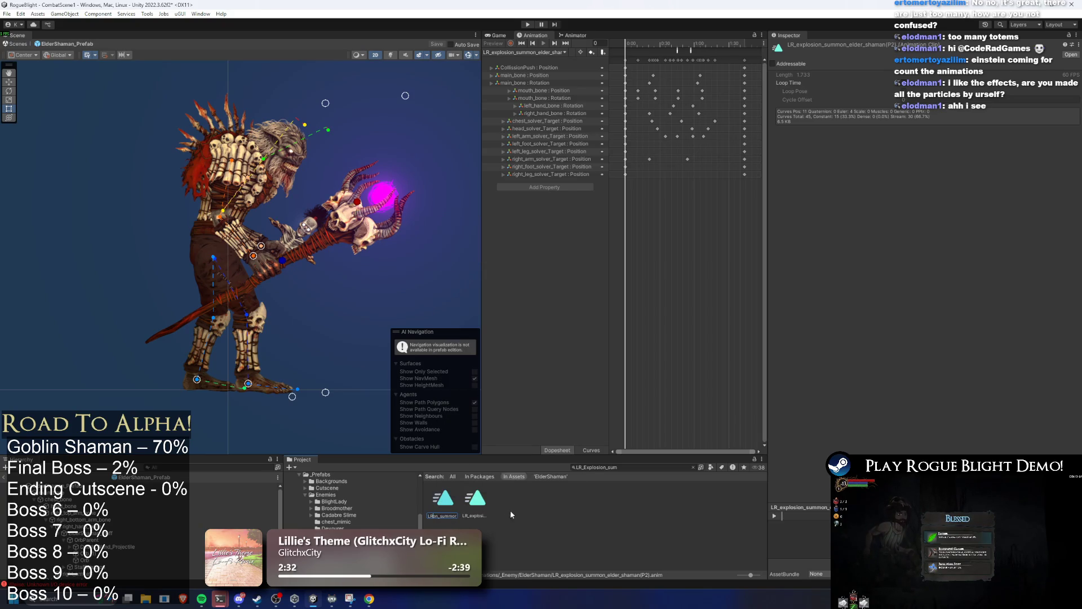
key(BackSpace)
key(BackSpace)
key(BackSpace)
key(BackSpace)
key(BackSpace)
key(Home)
text(totem)
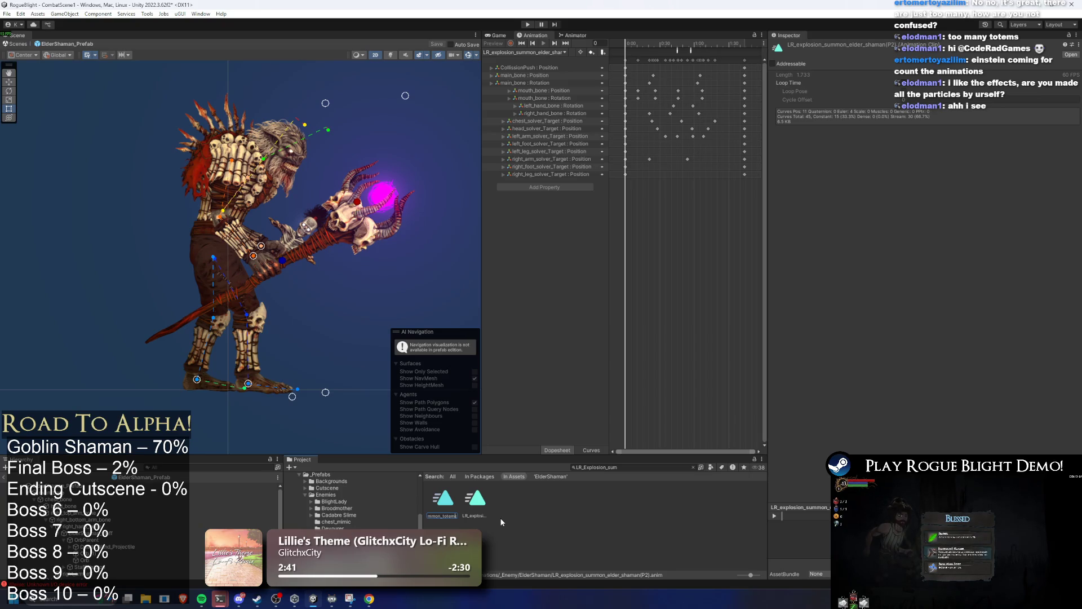
key(Return)
Step: Rename the remaining explosion clip to LR_explosion_summon_elder_shaman, dropping the (P2) suffix
right_click(443, 502)
key(Escape)
key(Escape)
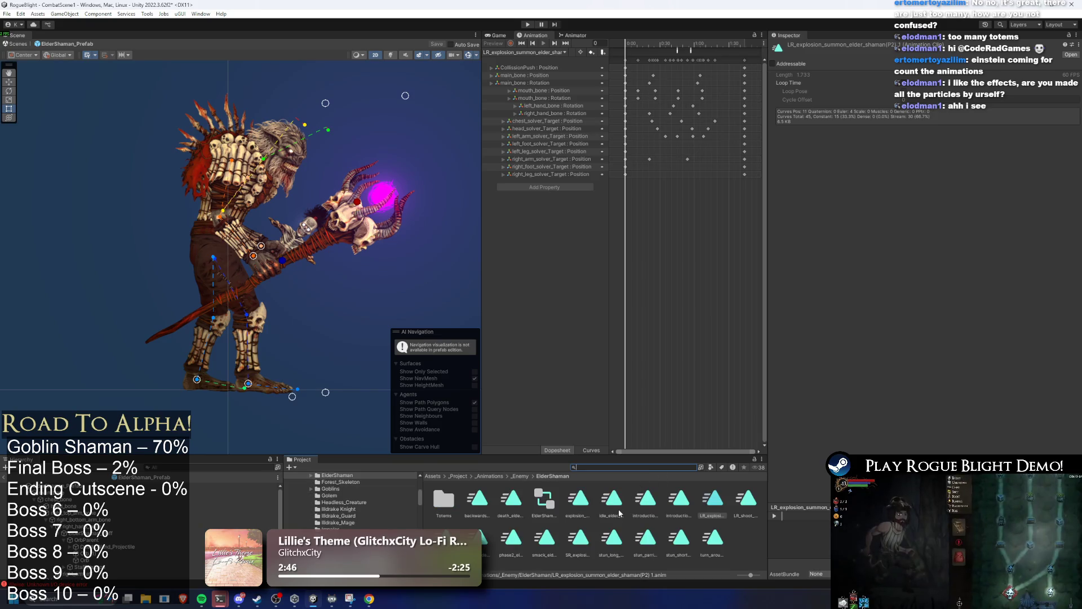
right_click(718, 510)
click(739, 272)
click(723, 517)
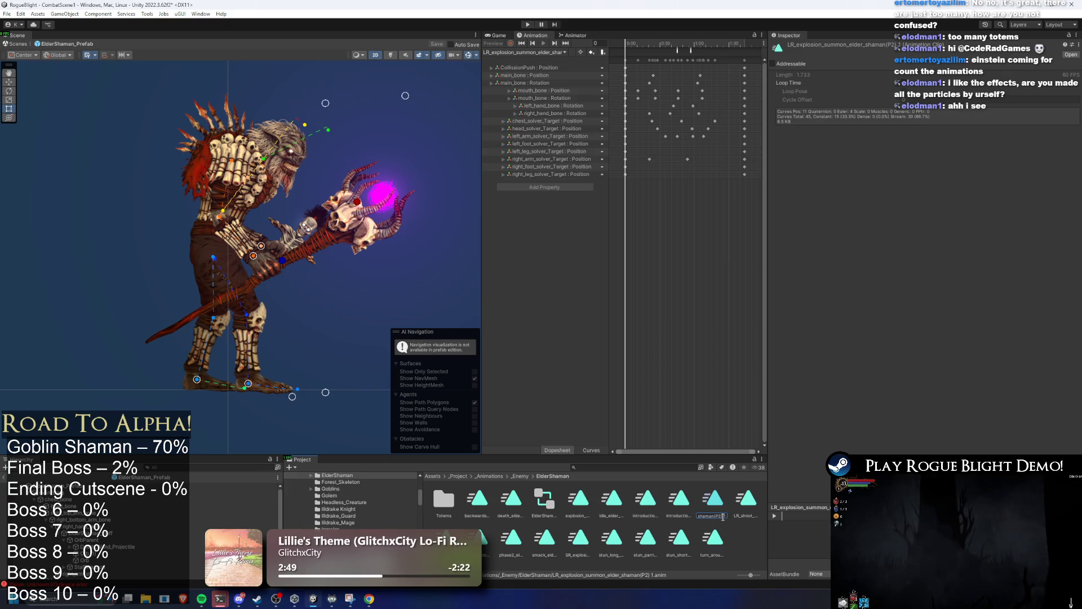
key(BackSpace)
key(BackSpace)
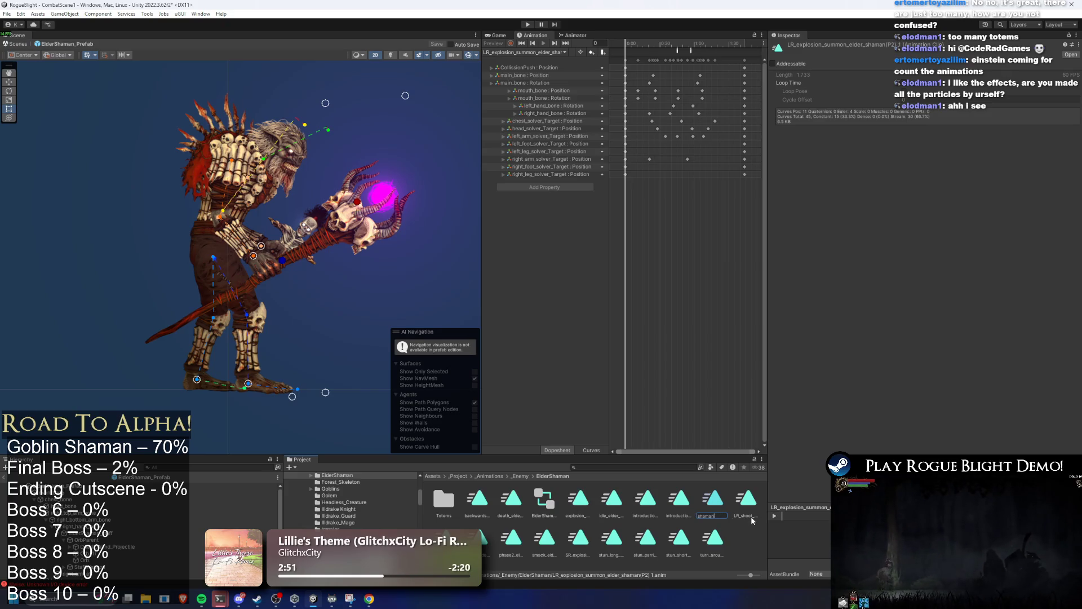
key(Return)
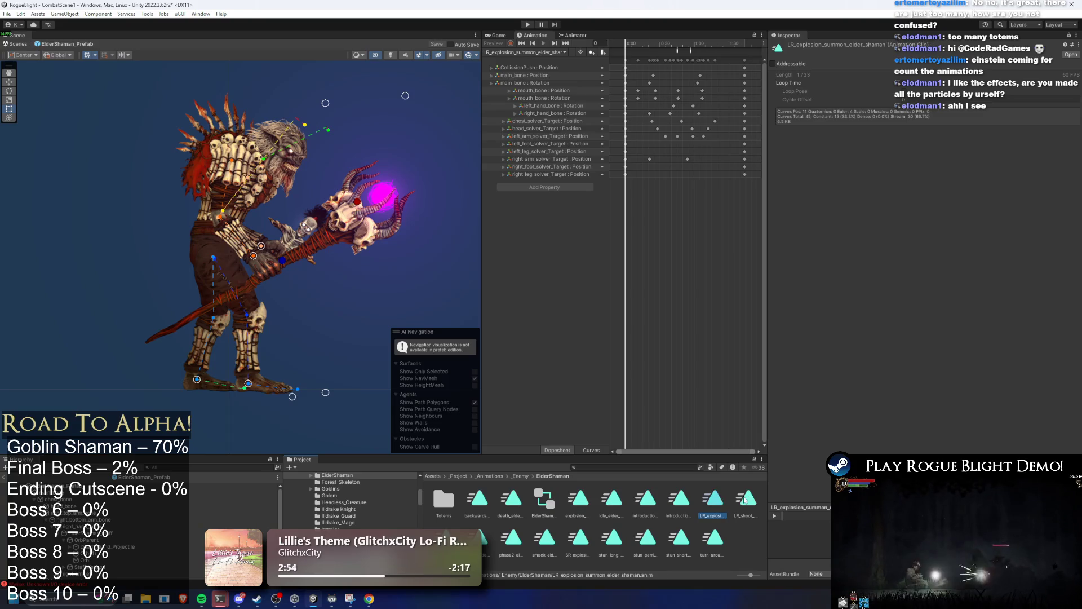
Step: Duplicate the LR_explosion_summon_elder_shaman clip, cancelling an accidental delete prompt
right_click(730, 499)
click(782, 268)
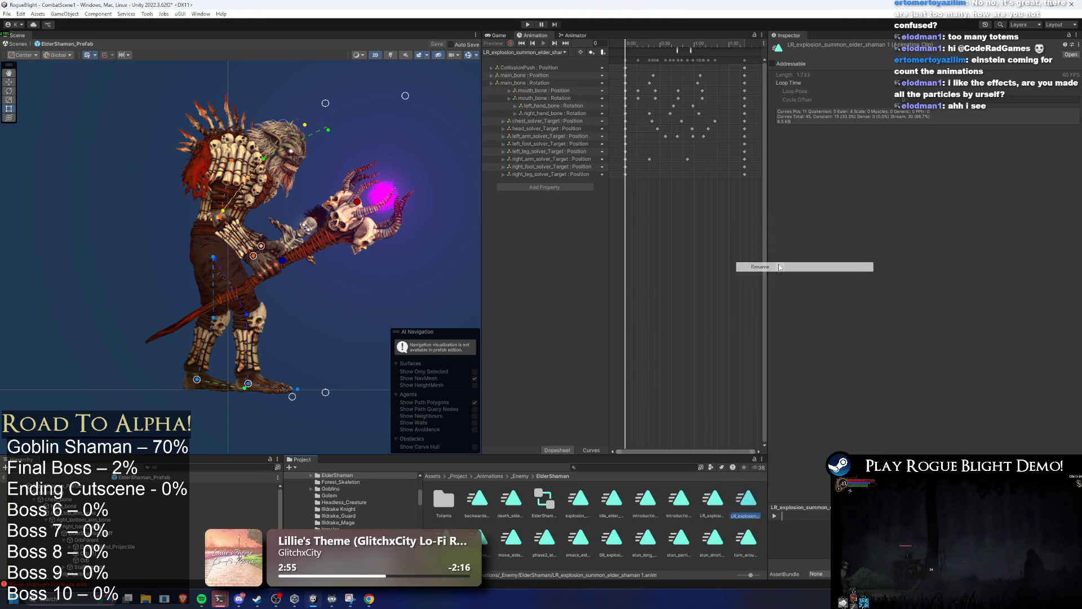
key(F2)
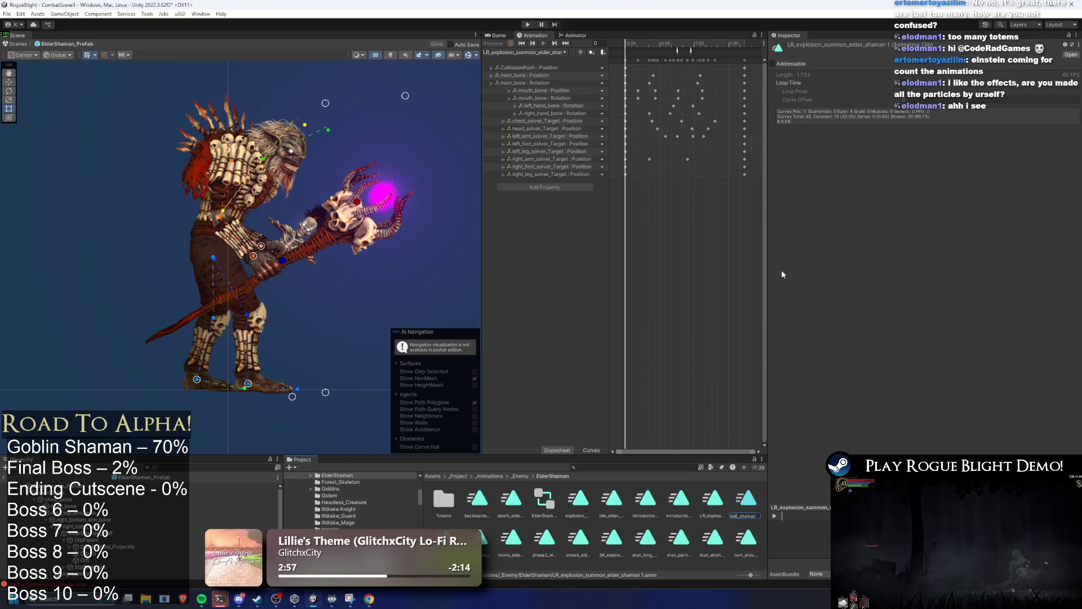
key(Home)
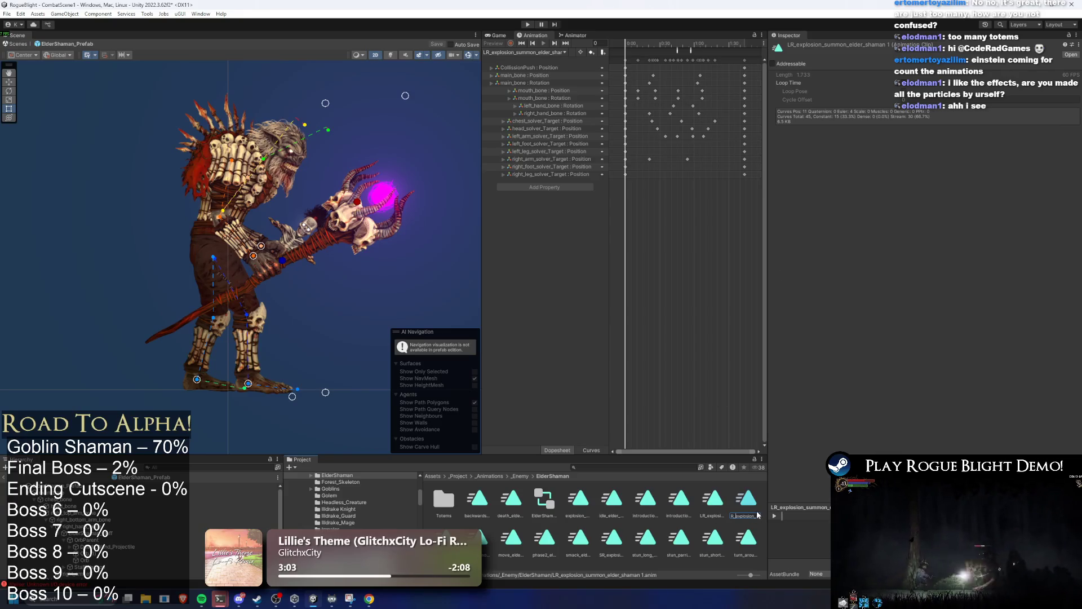
key(Return)
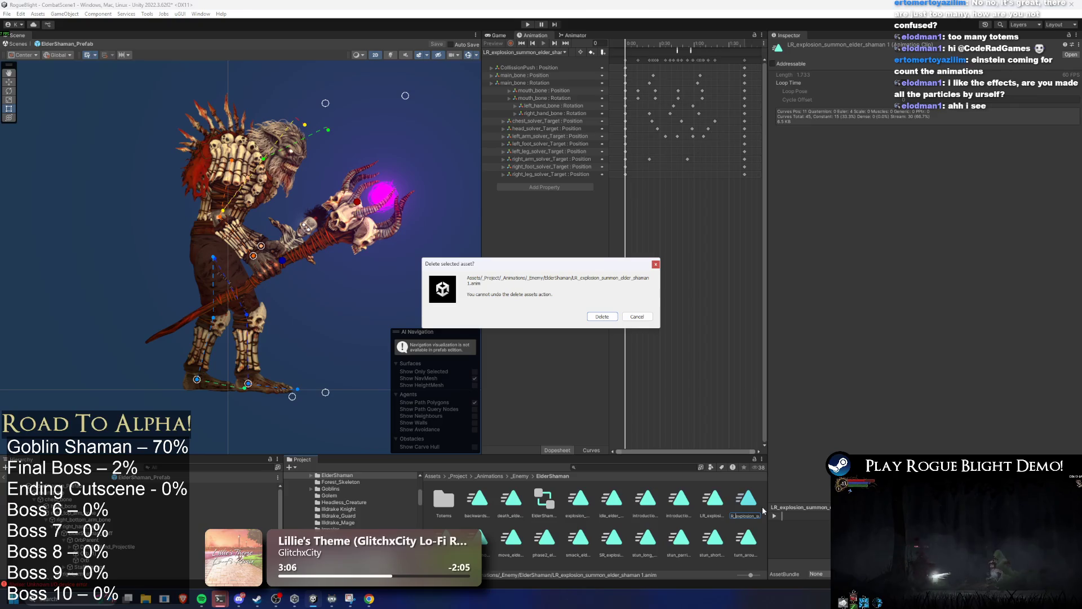
click(626, 318)
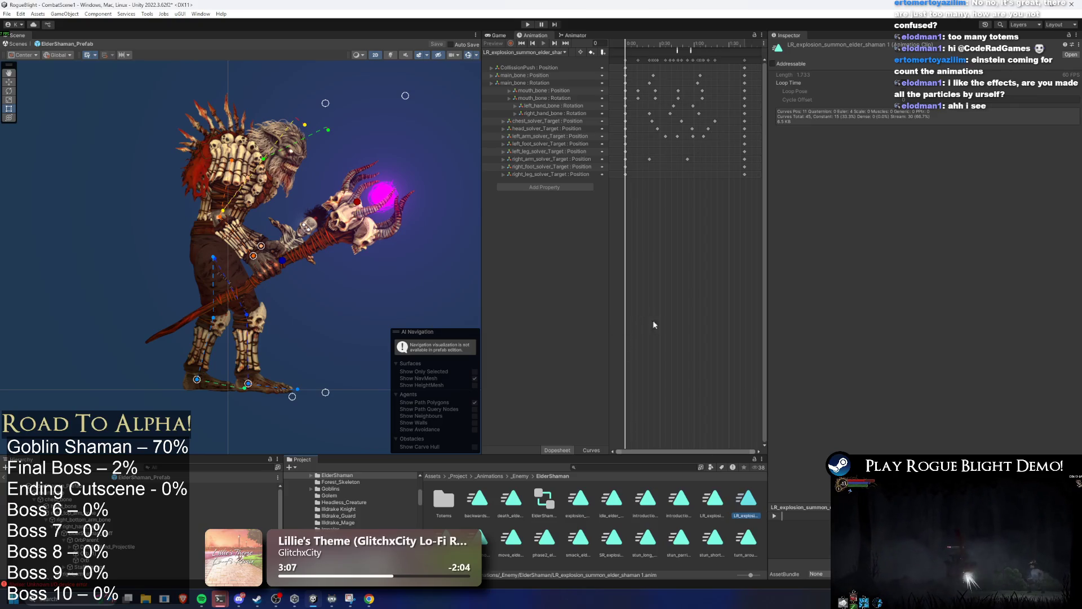
Step: Rename the duplicate clip to LR_healing_summon_elder_shaman
right_click(753, 504)
click(794, 272)
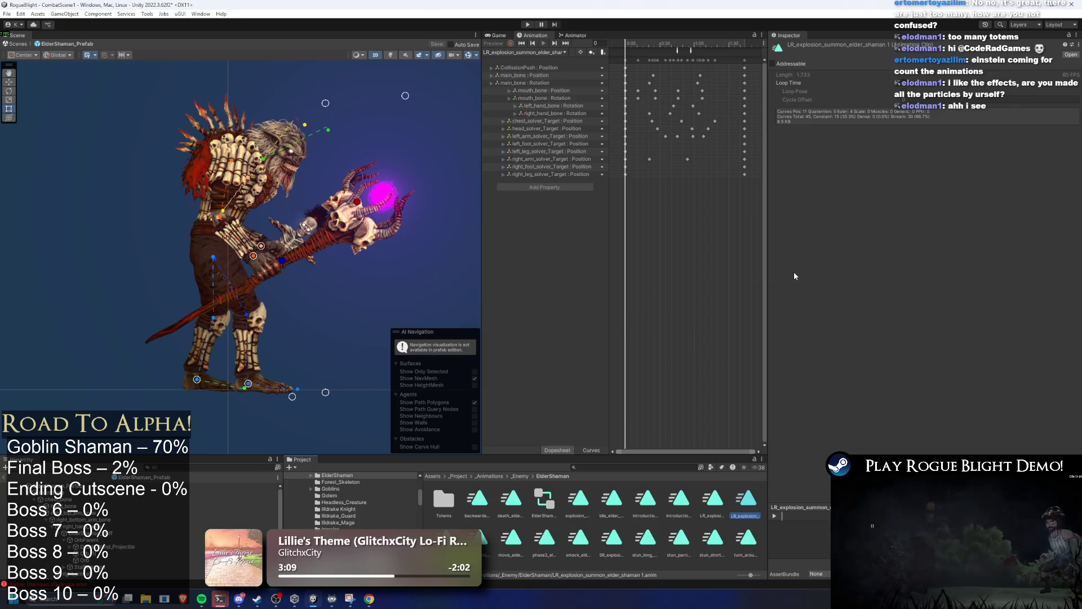
key(Home)
key(Right)
key(Right)
key(Right)
key(Delete)
key(Delete)
key(Delete)
text(healing_)
key(End)
key(Return)
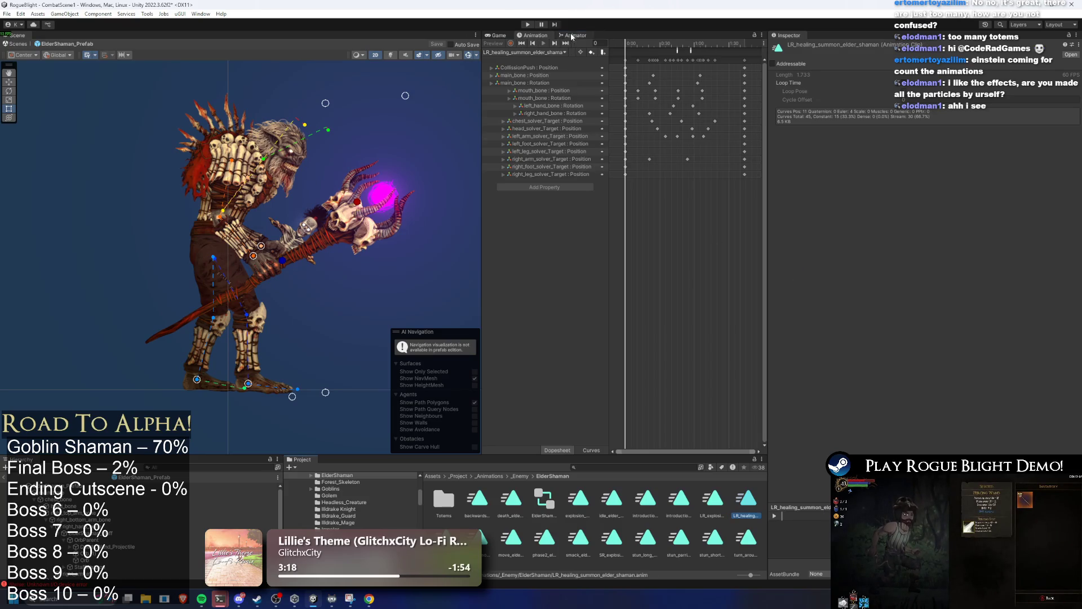
Step: In the Animator, enter the EnemyAI > Actions sub-state machine and widen the panels
click(574, 35)
click(736, 289)
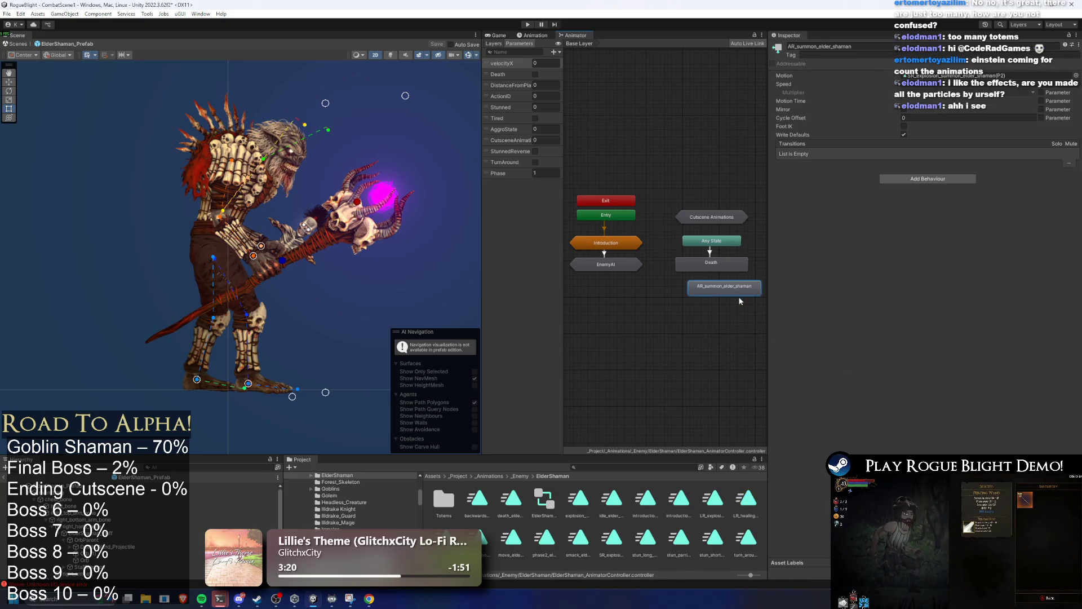
double_click(612, 264)
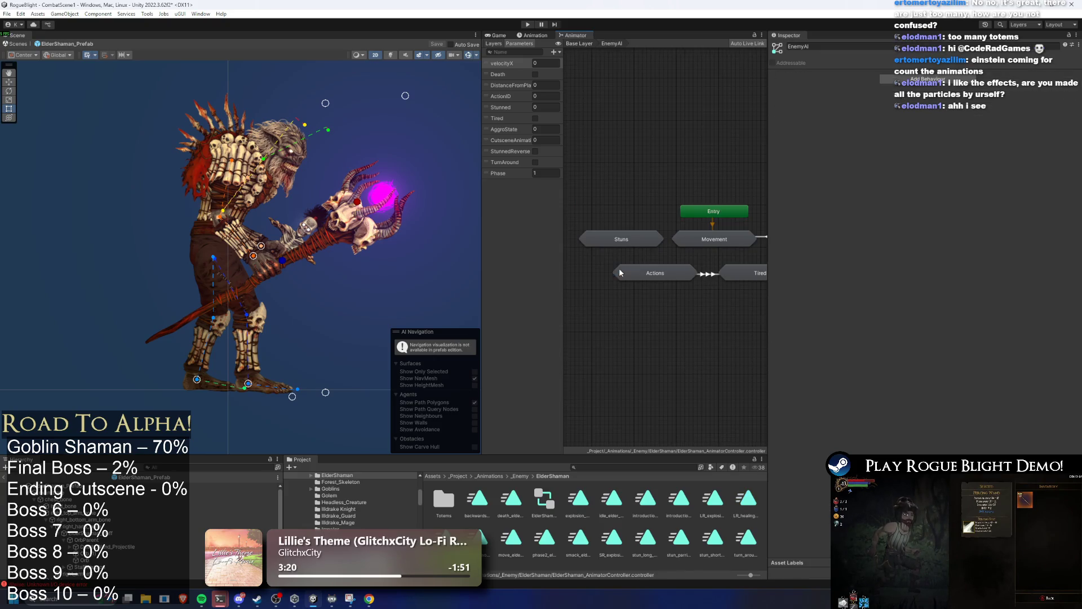
double_click(669, 272)
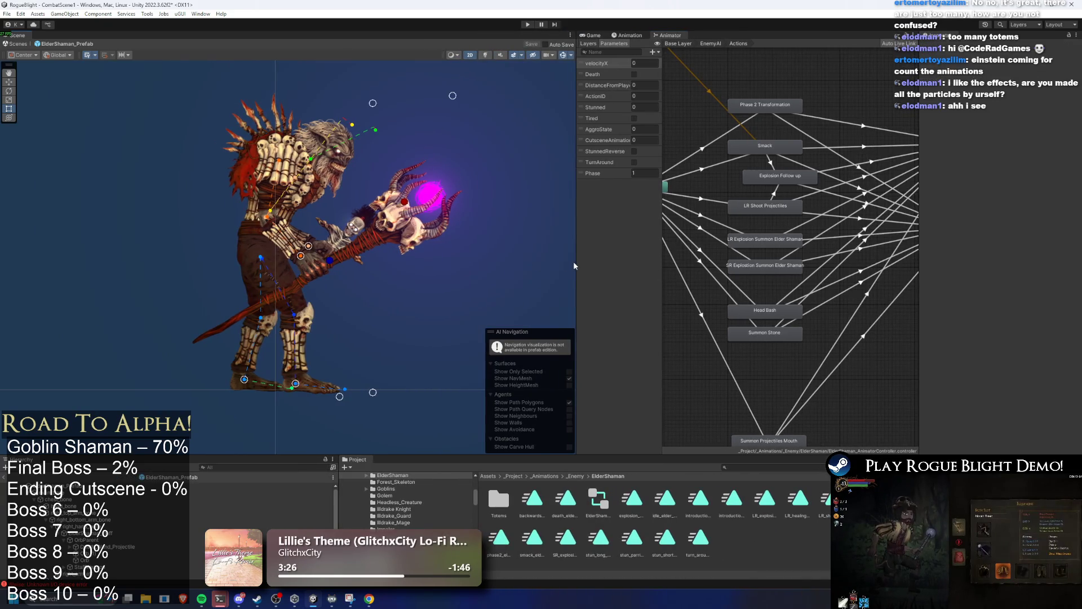
drag(575, 262, 362, 262)
scroll(751, 288, up, 3)
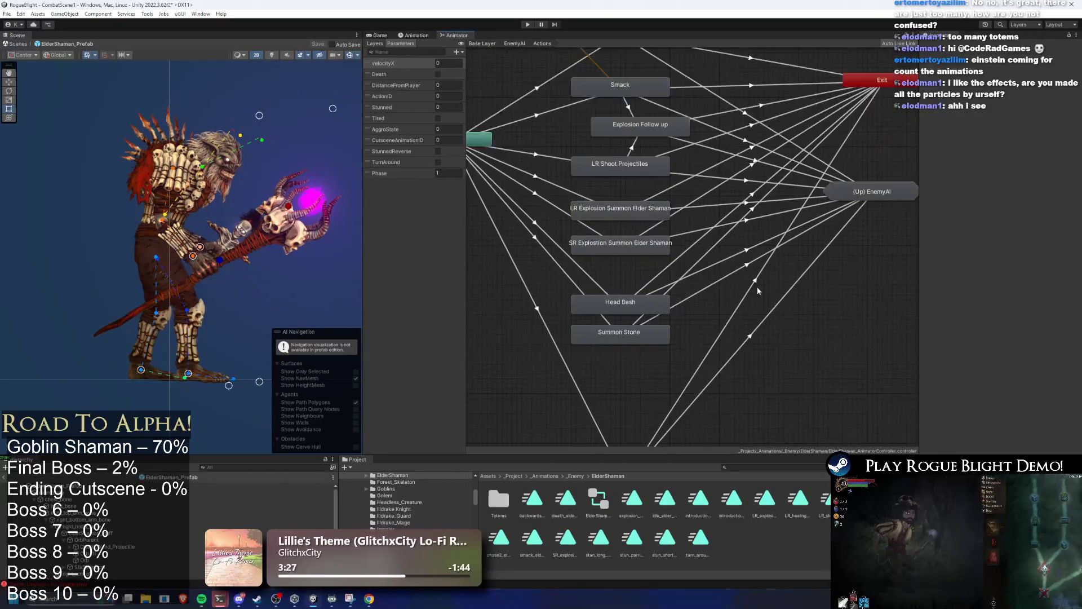
click(671, 215)
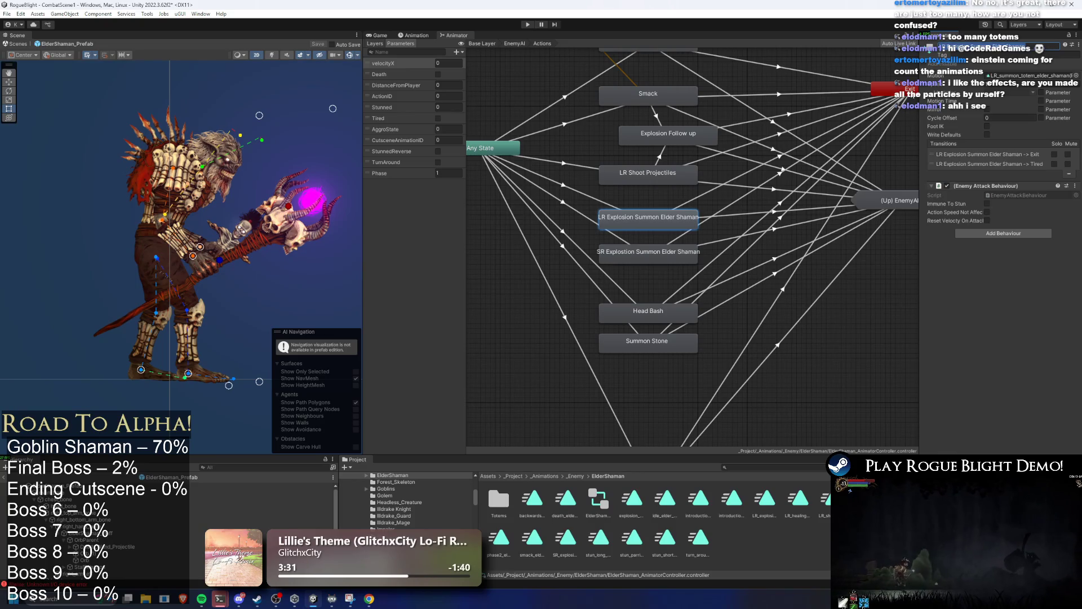
drag(921, 96, 856, 96)
Step: Rearrange the Any State, lower attack states, Exit and (Up) EnemyAI nodes, then select the LR Explosion state
mouse_move(501, 120)
mouse_down()
mouse_move(457, 186)
mouse_move(451, 217)
mouse_up()
scroll(563, 226, down, 2)
mouse_move(677, 301)
mouse_down()
mouse_move(636, 229)
mouse_move(639, 268)
mouse_up()
drag(647, 202, 640, 210)
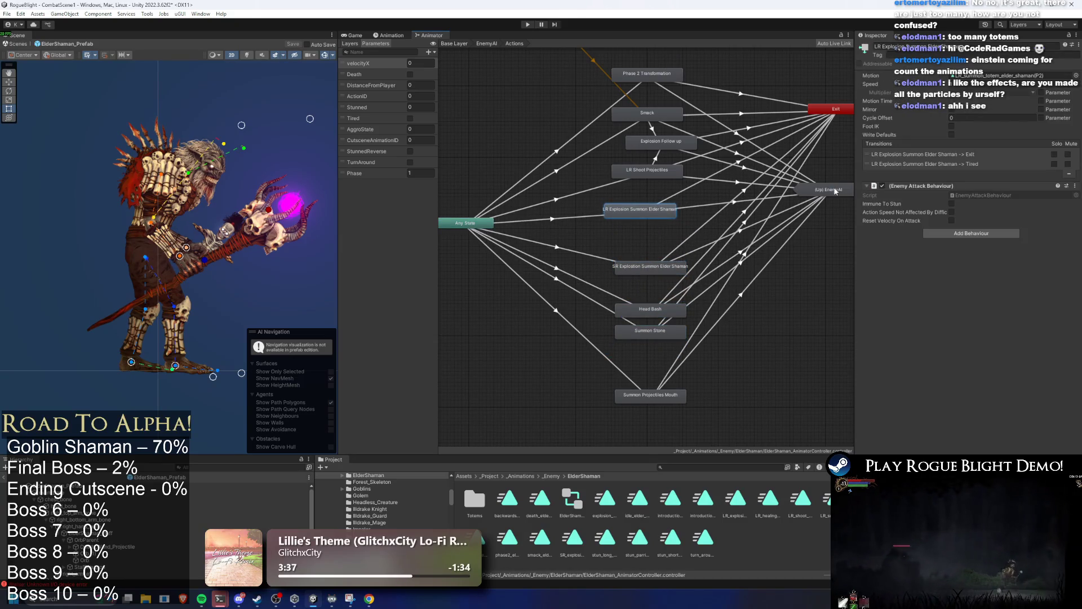
drag(835, 192, 835, 228)
drag(833, 111, 828, 216)
mouse_move(463, 228)
mouse_down()
mouse_move(477, 213)
mouse_move(620, 203)
mouse_move(842, 212)
mouse_up()
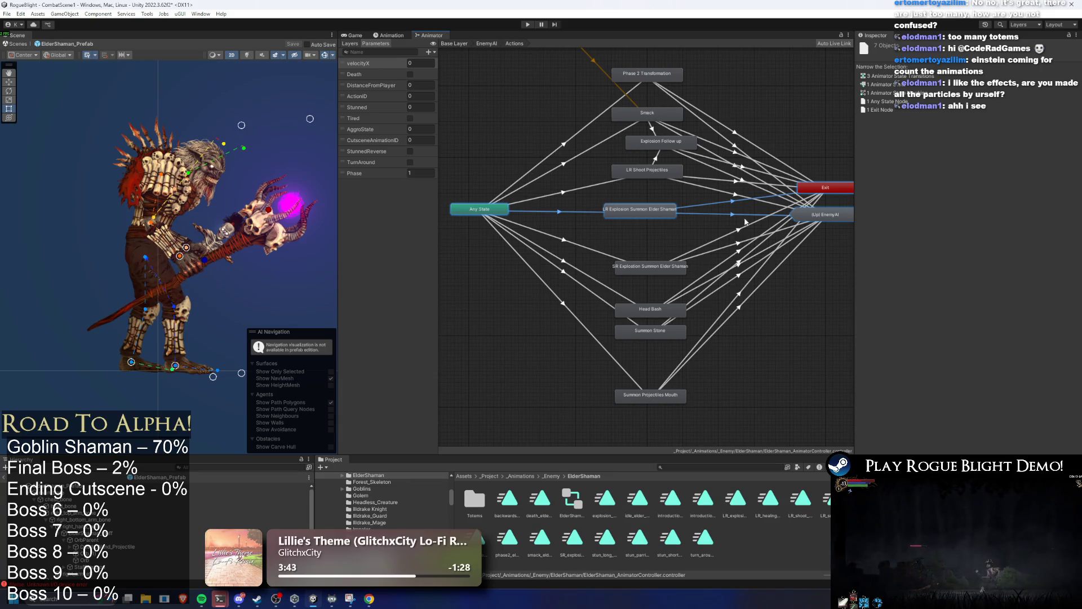
ctrl+click(496, 212)
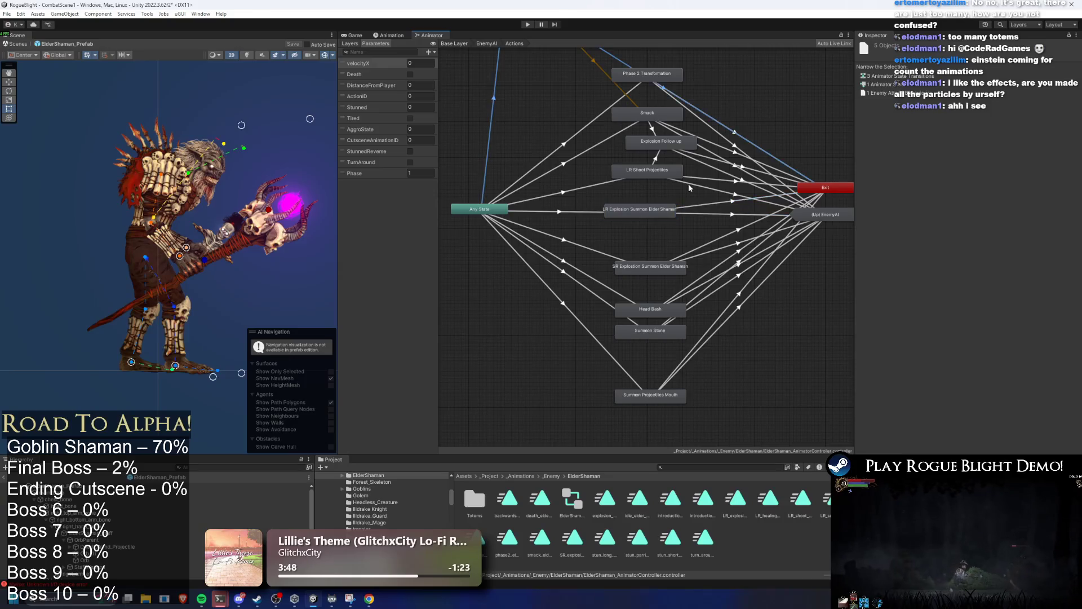
scroll(671, 191, down, 5)
click(664, 201)
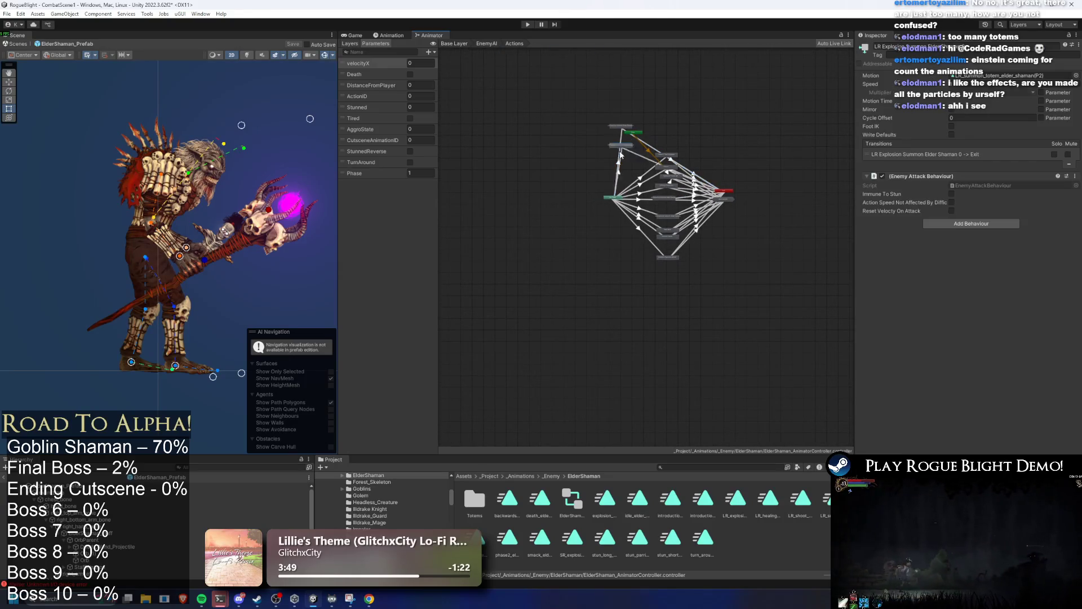
Step: Spread out the lower state nodes and move the Exit and (Up) EnemyAI nodes lower
click(672, 222)
mouse_move(664, 233)
mouse_down()
mouse_move(667, 265)
mouse_move(685, 226)
mouse_up()
scroll(685, 226, up, 10)
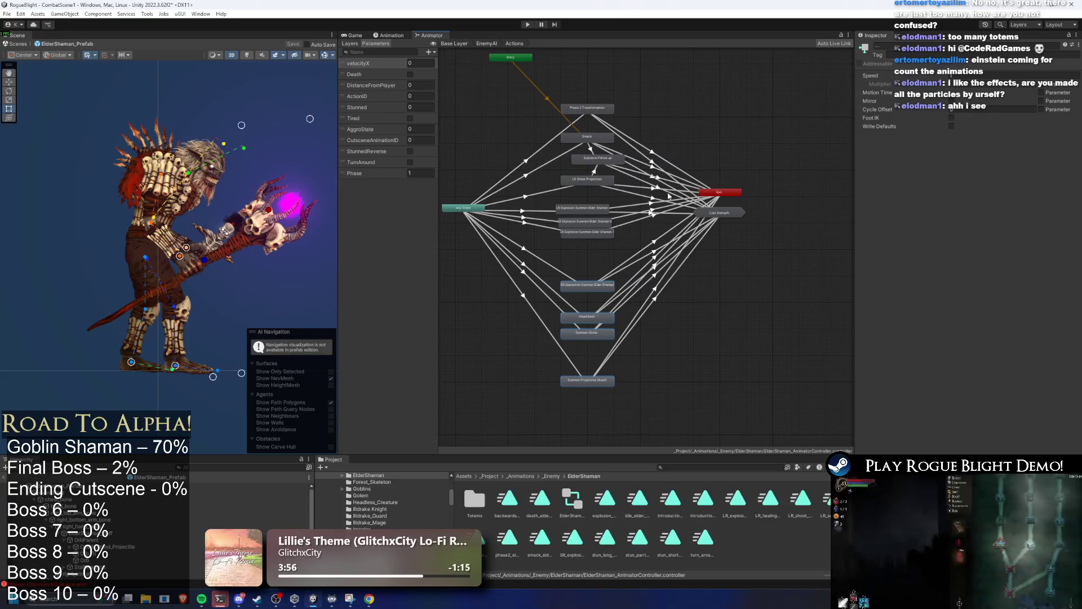
drag(788, 222, 778, 269)
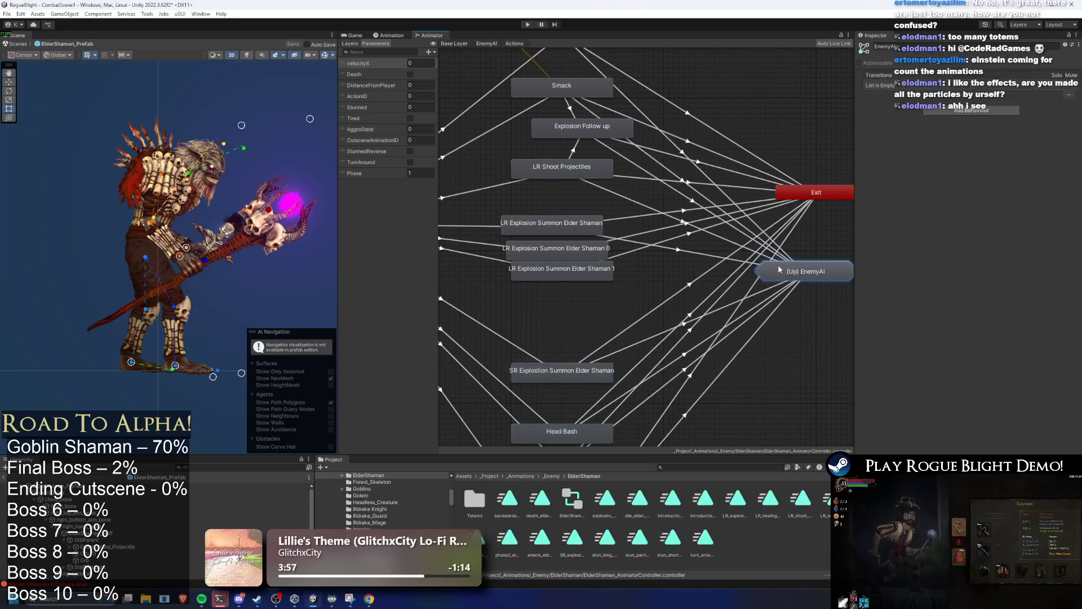
drag(812, 192, 797, 207)
scroll(549, 222, up, 2)
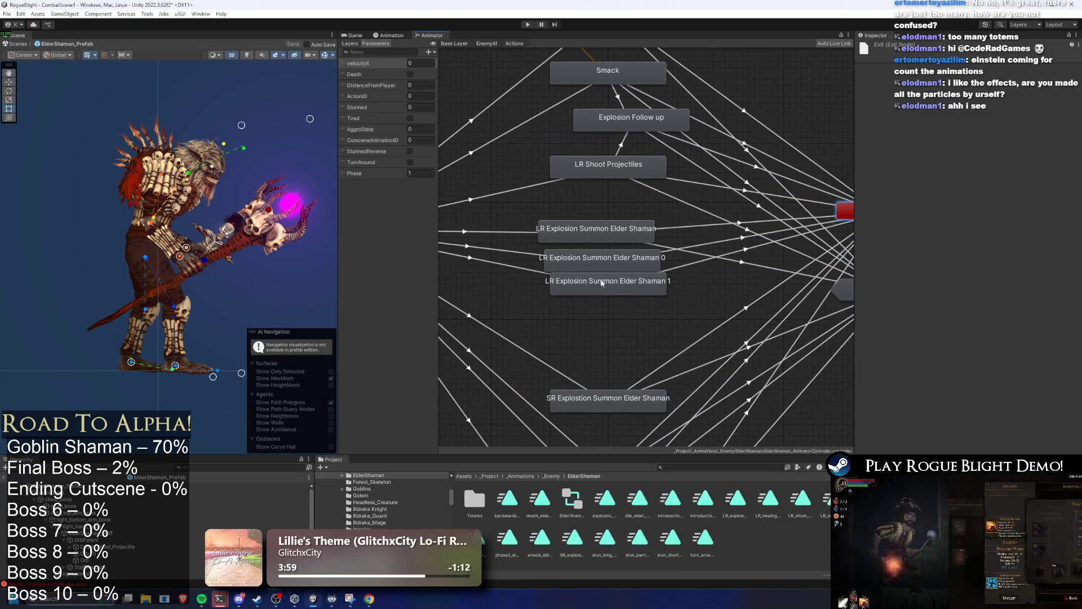
Step: Rename the original state to 'LR Explosion Summon Elder Shaman (P2)'
click(598, 268)
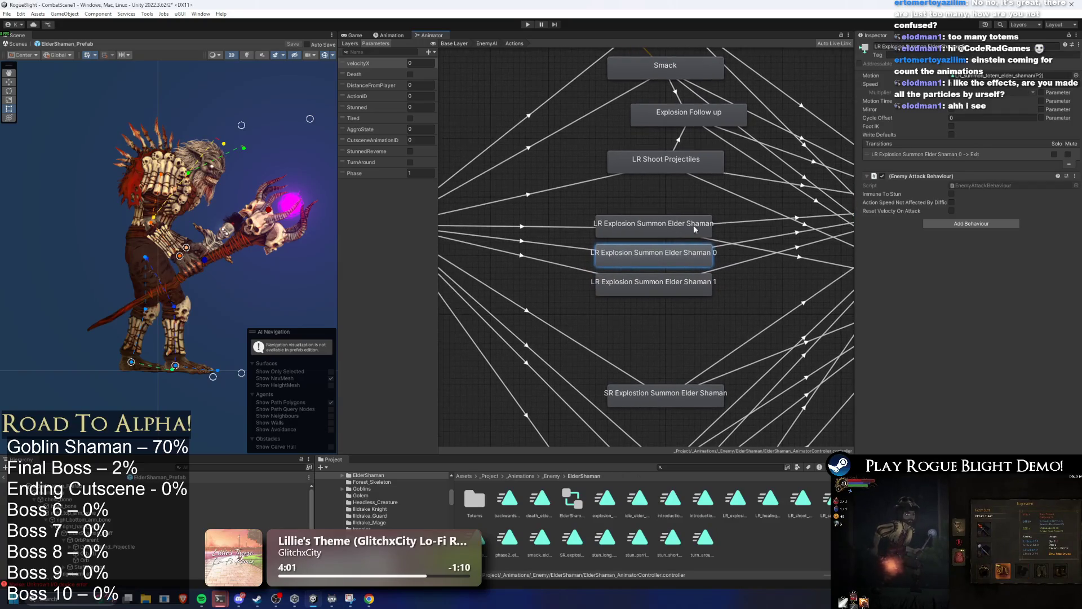
click(693, 227)
click(959, 47)
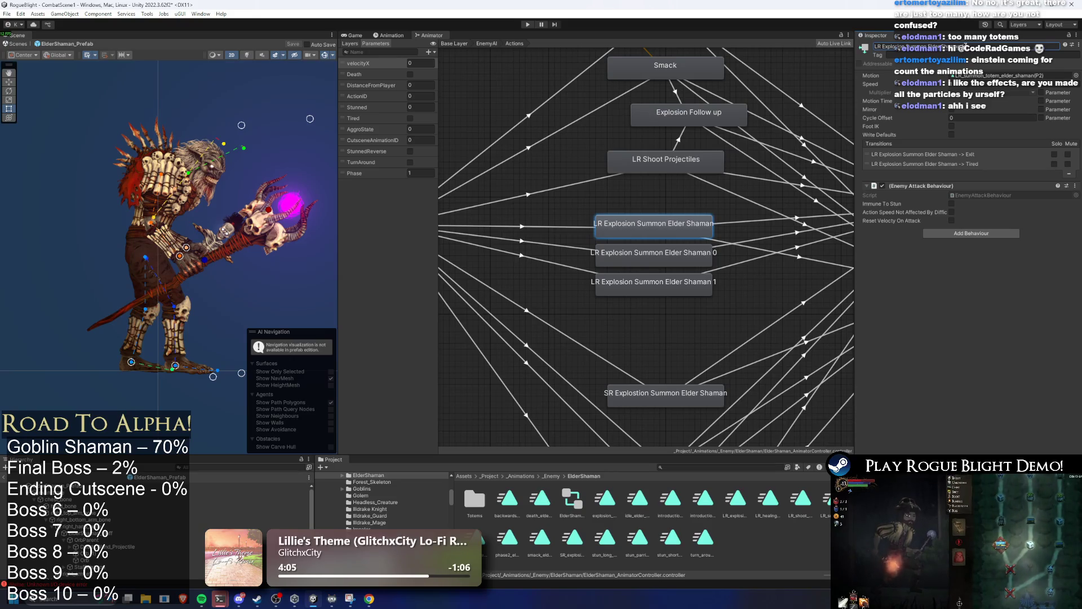
key(Return)
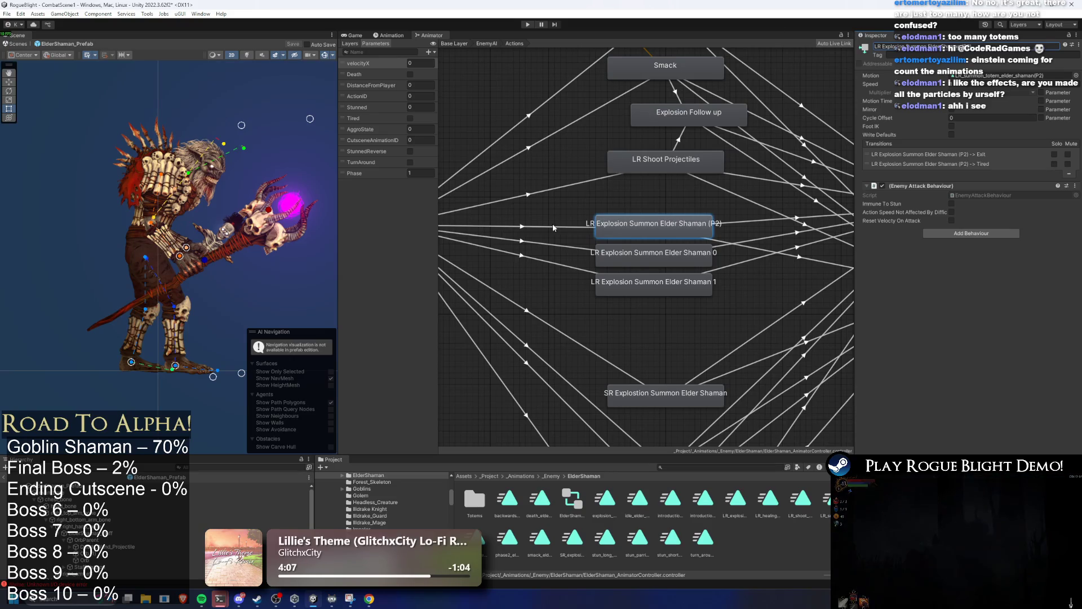
Step: Add a Phase equals condition to the Any State transition into the (P2) state
click(553, 225)
click(1057, 275)
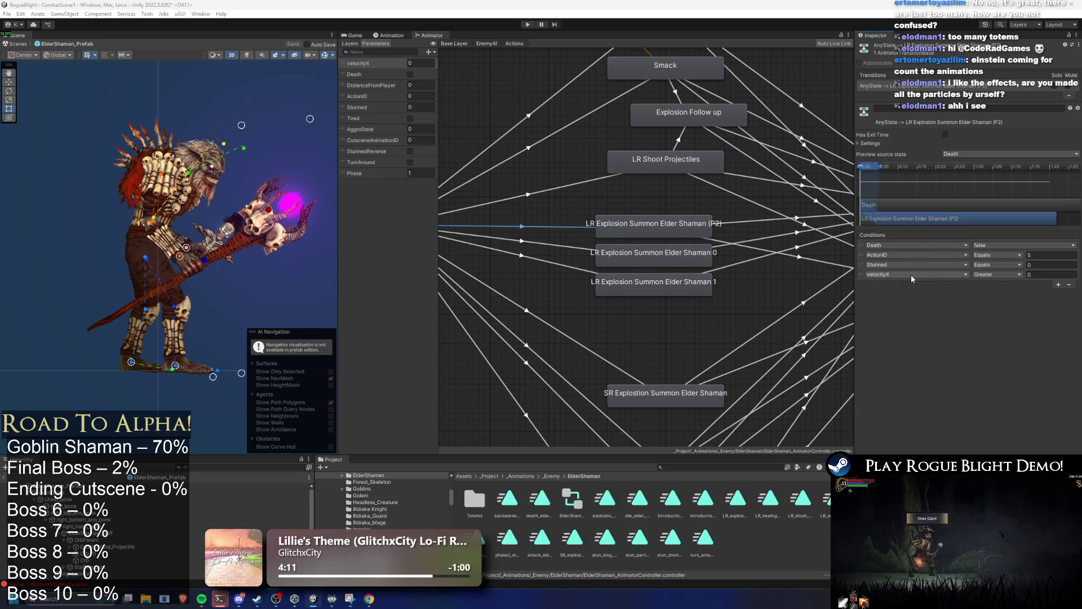
click(912, 275)
text(phase)
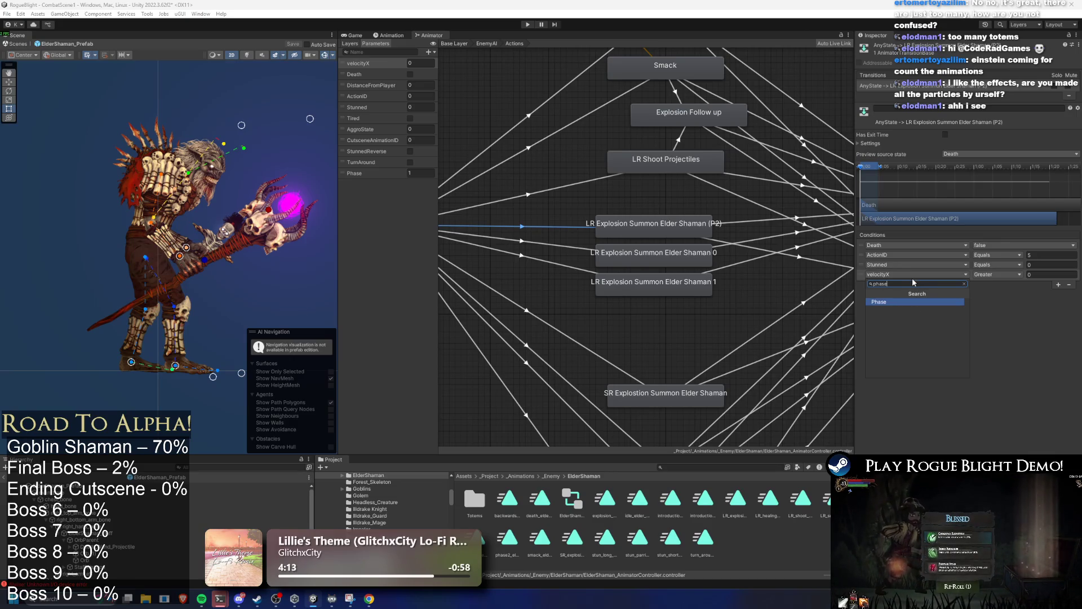
key(Return)
click(998, 275)
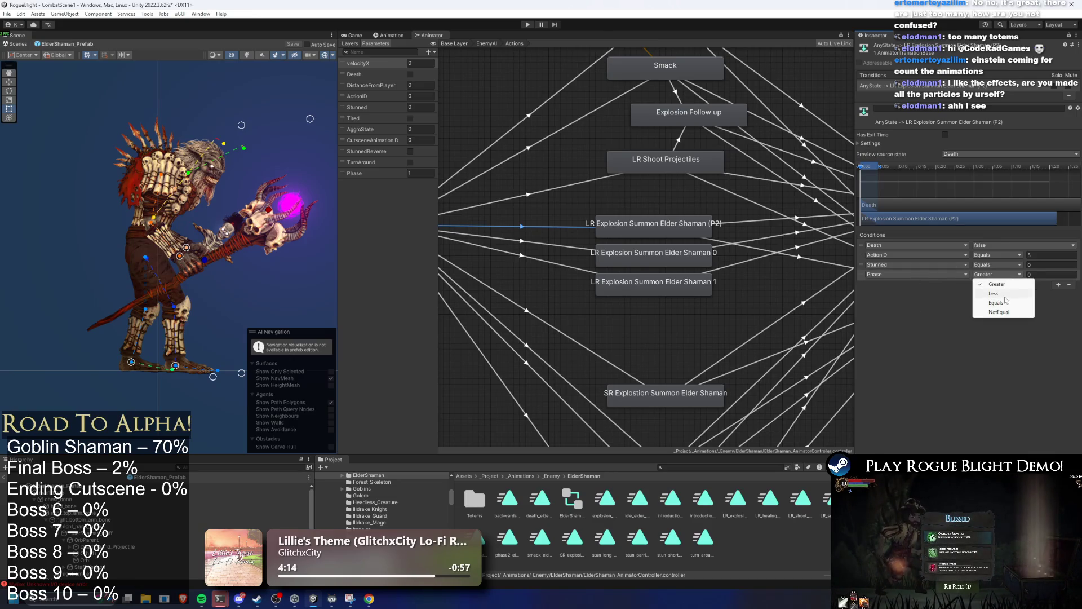
click(1009, 307)
click(1029, 276)
Step: Compare transition ActionIDs and set the Shaman 0 transition's ActionID to 7
click(536, 243)
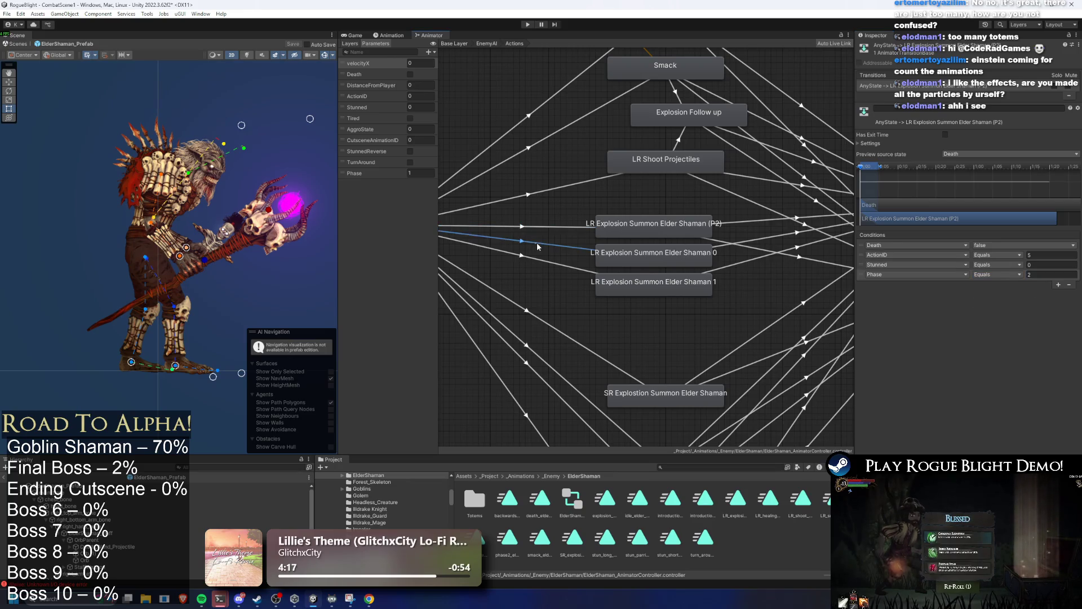
click(1066, 279)
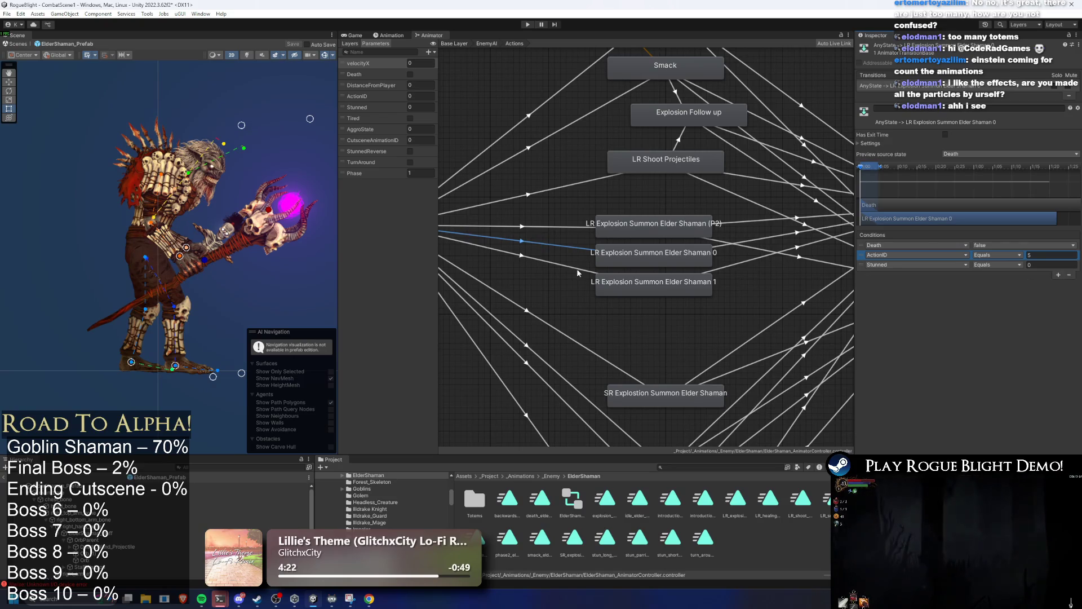
click(569, 228)
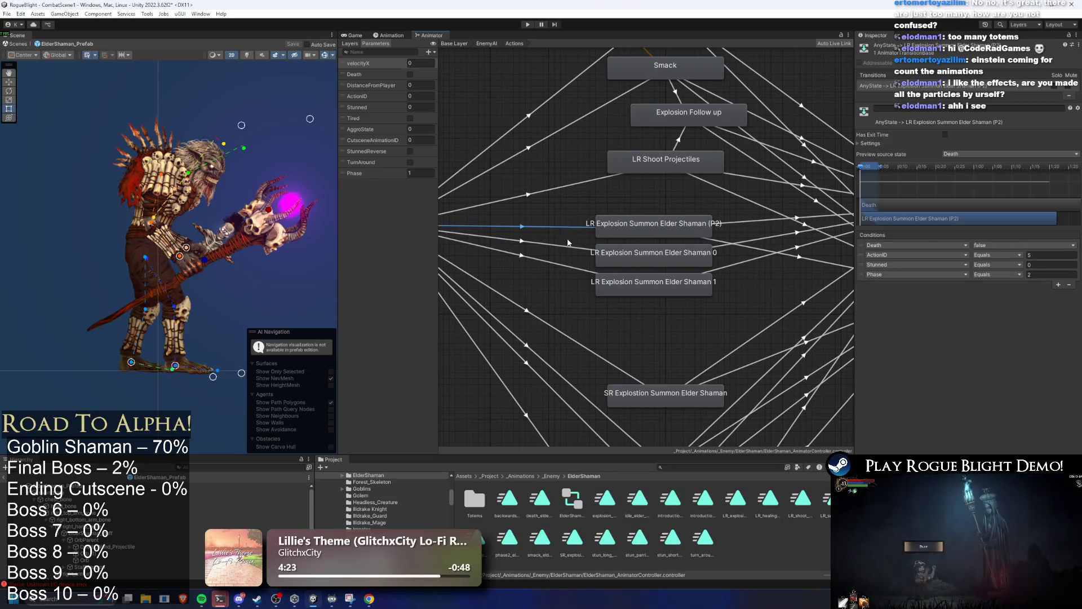
click(568, 241)
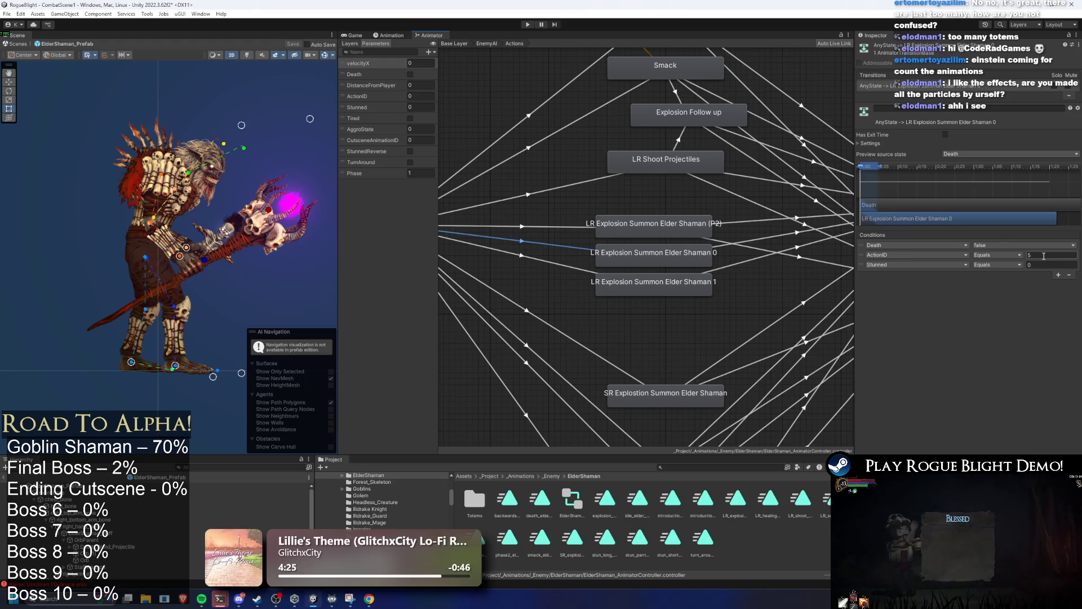
click(591, 358)
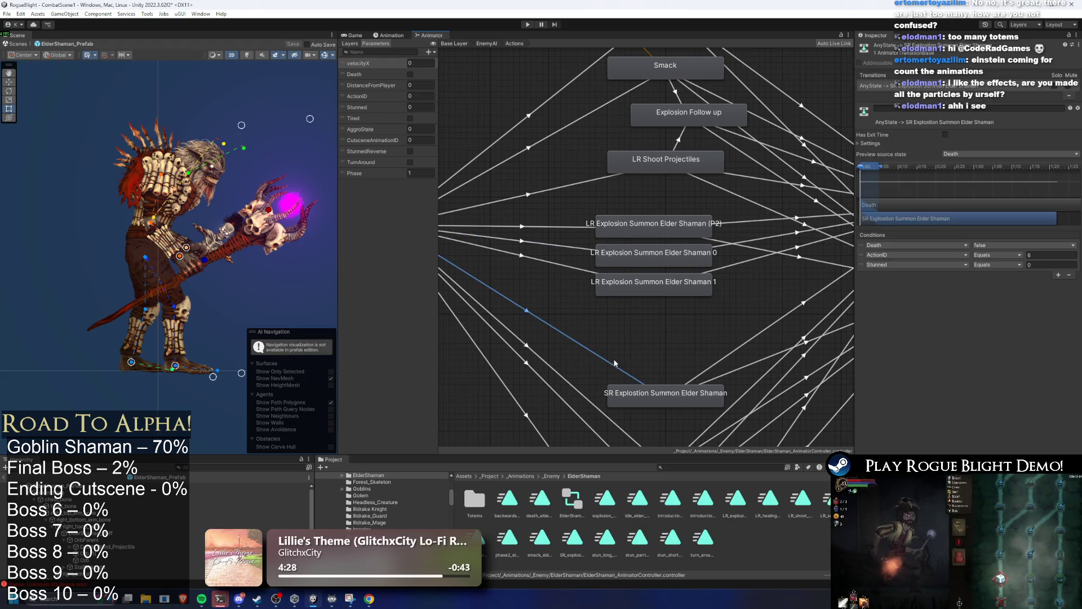
click(576, 250)
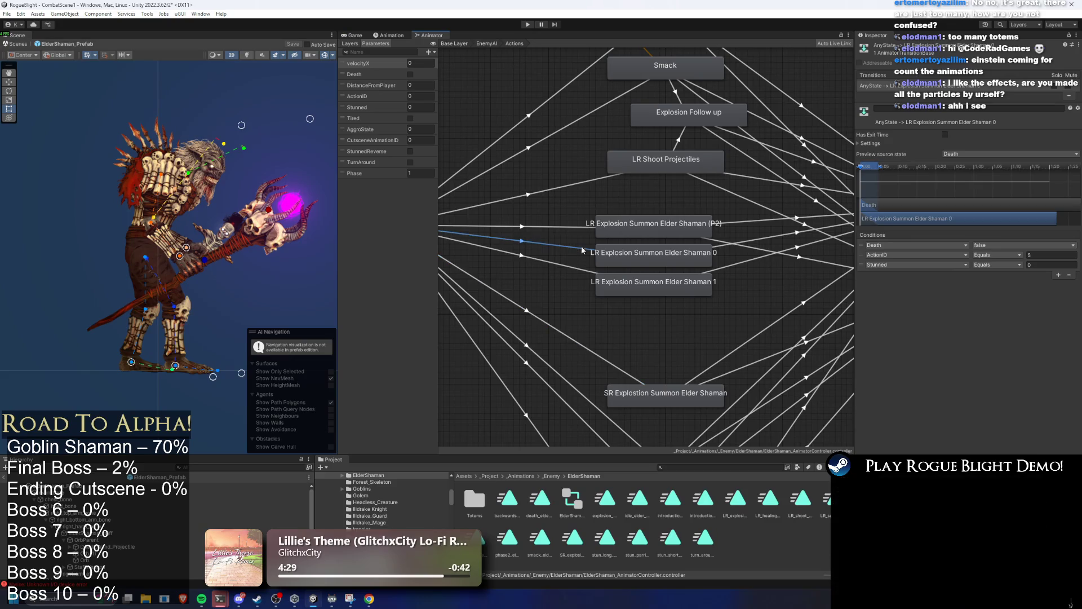
scroll(686, 197, down, 3)
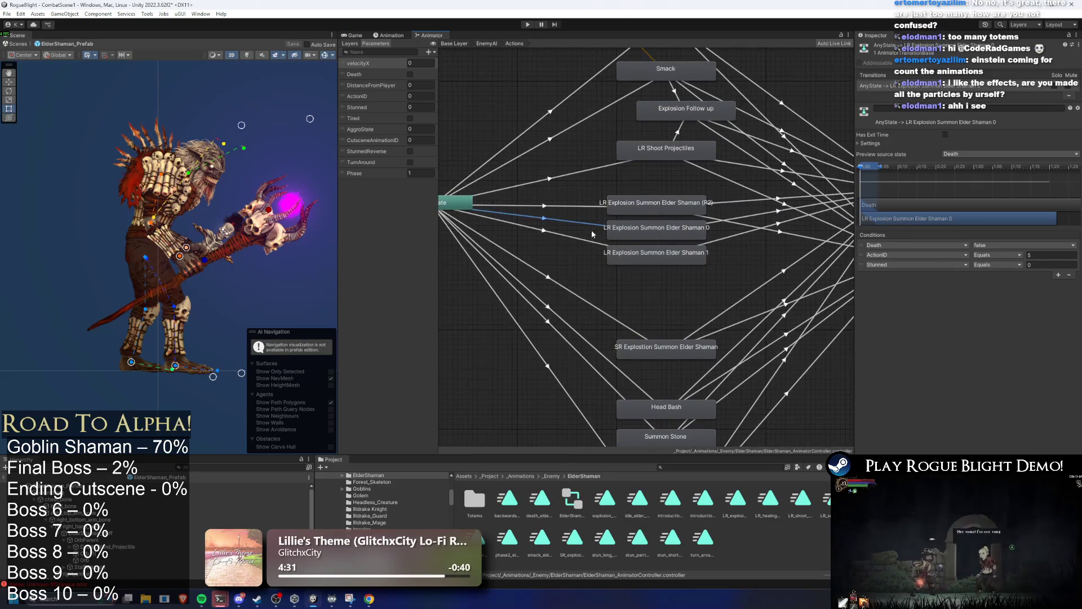
click(1049, 256)
text(7)
Step: Review the Shaman 1 and (P2) transitions' conditions against the Shaman 0 transition
click(544, 230)
click(1046, 256)
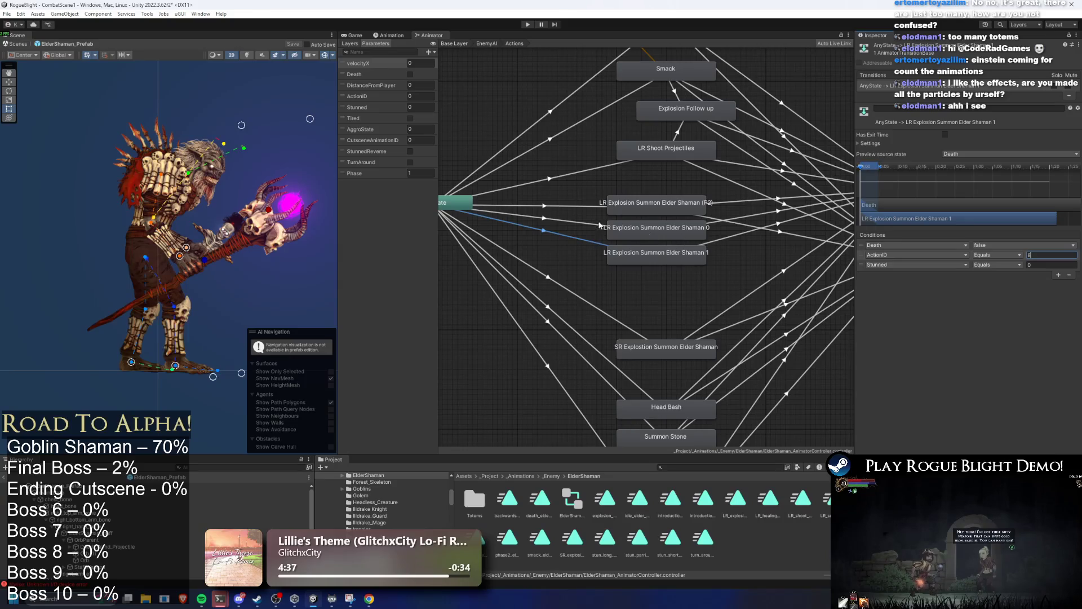
click(568, 205)
click(570, 224)
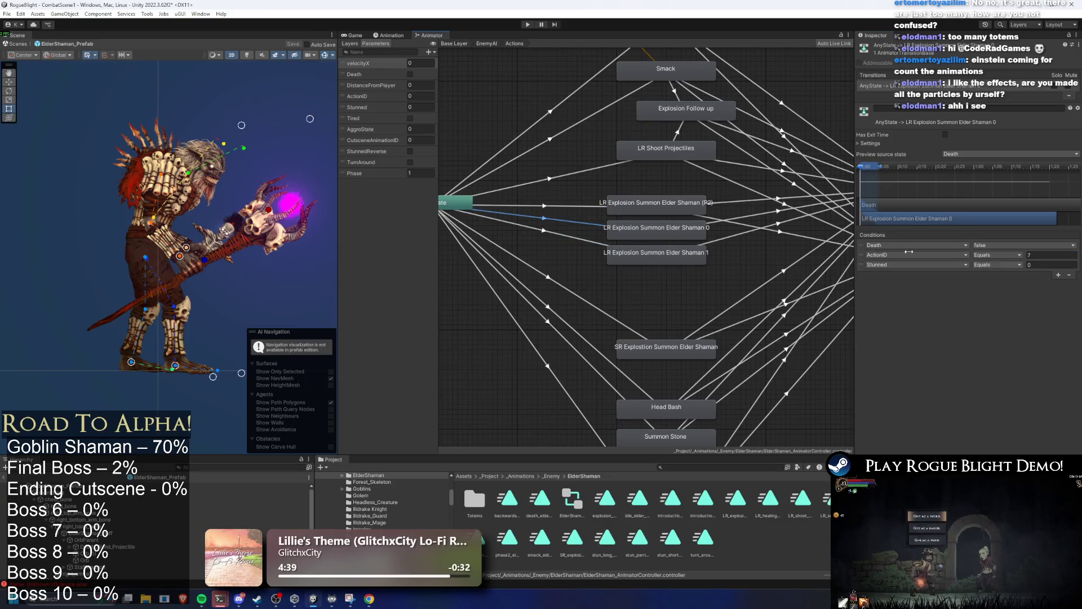
Step: Add a Phase Less condition to the Any State transition into Shaman 0
click(1059, 275)
click(913, 275)
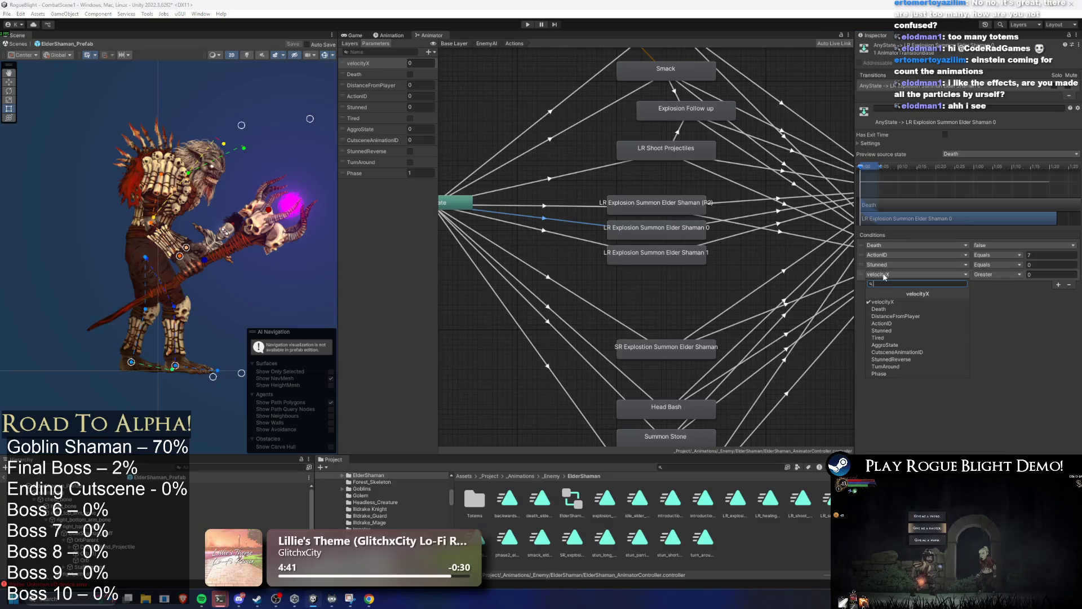
click(900, 377)
click(1006, 275)
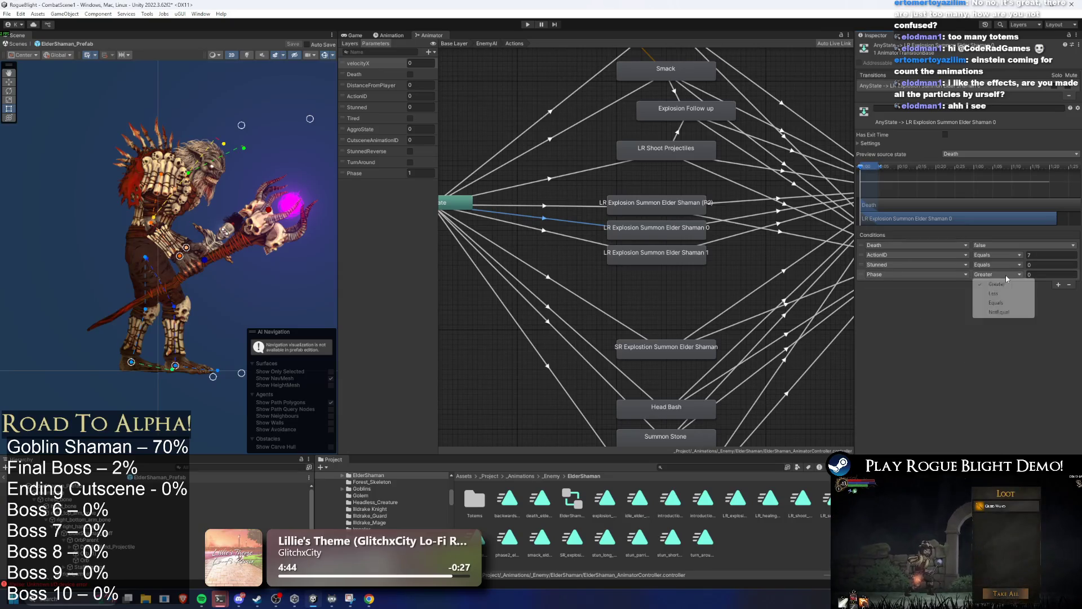
click(1018, 306)
key(Tab)
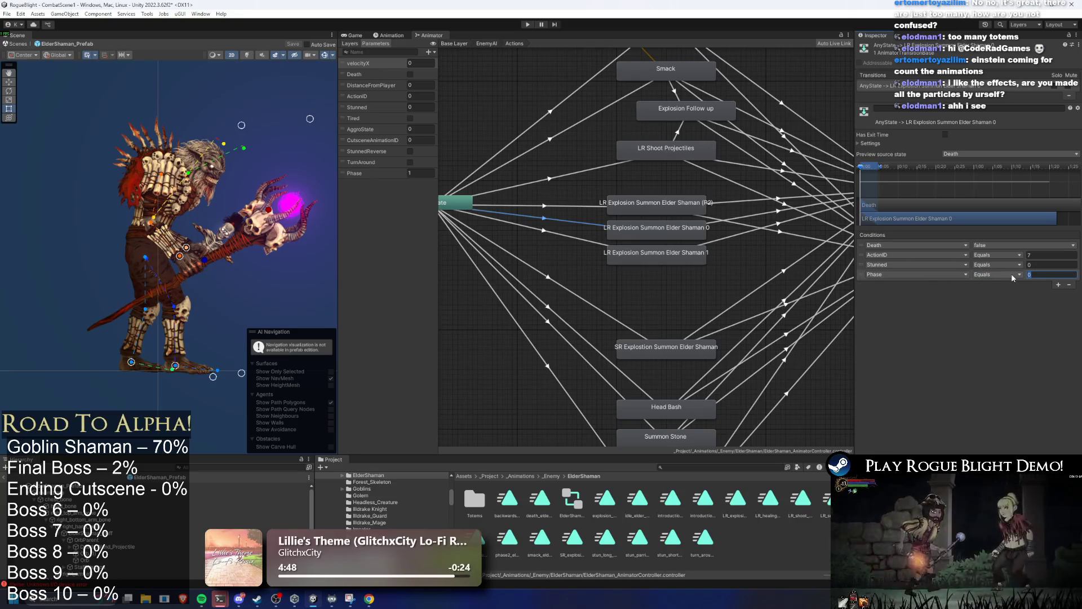
click(1015, 274)
click(1012, 296)
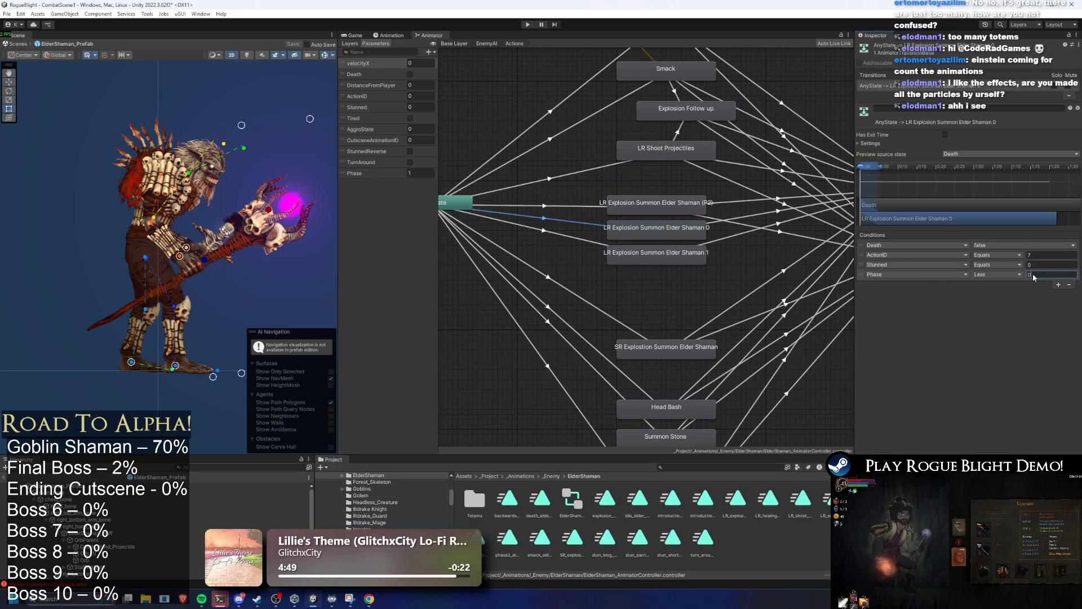
Step: Give the transition into LR Explosion Summon Elder Shaman 1 a Phase Less condition
click(590, 243)
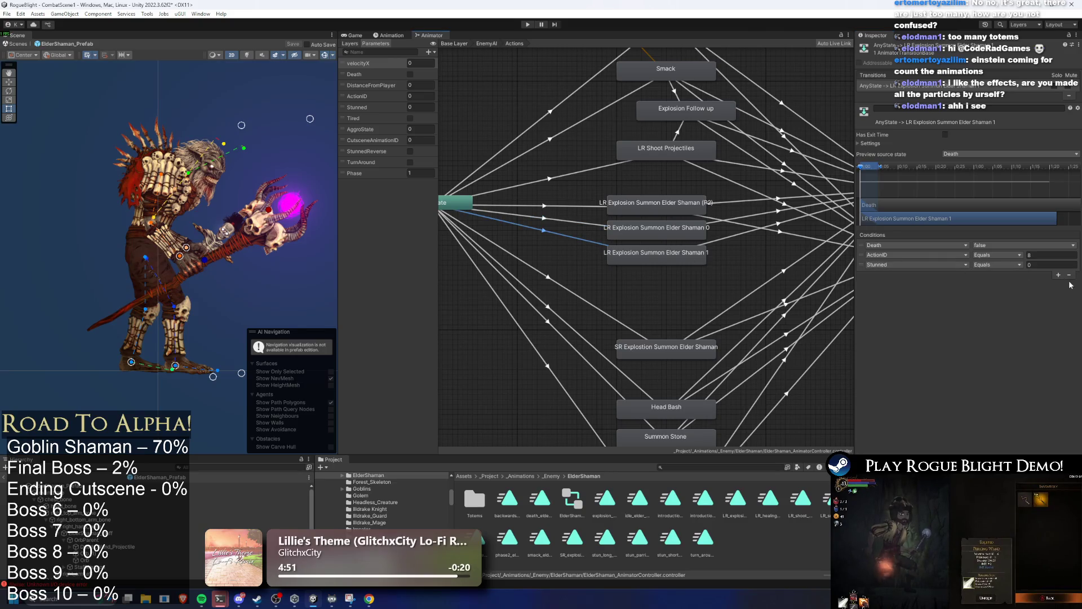
click(913, 274)
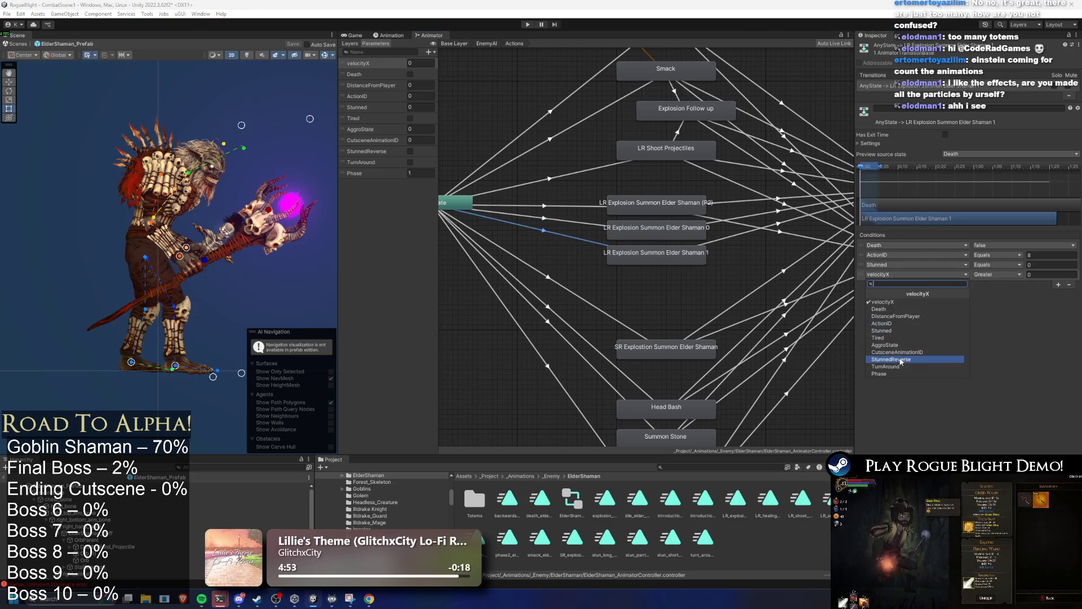
click(909, 373)
click(997, 293)
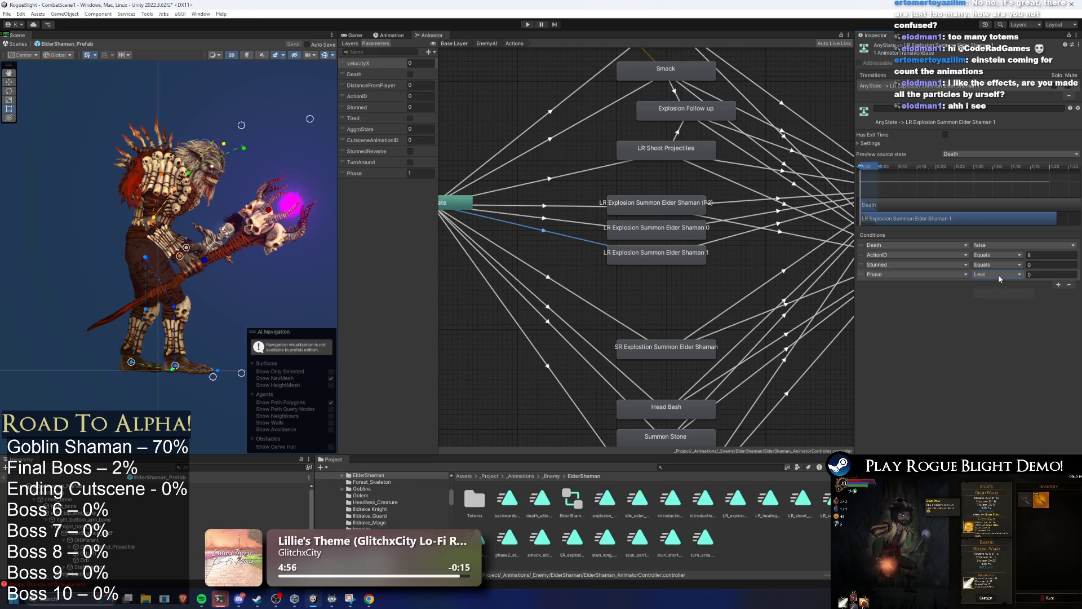
click(656, 230)
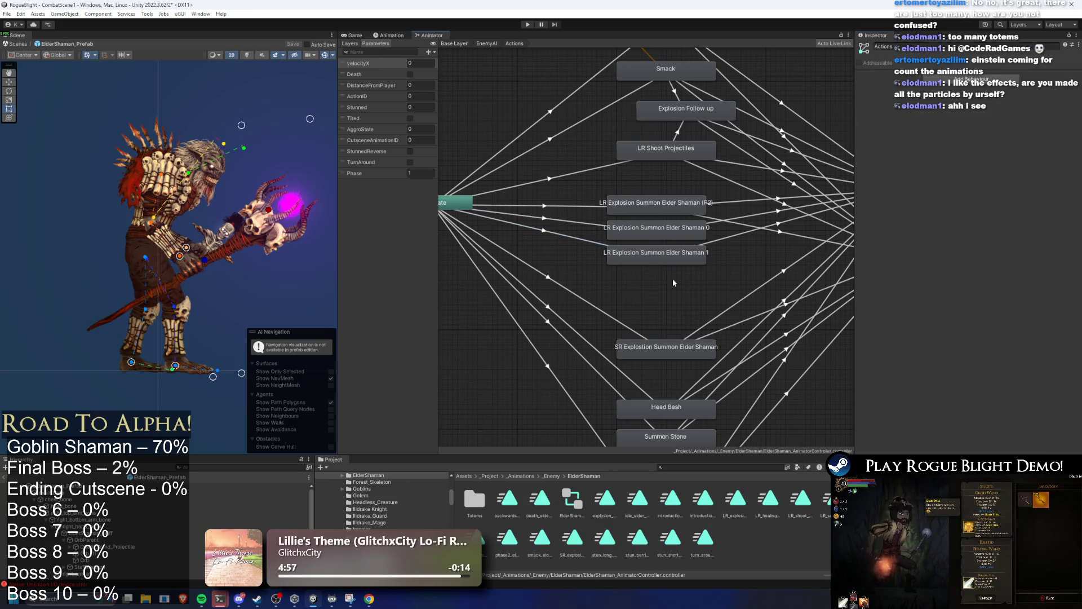
click(1002, 76)
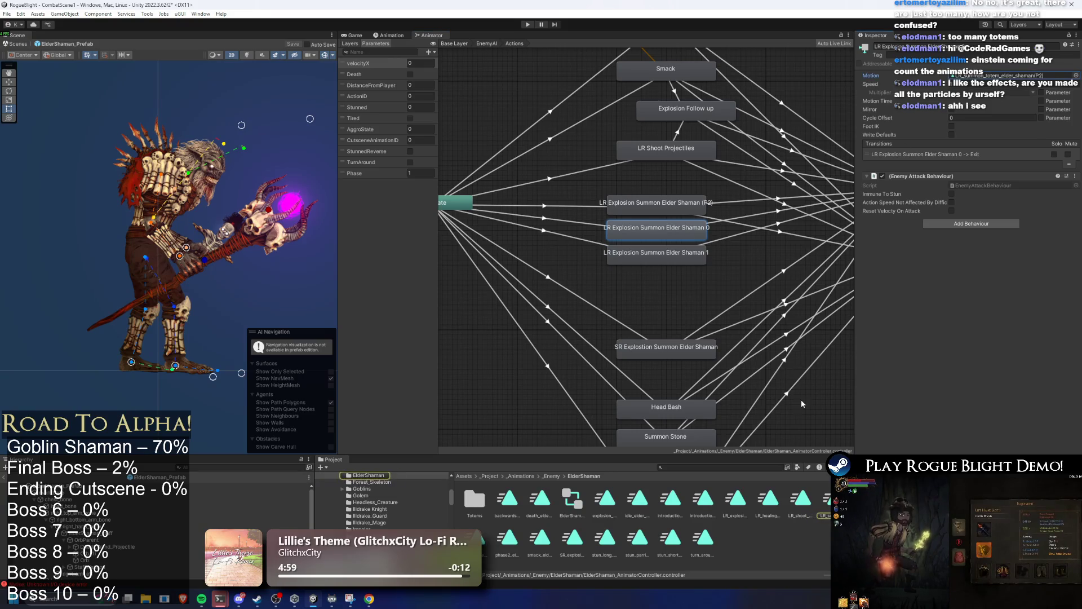
Step: Assign the healing summon clip to the Shaman 0 state and rename it LR Healing Totem
drag(768, 499, 1002, 76)
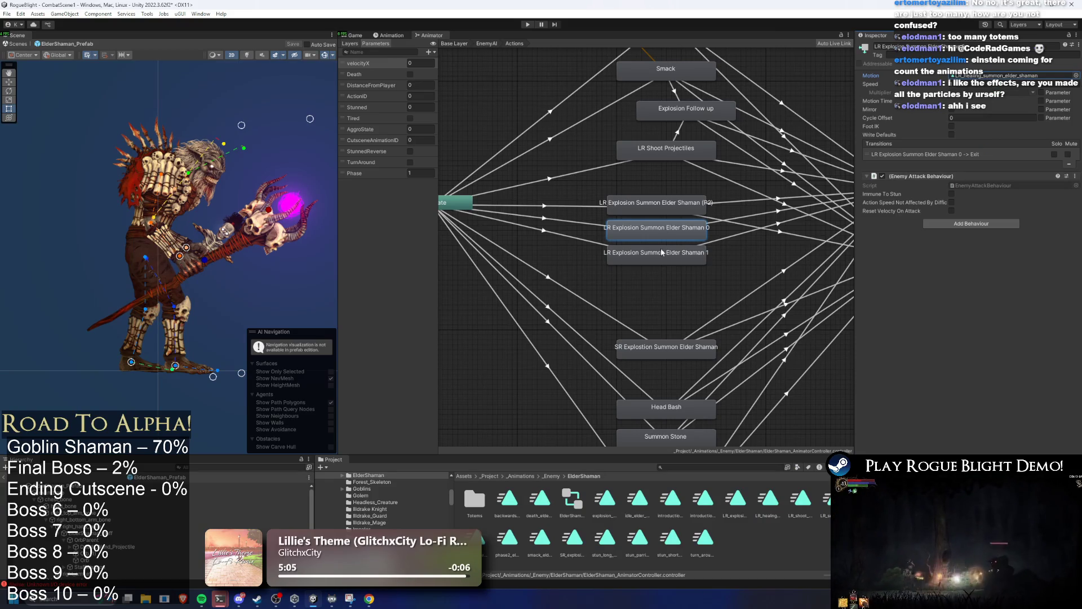
click(885, 46)
text(LR Healing T)
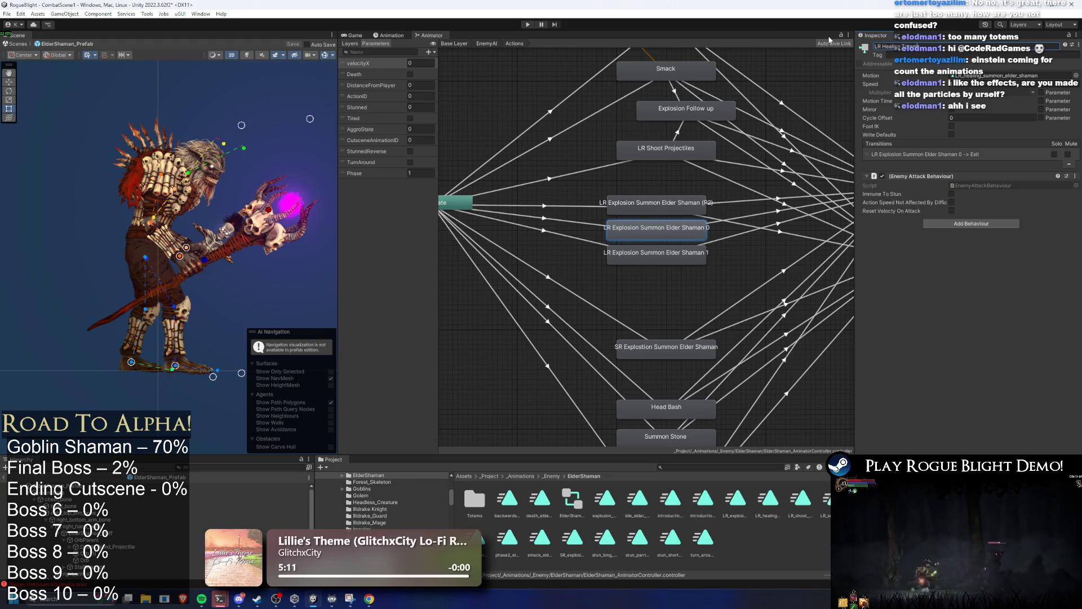
key(Return)
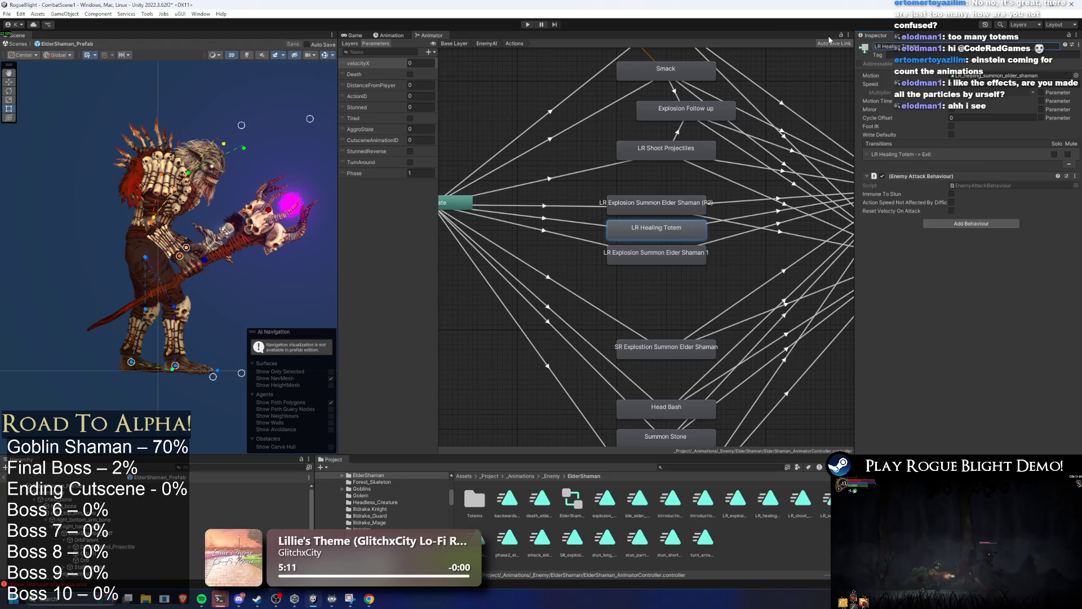
Step: Rename the (P2) explosion state to LR Totems (P2)
click(610, 209)
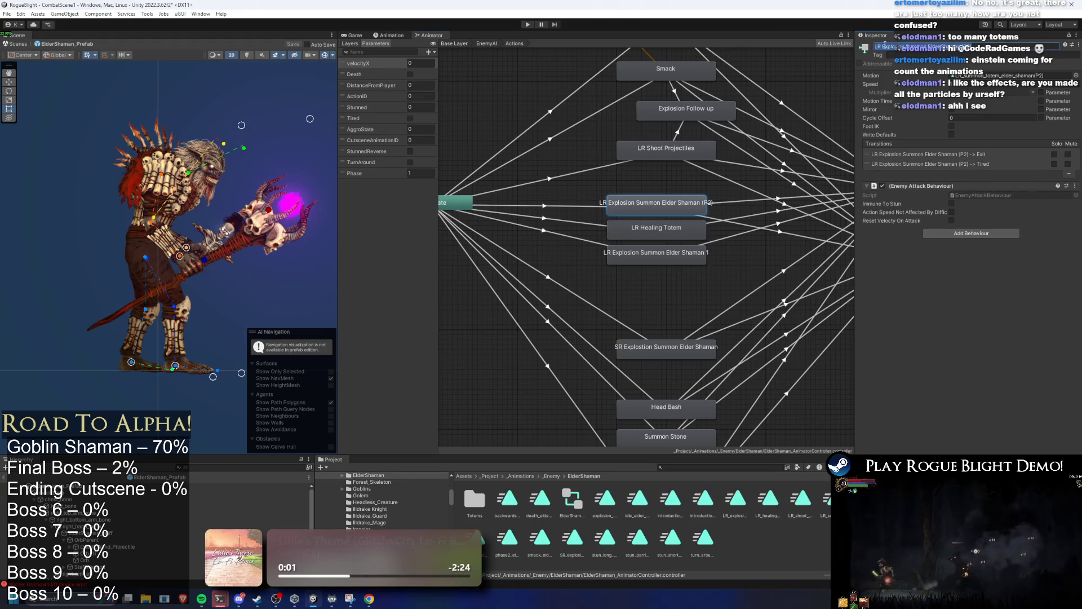
drag(916, 45, 957, 54)
key(BackSpace)
key(BackSpace)
key(BackSpace)
key(BackSpace)
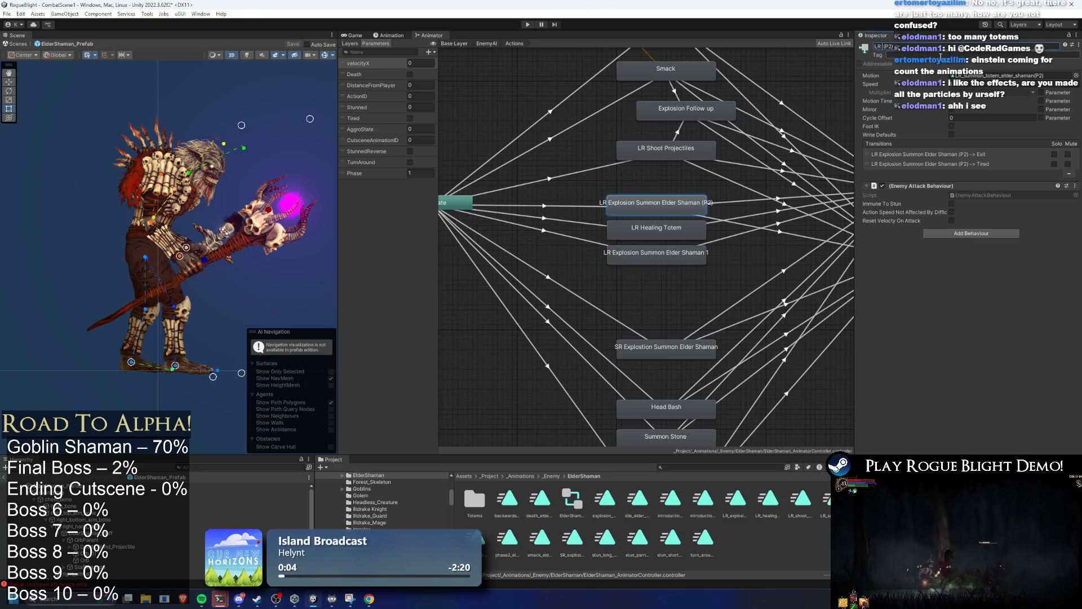
text(Totems)
key(Return)
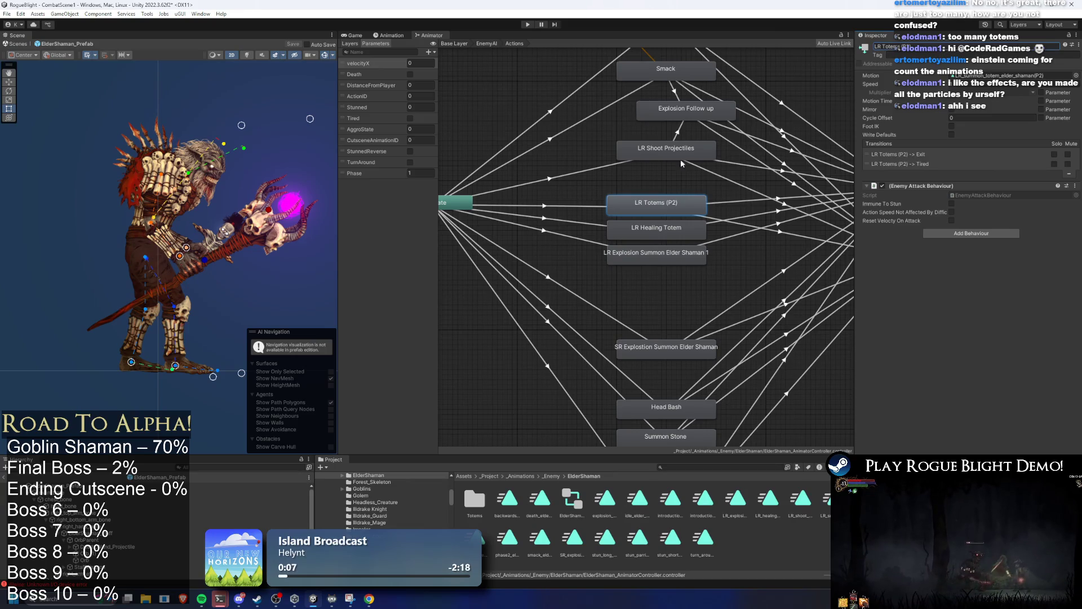
Step: Rename the Shaman 1 state LR Explosion Totem and assign the explosion summon clip
click(654, 258)
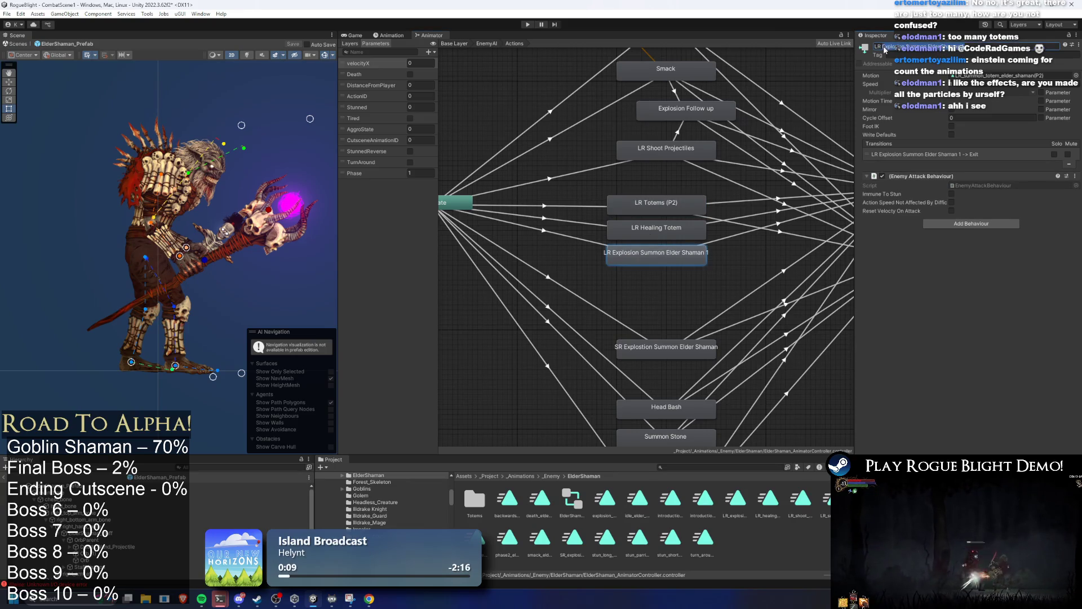
key(Return)
click(1009, 75)
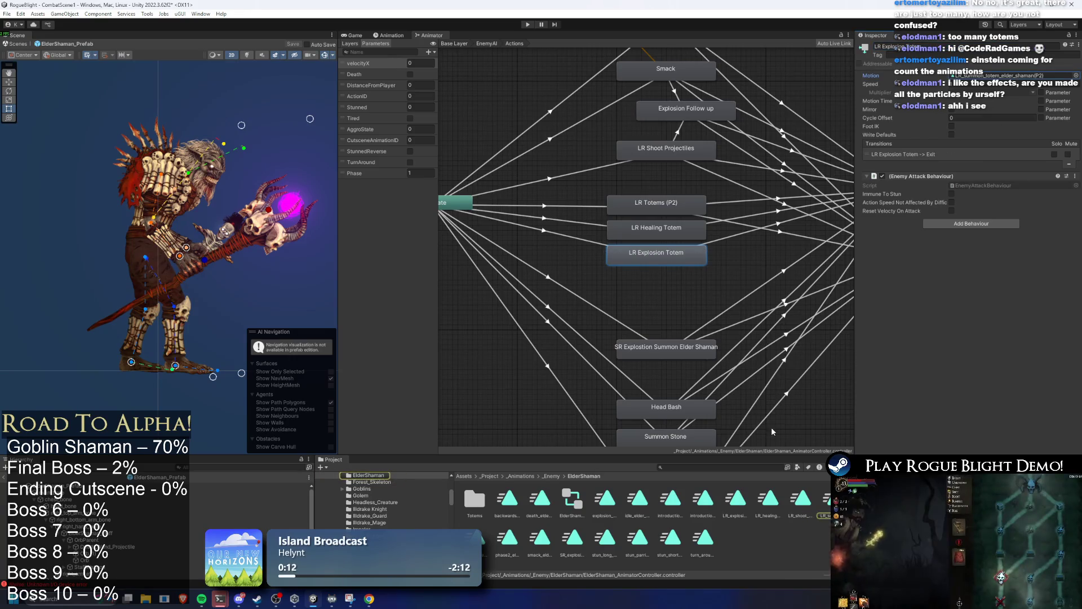
drag(748, 501, 1009, 74)
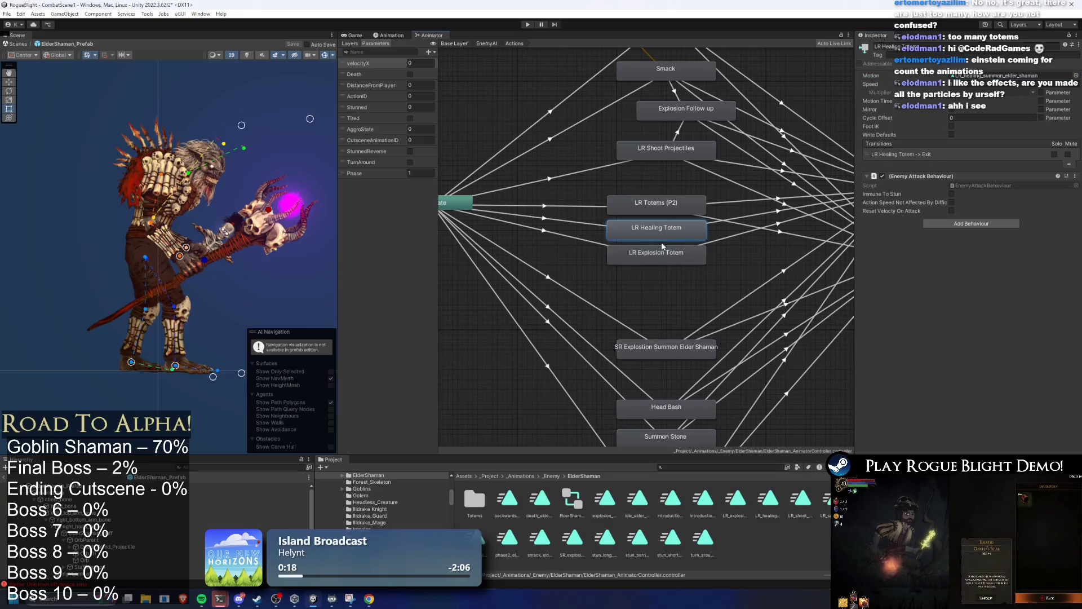
Step: Add the (P1) suffix to LR Healing Totem and LR Explosion Totem
click(661, 233)
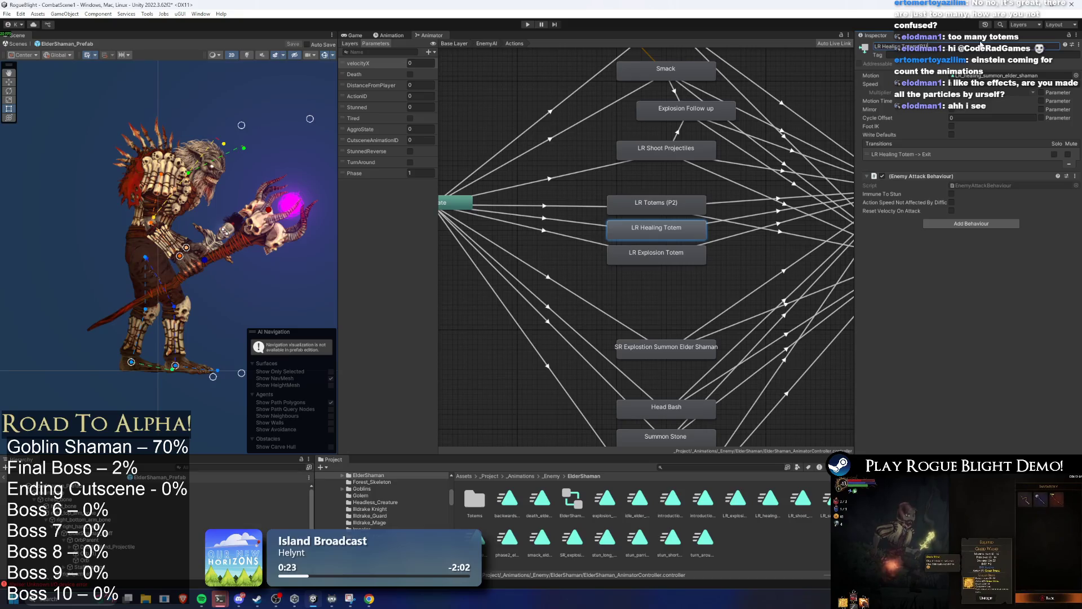
click(676, 264)
text((P1))
key(Return)
click(647, 207)
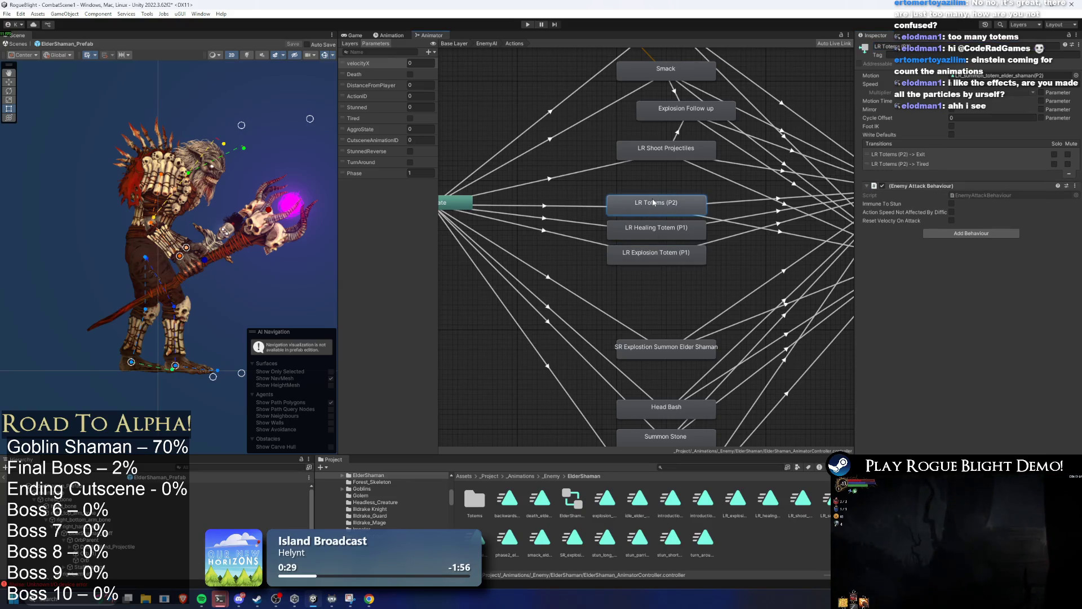
drag(659, 312, 632, 226)
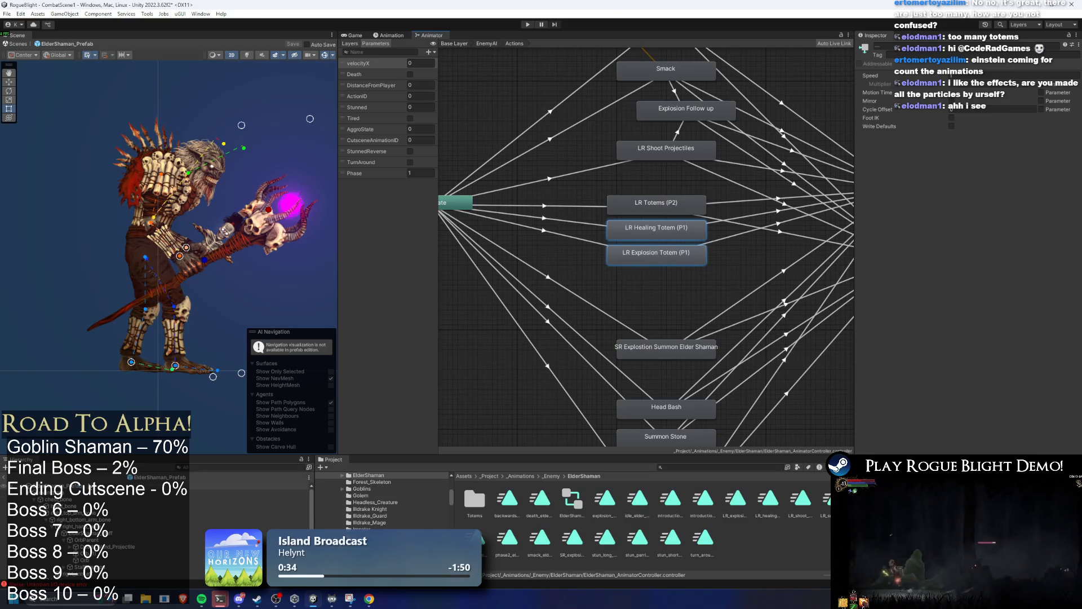
click(67, 485)
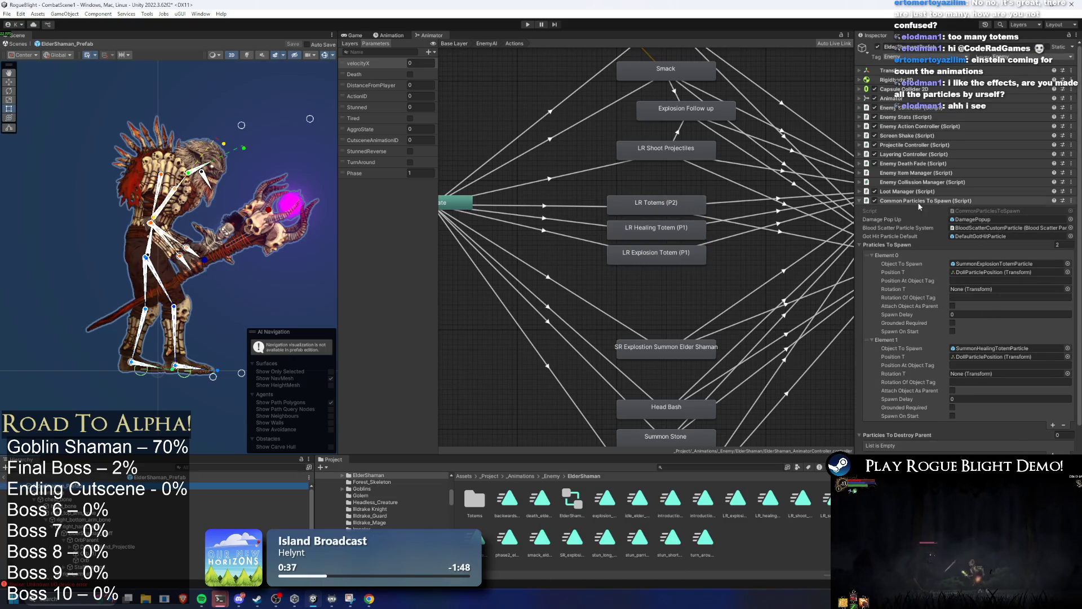
Step: Collapse the particles component and expand the Long Range action pattern in the enemy action controller
click(918, 201)
click(959, 127)
click(896, 163)
click(904, 155)
click(906, 156)
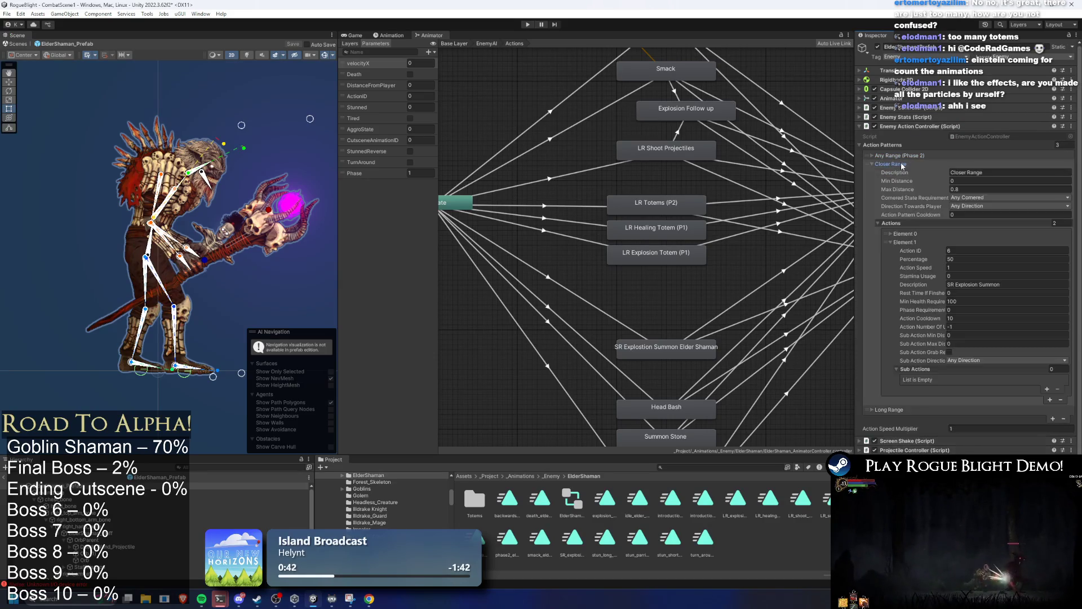
click(890, 173)
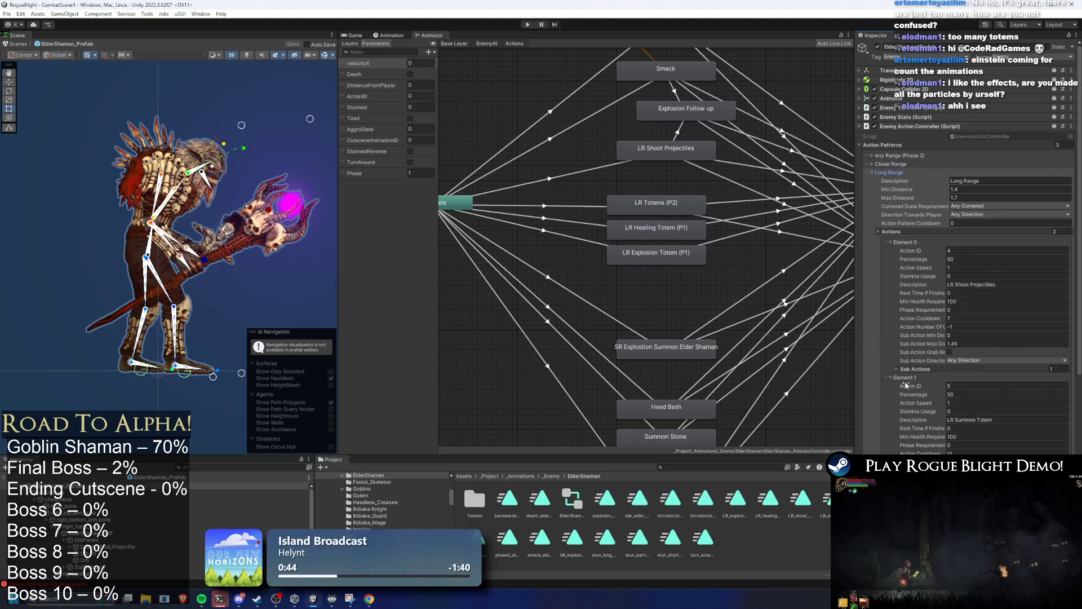
click(902, 242)
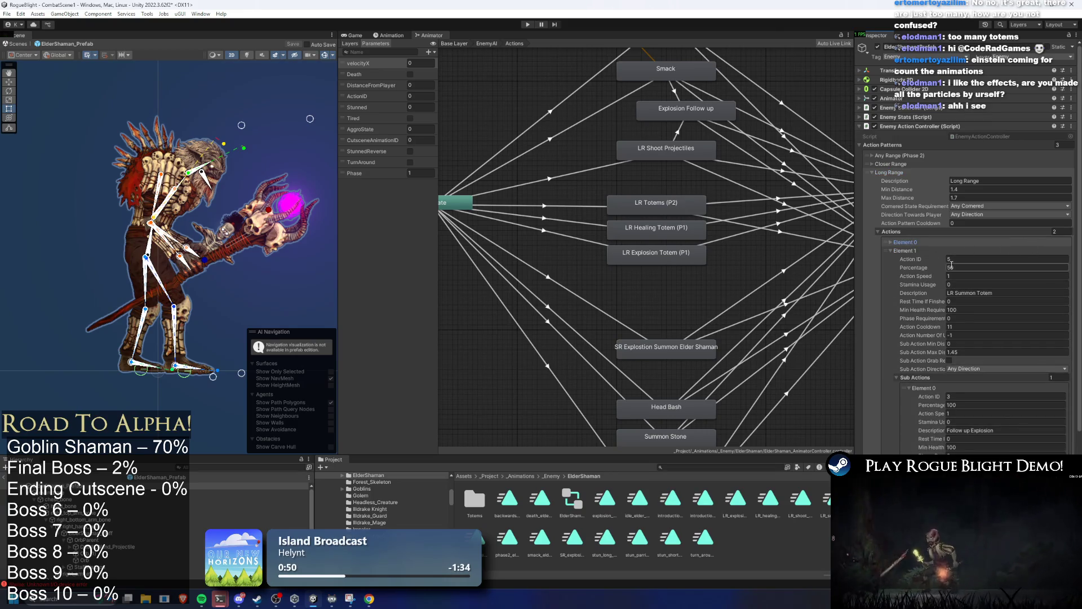
click(906, 241)
click(903, 245)
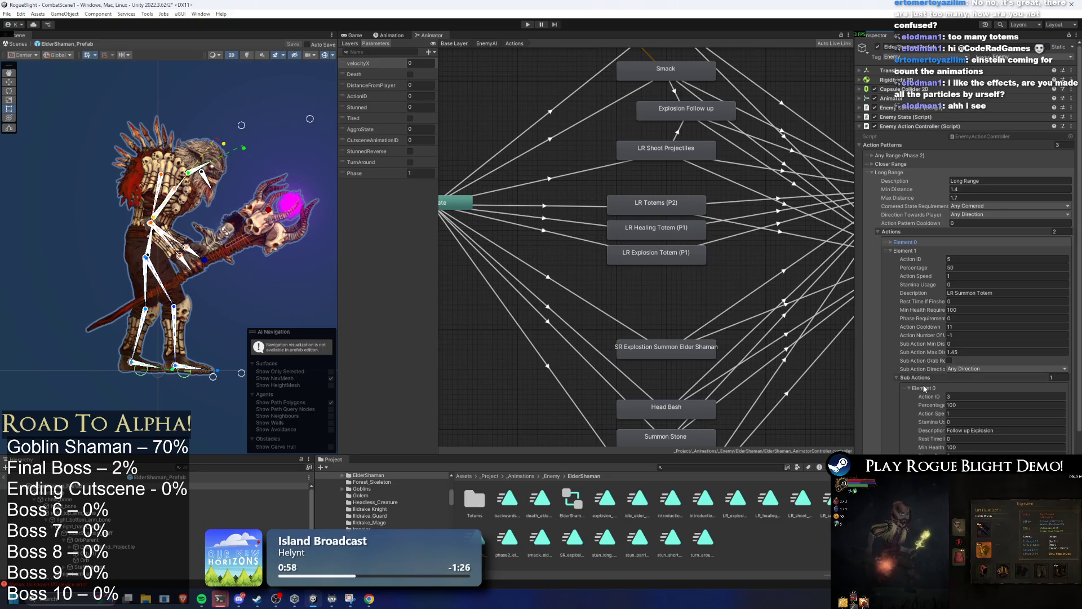
Step: Expand the first Long Range action's fields and its Sub Actions list
scroll(1007, 387, down, 1)
scroll(1008, 387, down, 1)
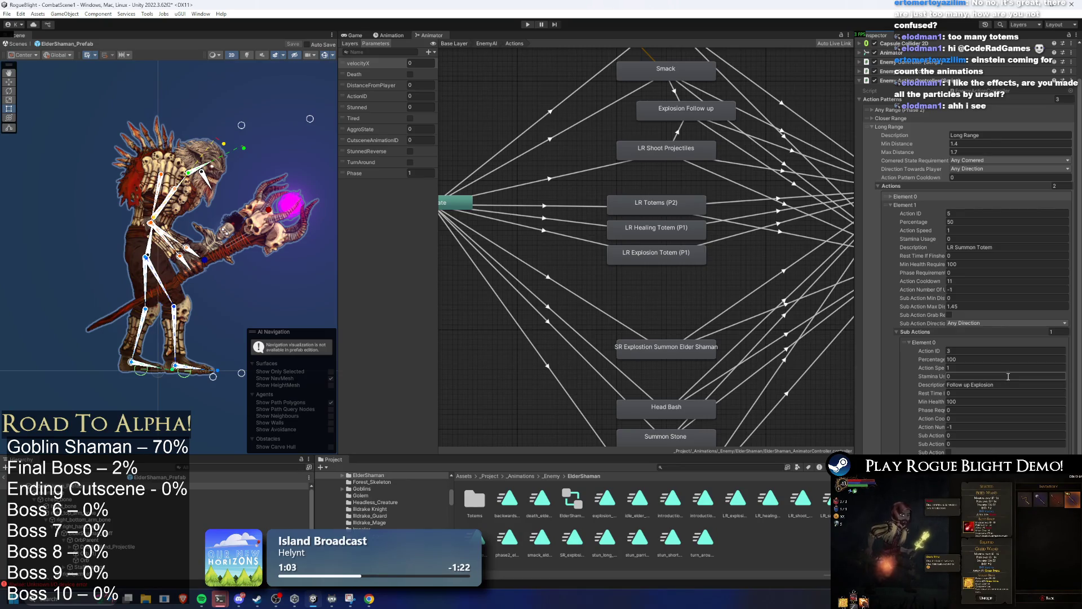
click(909, 197)
click(915, 324)
click(940, 323)
scroll(945, 309, down, 2)
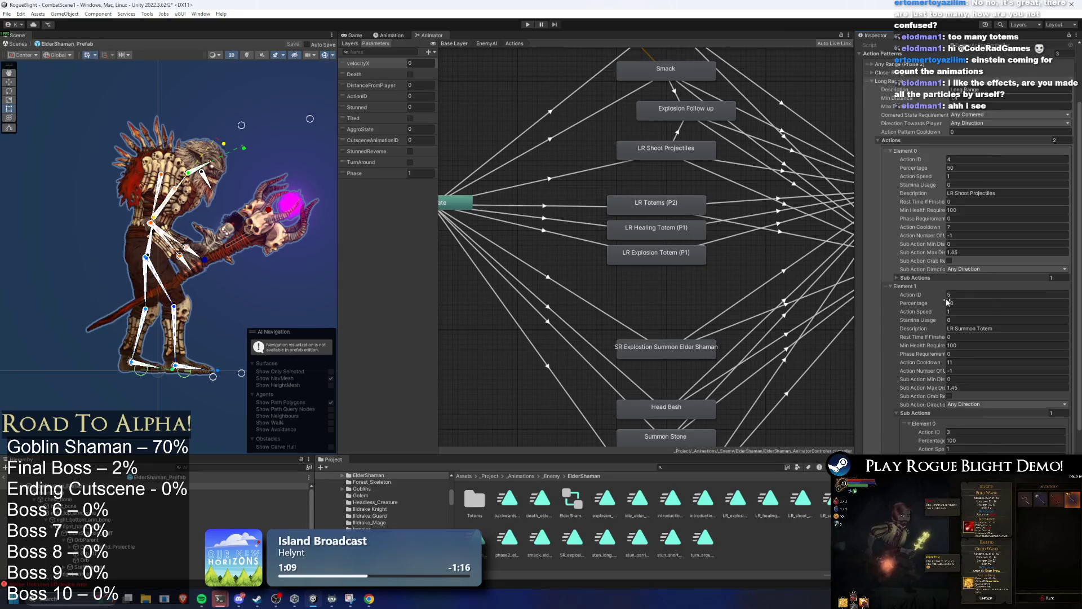
scroll(946, 301, down, 2)
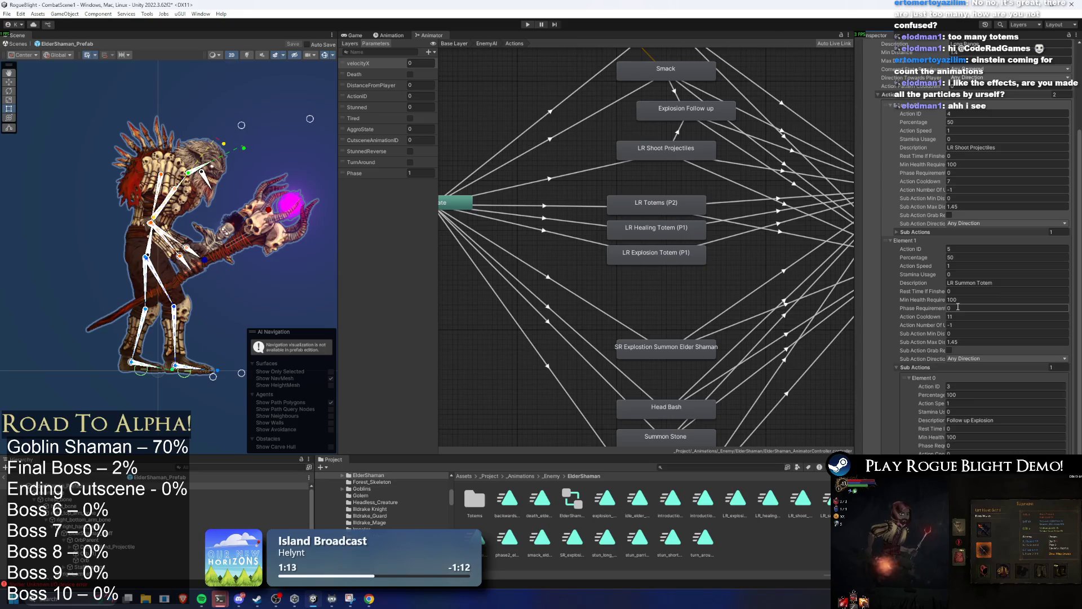
Step: Delete the follow-up explosion entry from LR Summon Totem's Sub Actions
click(545, 206)
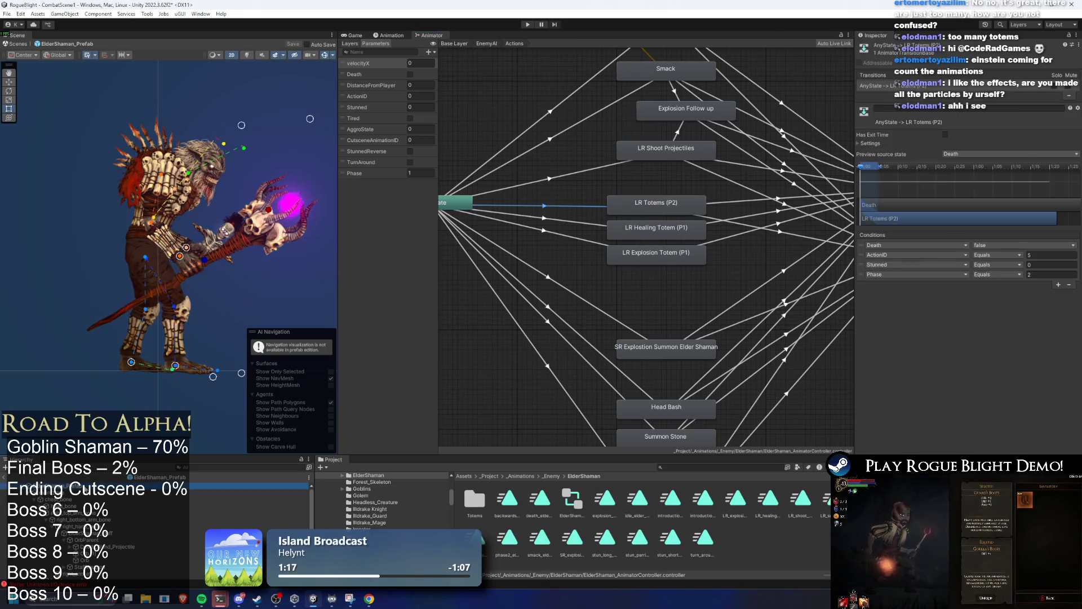
key(ctrl+z)
scroll(973, 313, down, 5)
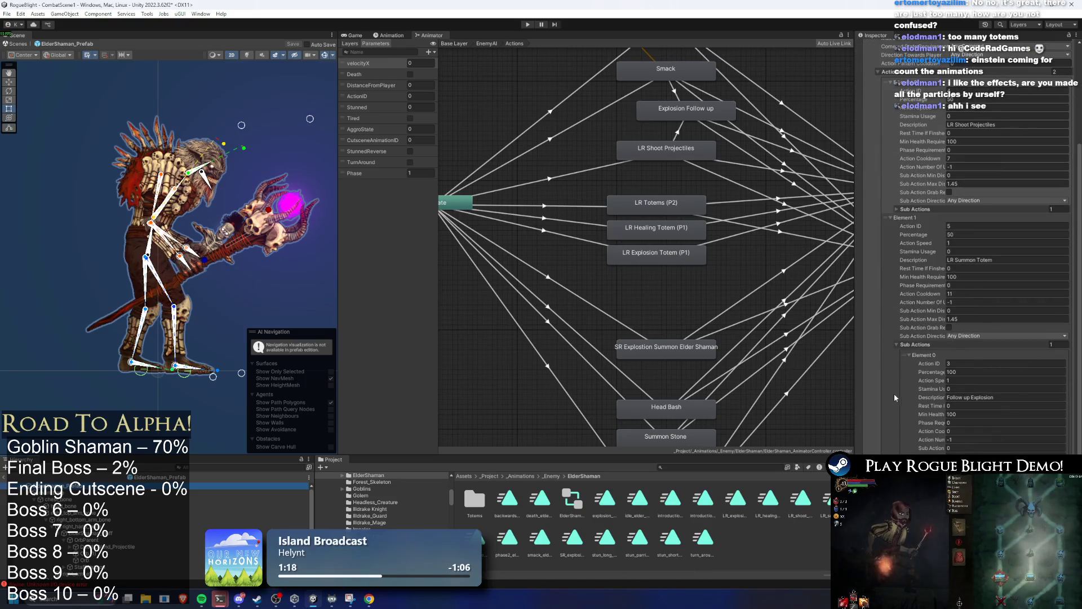
key(Delete)
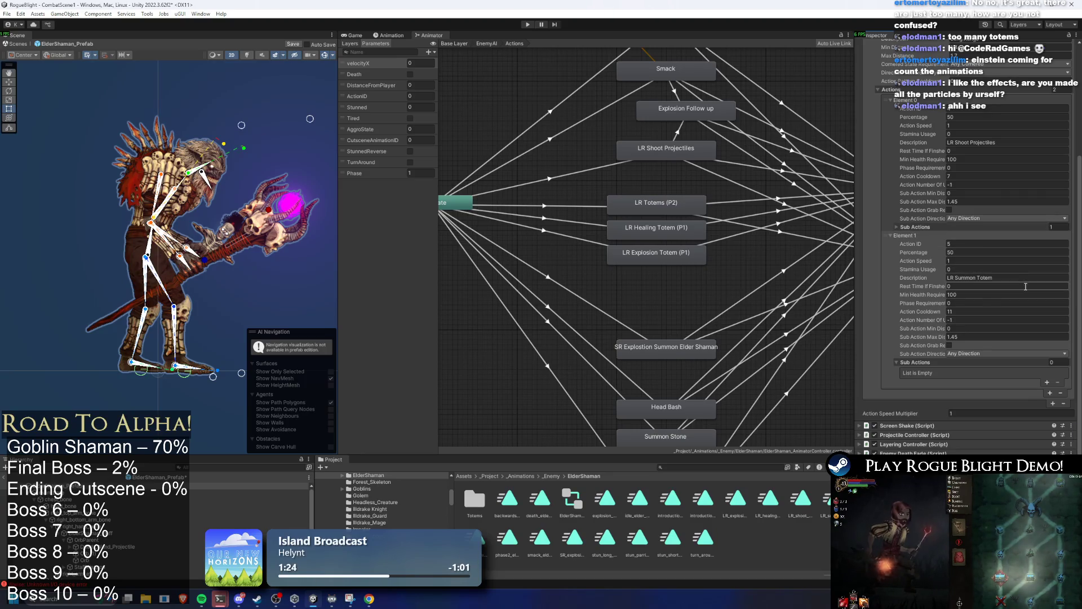
scroll(1028, 294, up, 1)
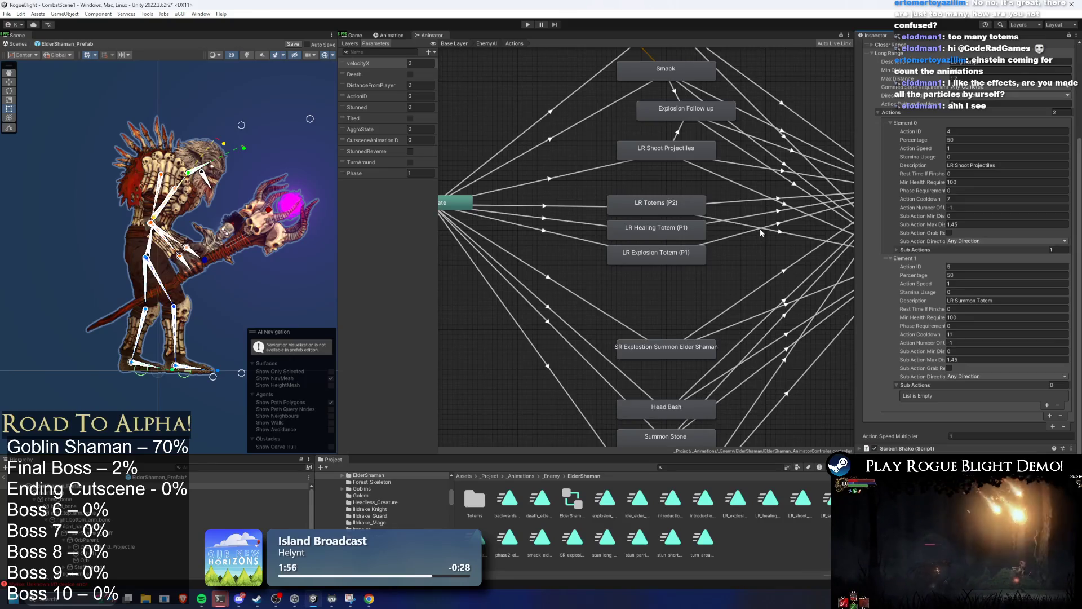
click(642, 204)
drag(643, 227, 642, 236)
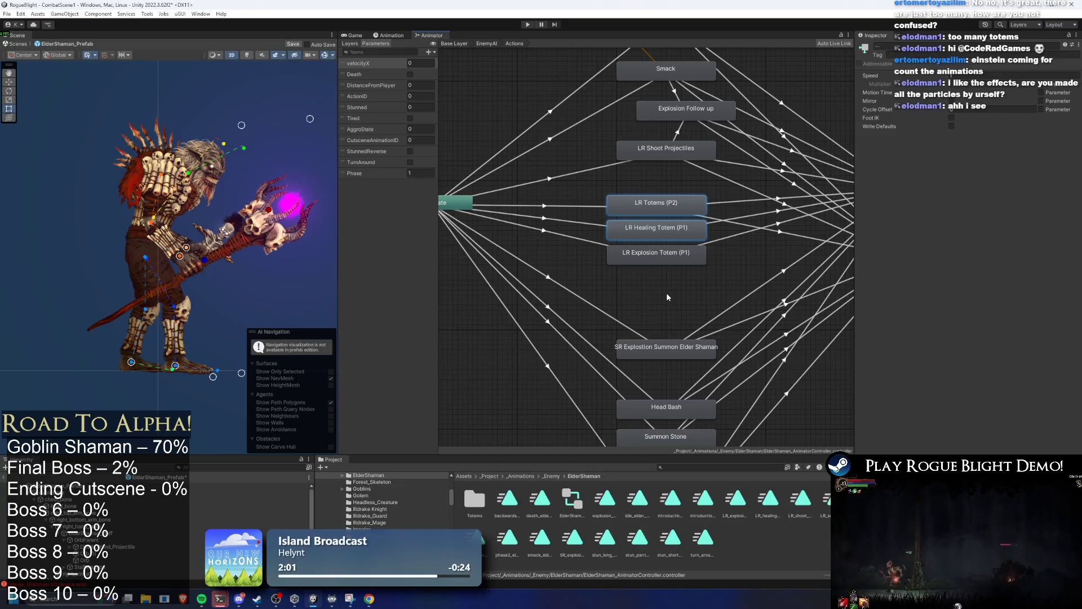
click(665, 204)
drag(664, 209, 669, 205)
drag(649, 269, 653, 206)
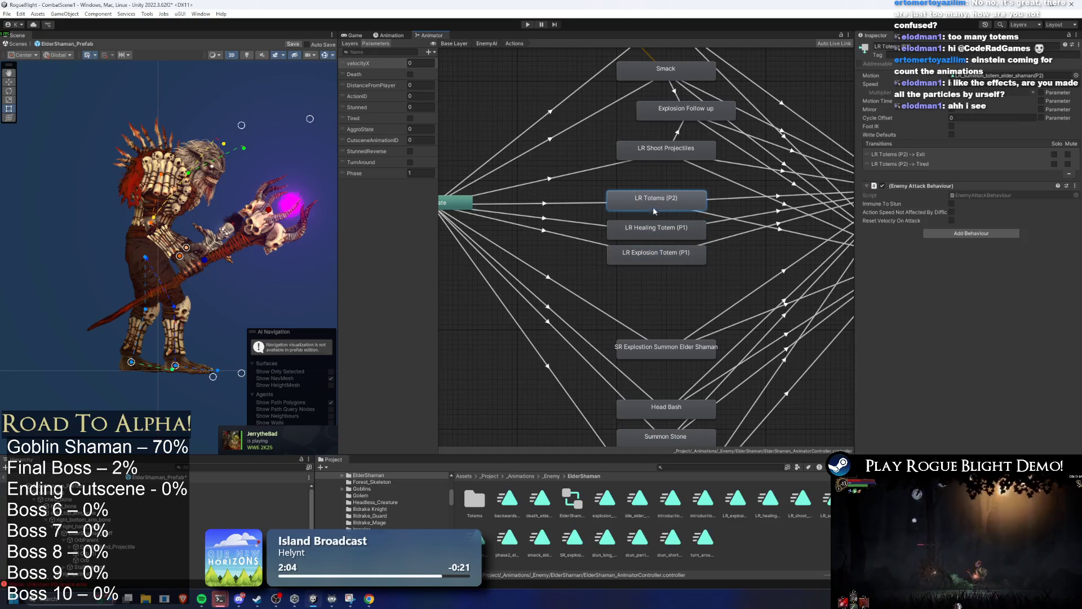
click(582, 211)
click(584, 241)
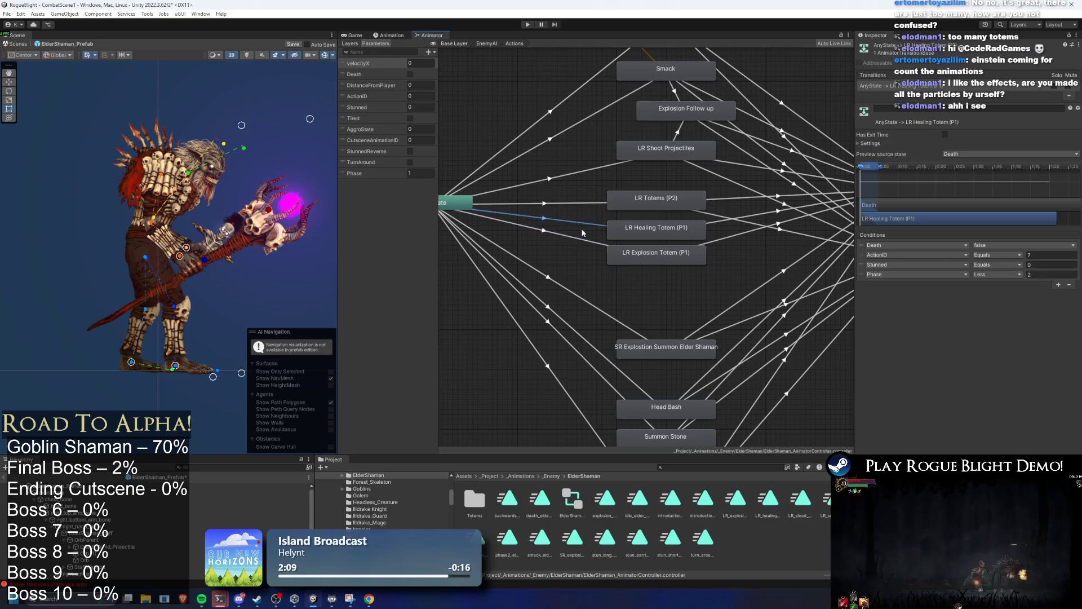
click(248, 486)
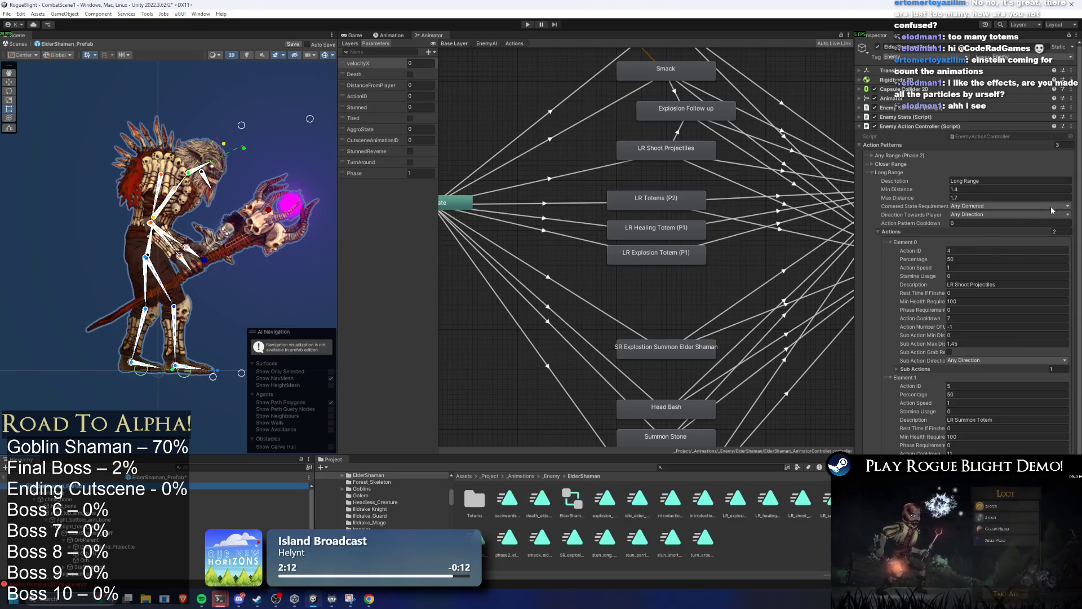
Step: Check Action Cooldown's copy/paste options, then select the LR Healing Totem (P1) state in the Animator
scroll(1032, 239, down, 2)
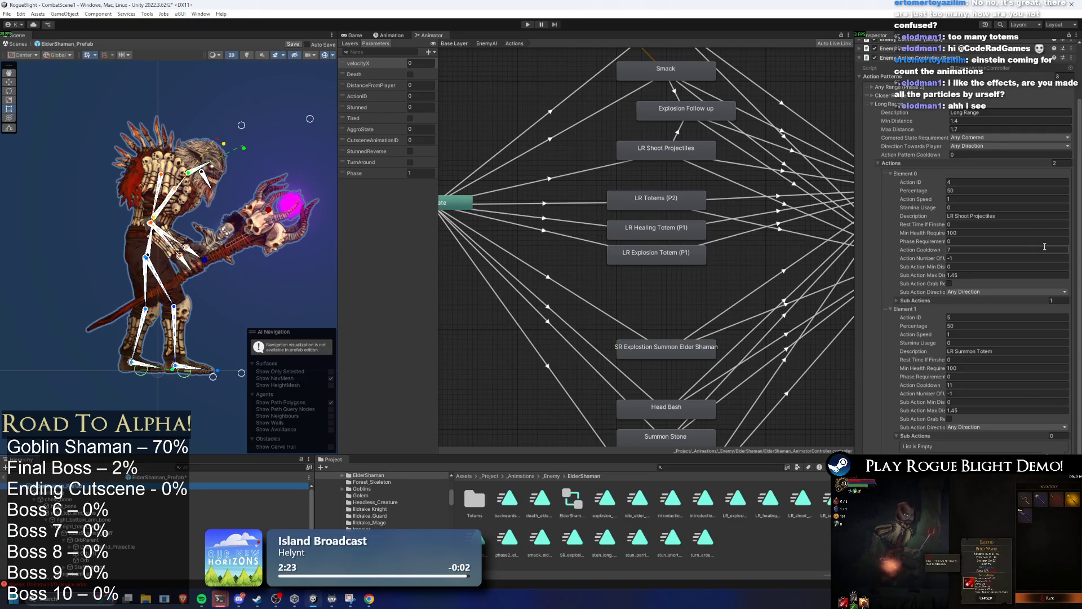
right_click(1045, 246)
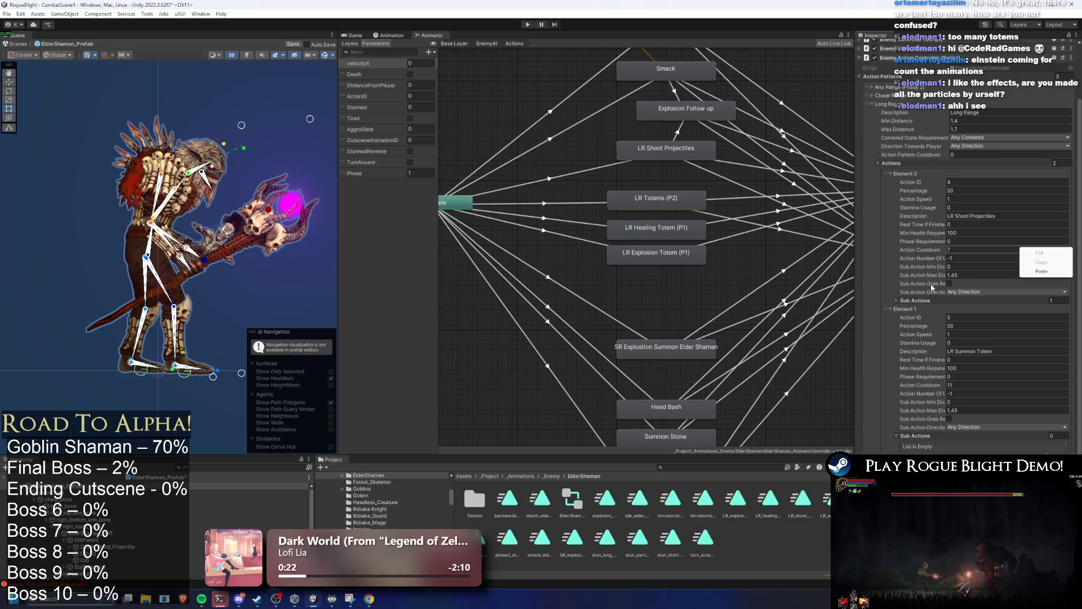
click(672, 235)
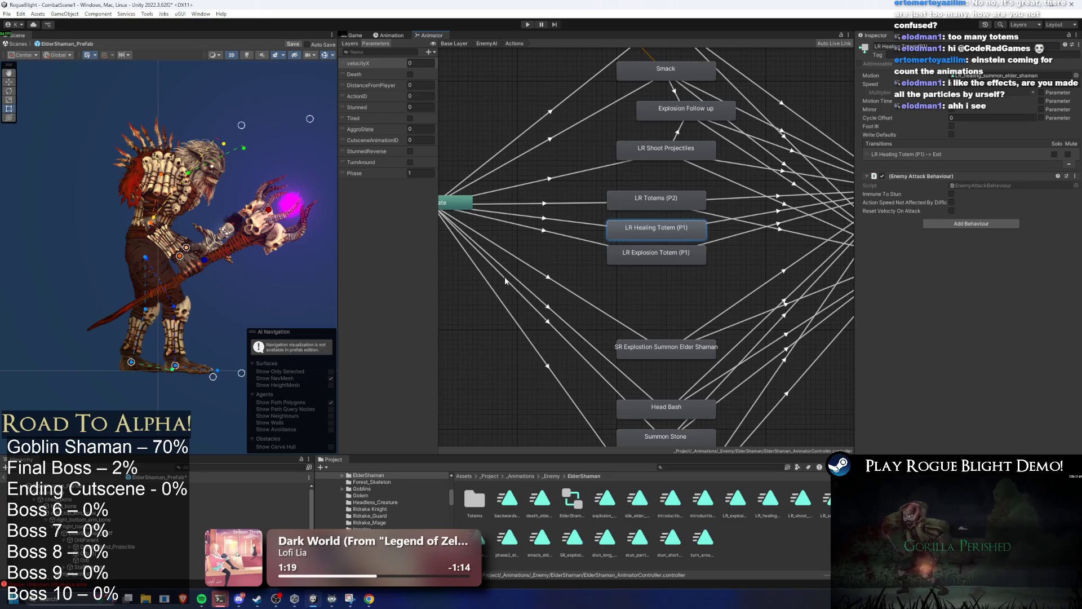
Step: Switch to the Animation window and select the ElderShaman root to show its death_elder_shaman clip
click(393, 36)
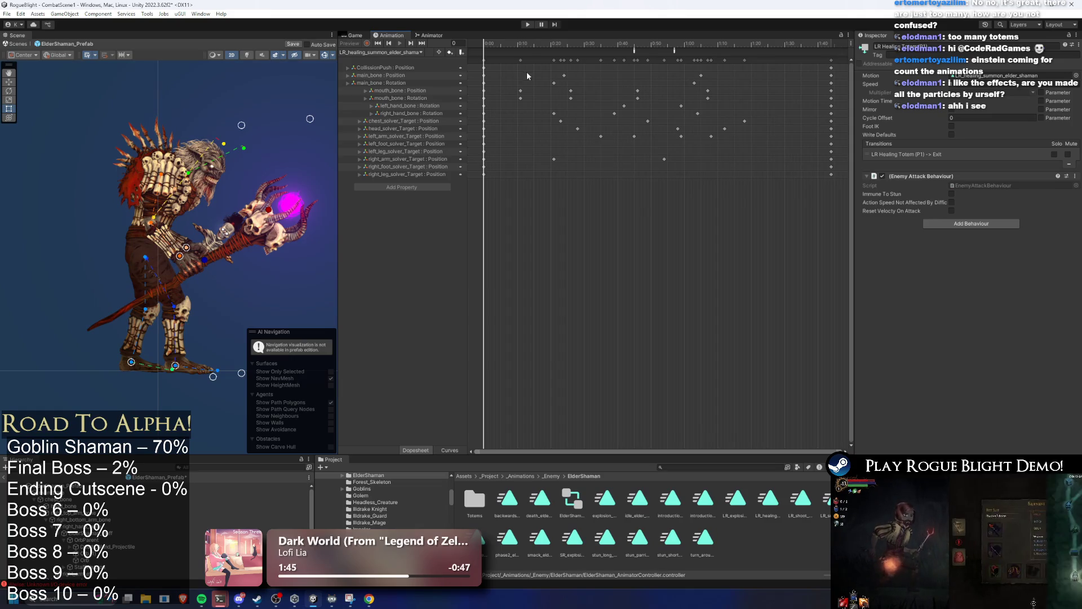
click(248, 486)
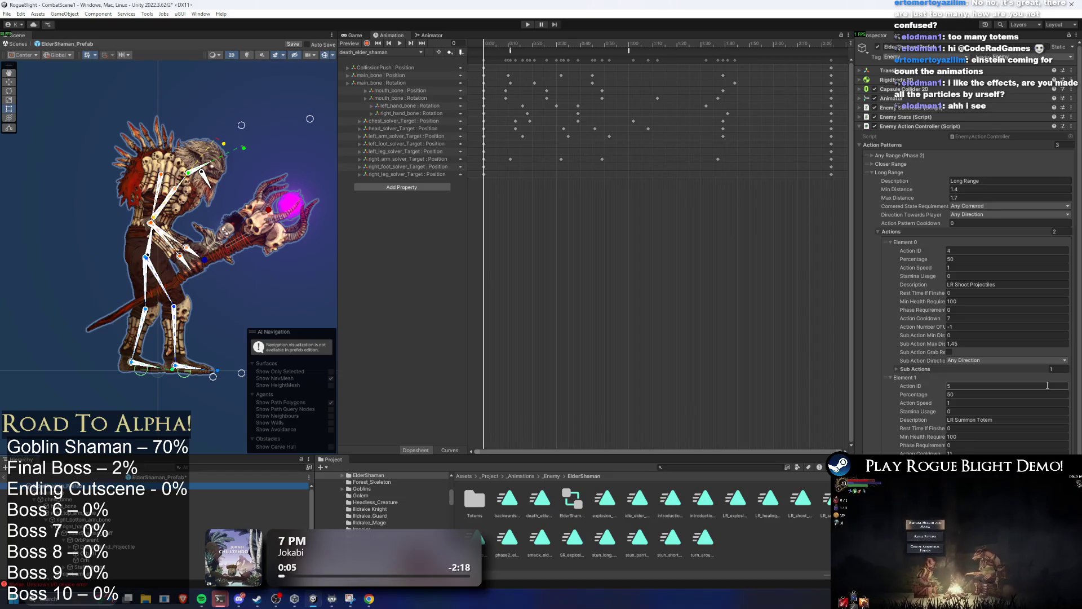
Step: Confirm Action ID 5 and locate the Boss Minion Spawner script in the Inspector
key(Return)
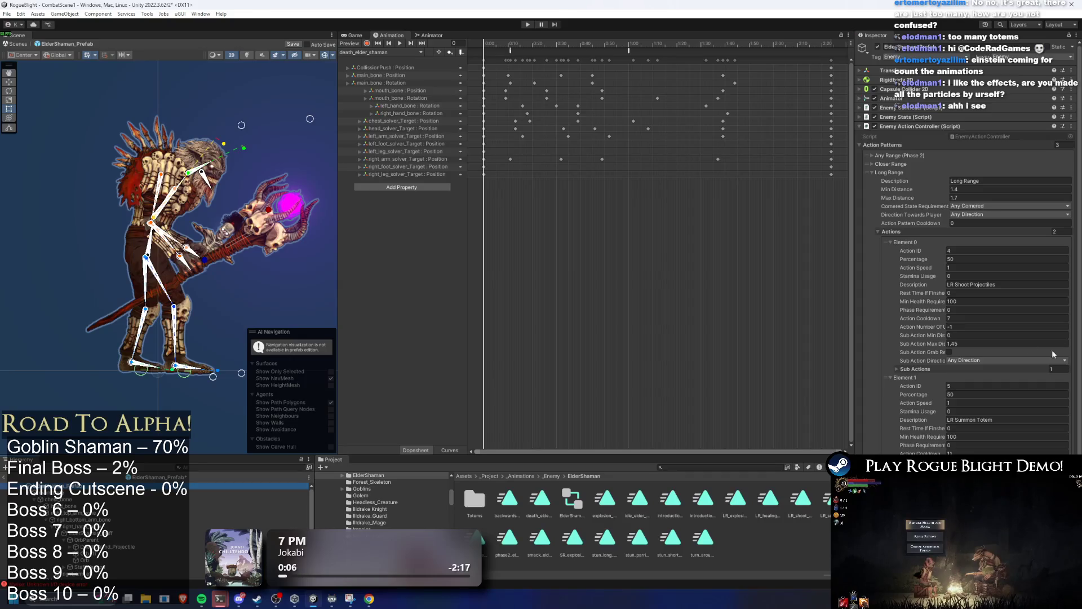
scroll(1016, 293, down, 5)
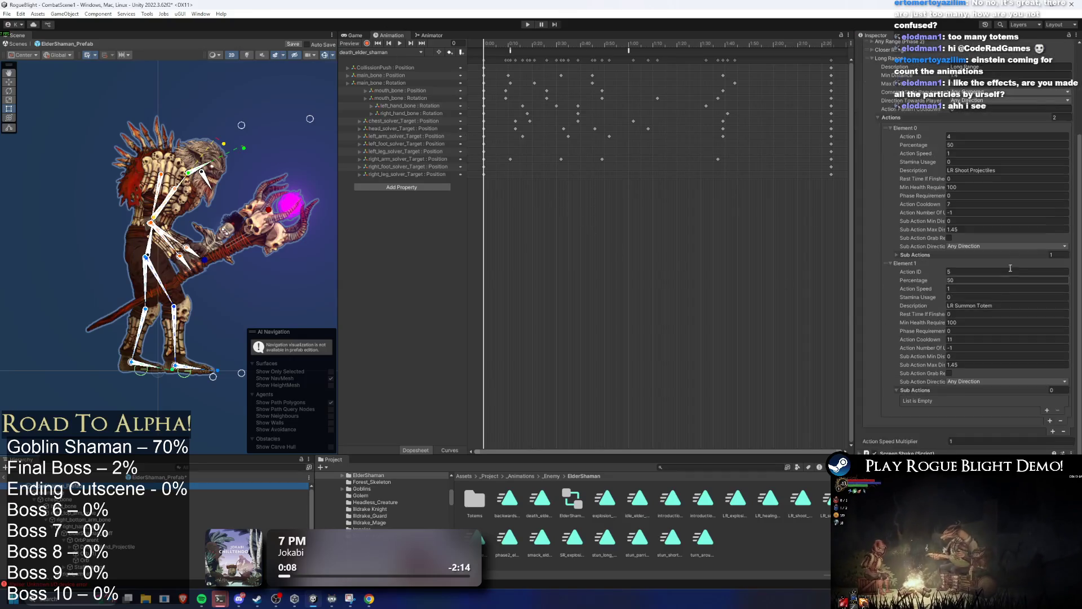
scroll(967, 254, down, 10)
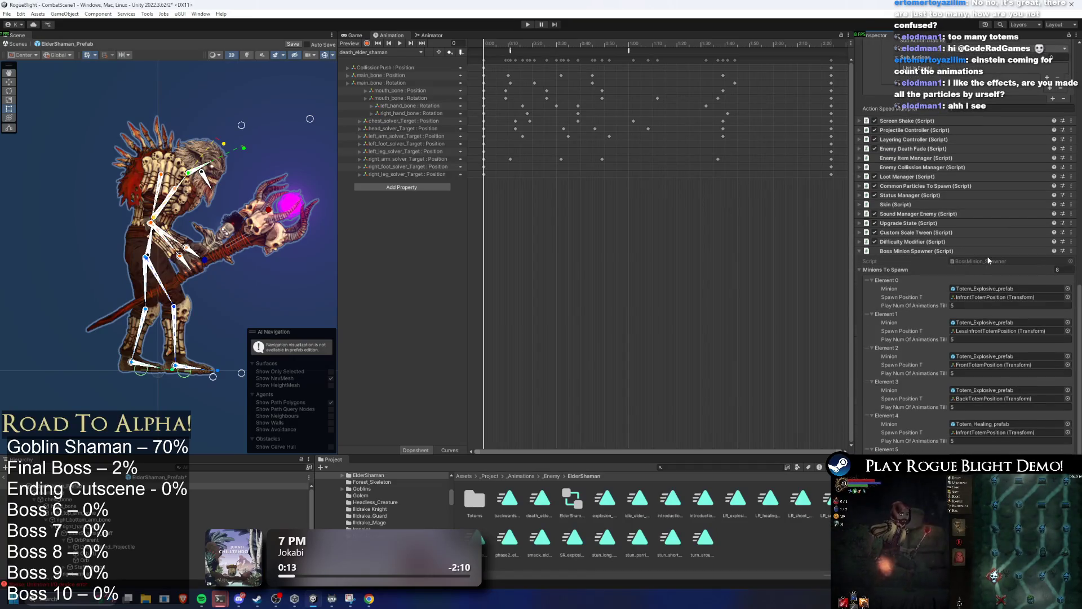
click(985, 260)
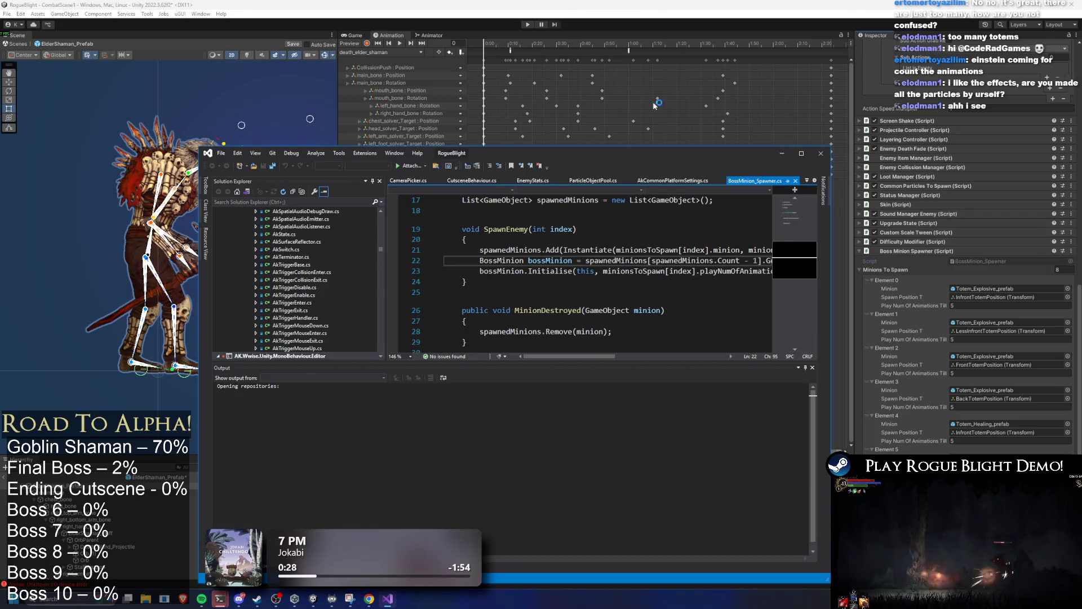
Step: Maximize the code editor and start a [SerializeField] Vector2Int declaration below minionsToSpawn
double_click(719, 158)
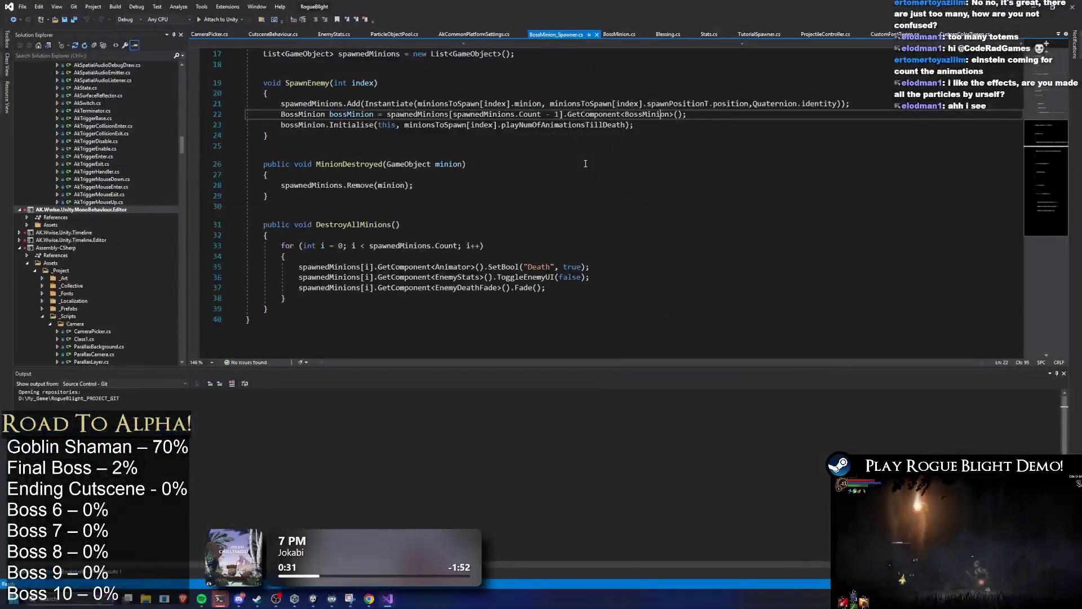
scroll(333, 139, up, 5)
click(333, 138)
key(Return)
key(Return)
key(Return)
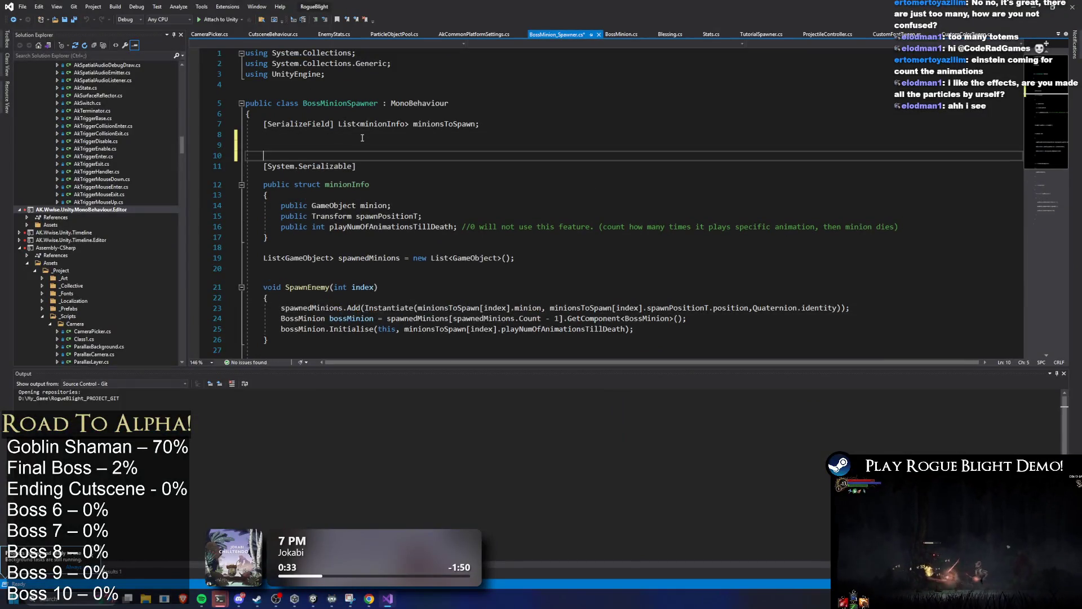
key(Up)
key(Up)
text([Ser)
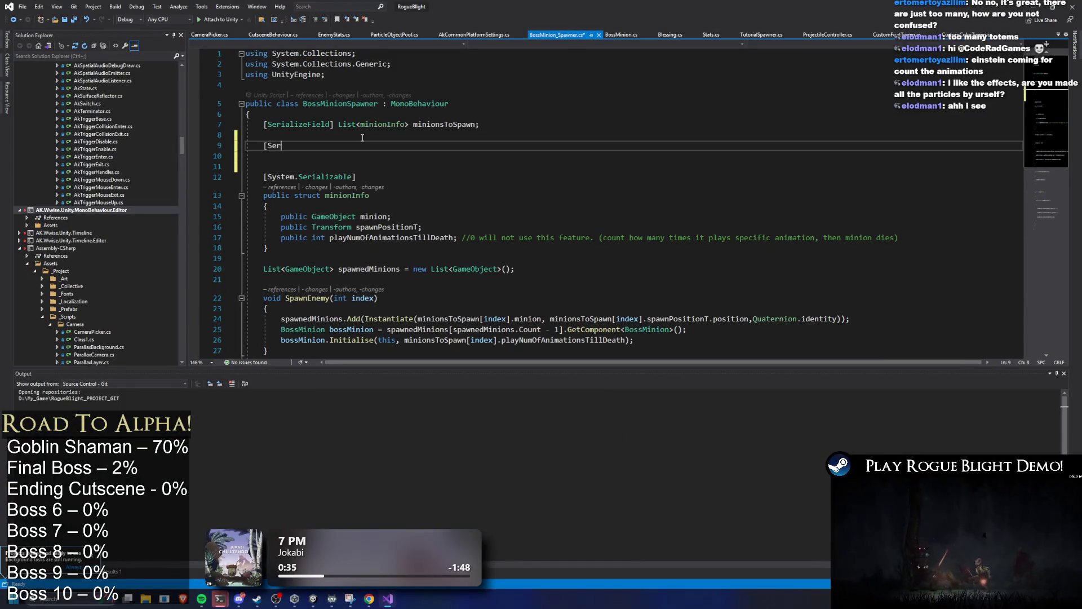
text(ializeField] )
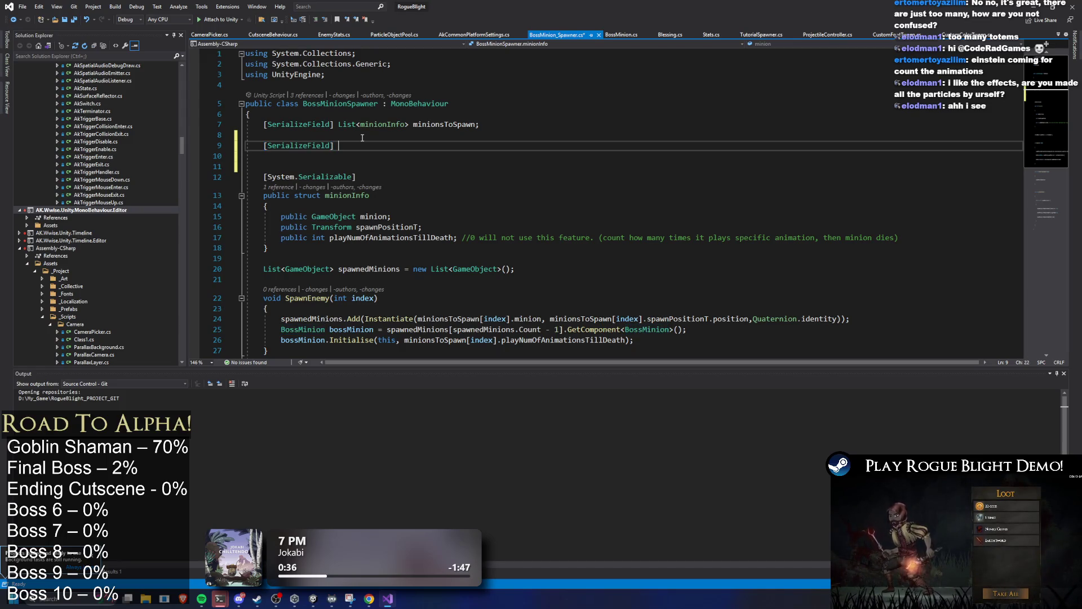
text(Vector2Int)
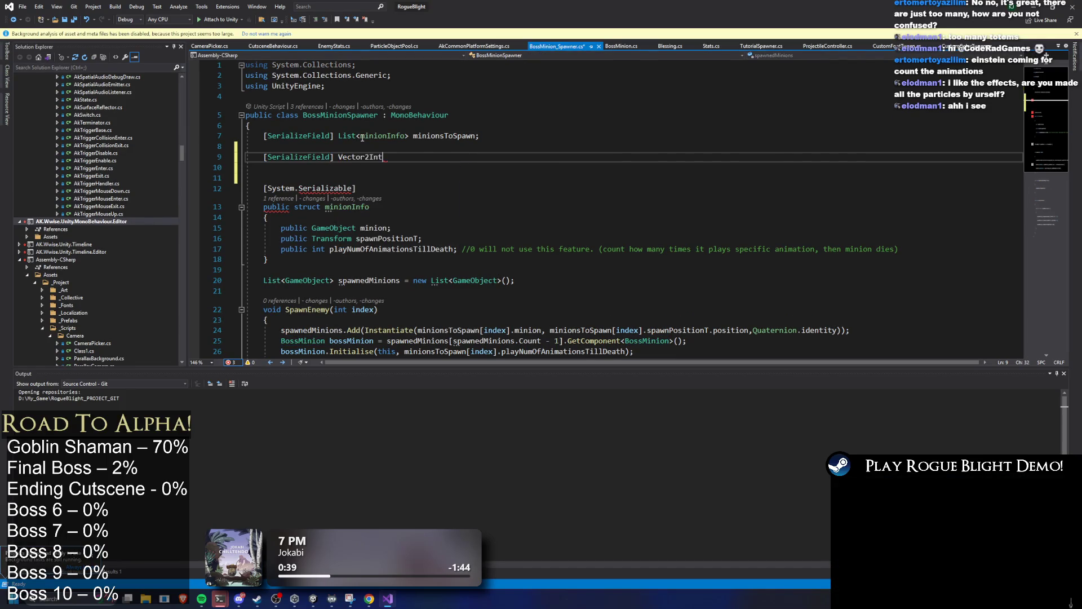
key(BackSpace)
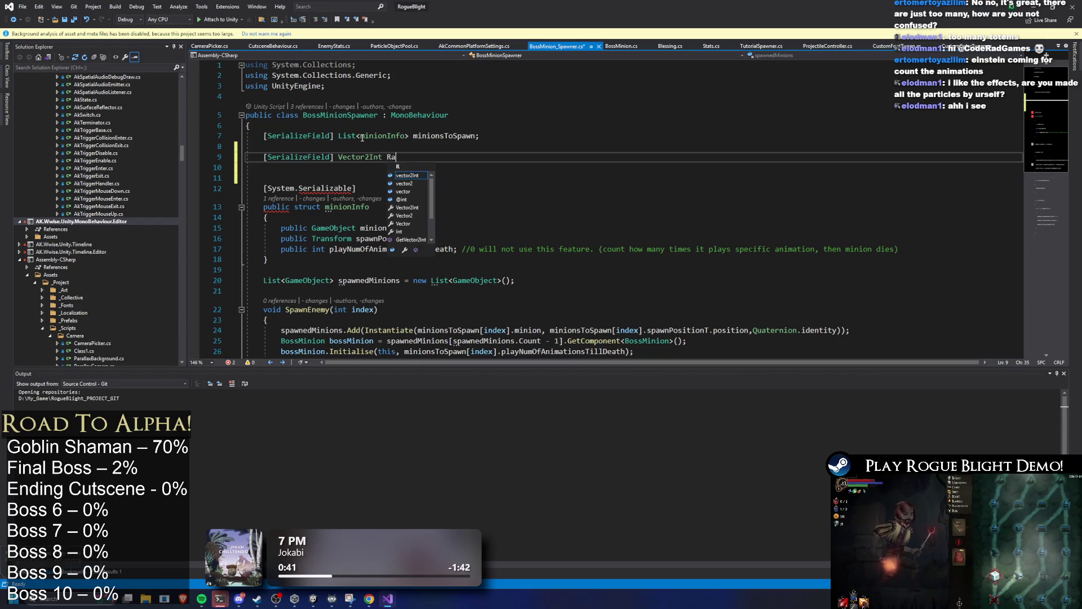
key(Left)
key(Left)
key(Left)
key(Left)
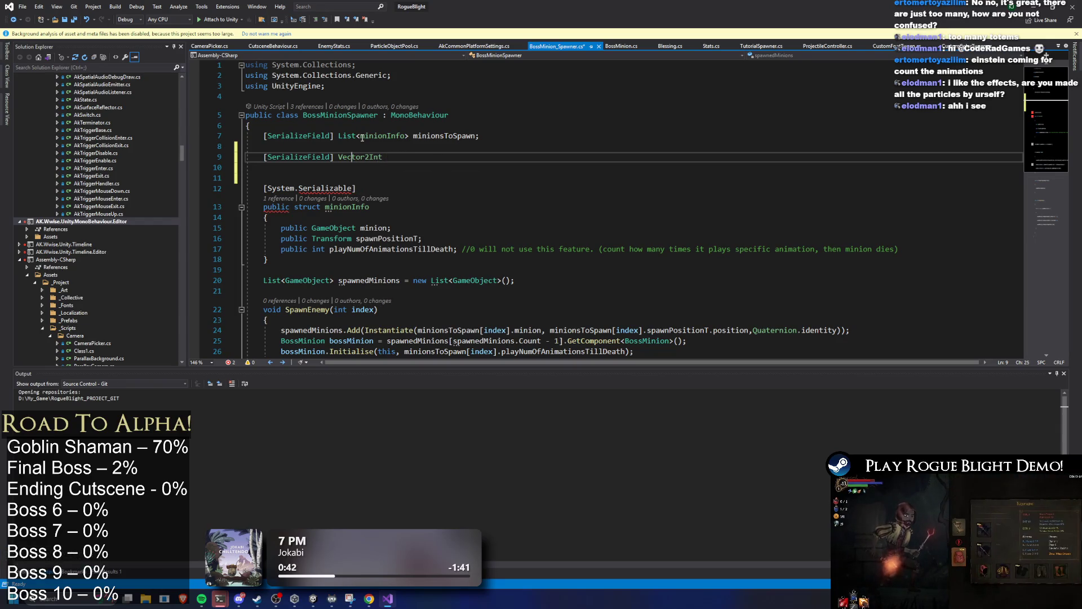
Step: Make the type List<Vector2Int> and name the field randomMinionRange
text(Lio)
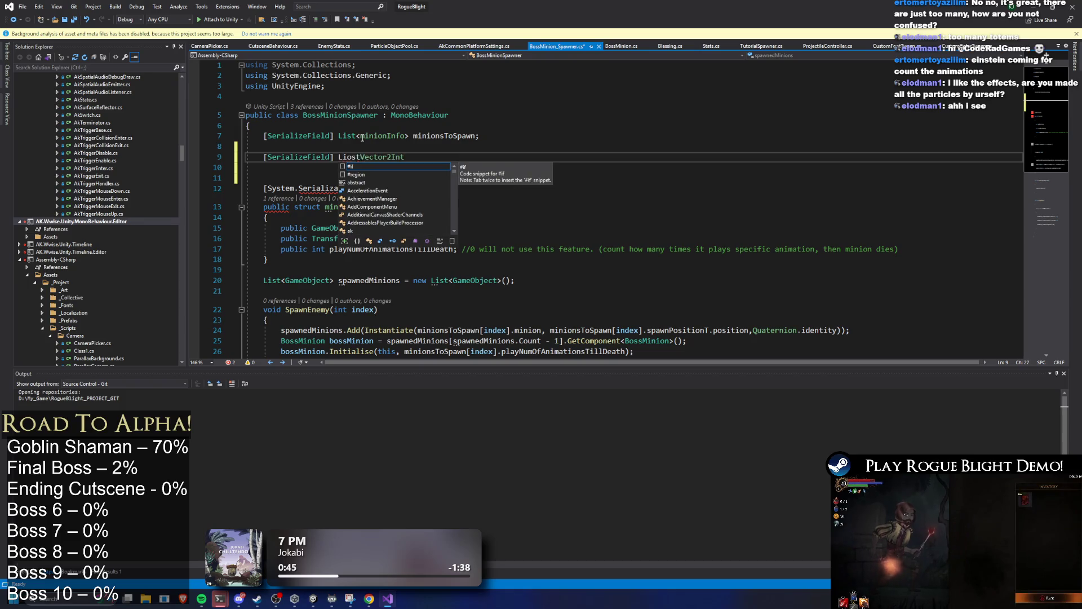
key(BackSpace)
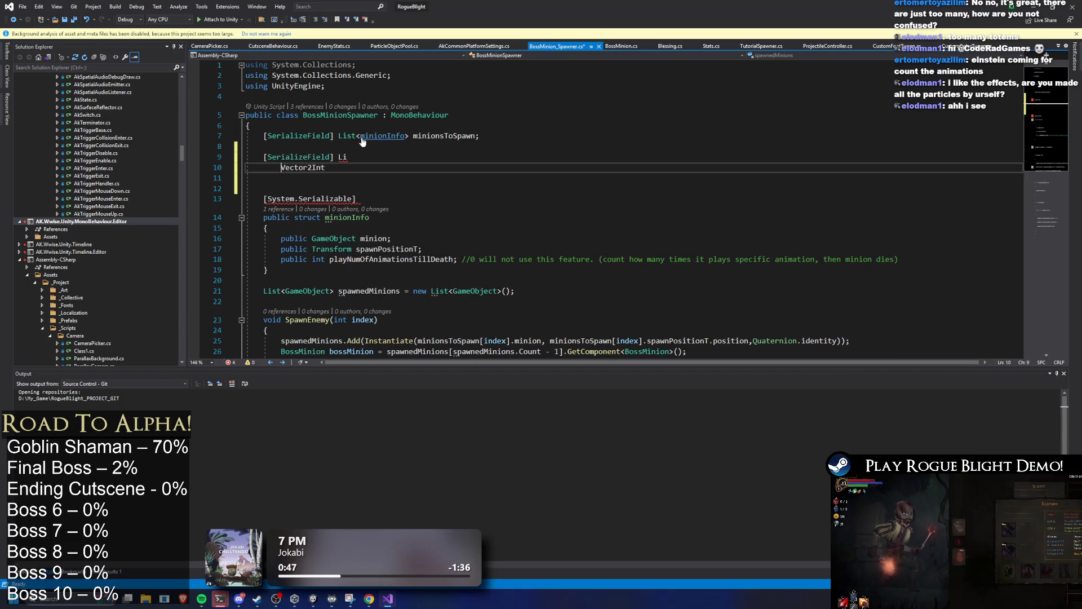
text(st)
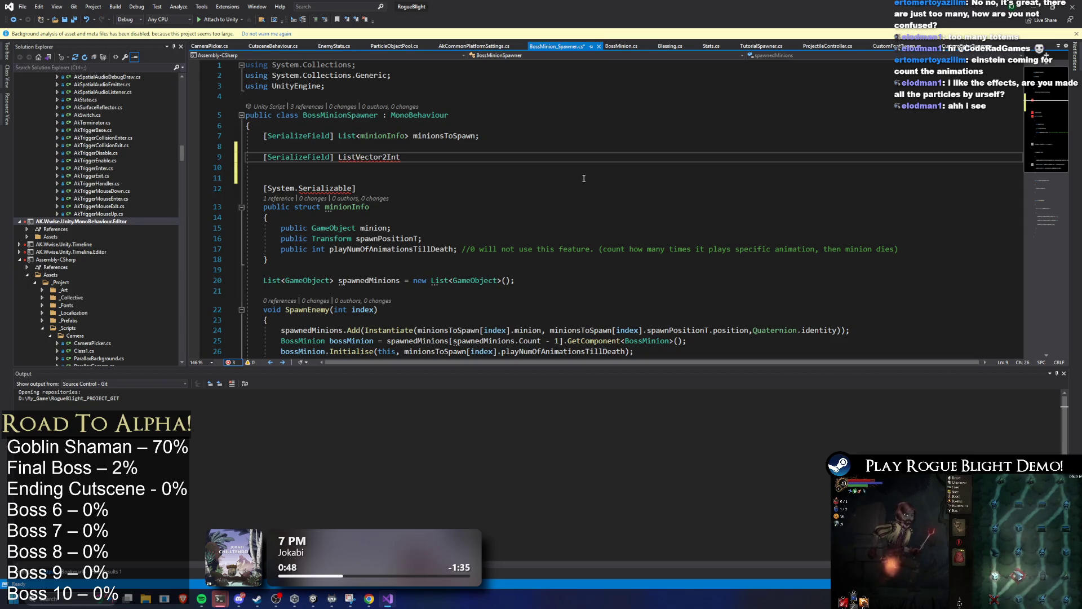
text(<)
click(444, 170)
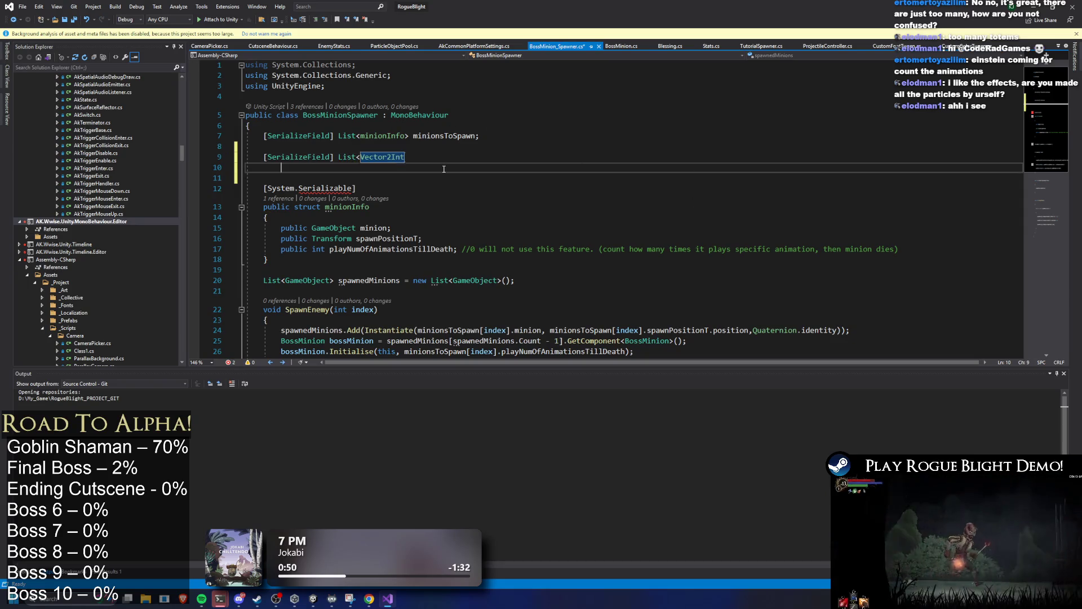
key(Up)
key(End)
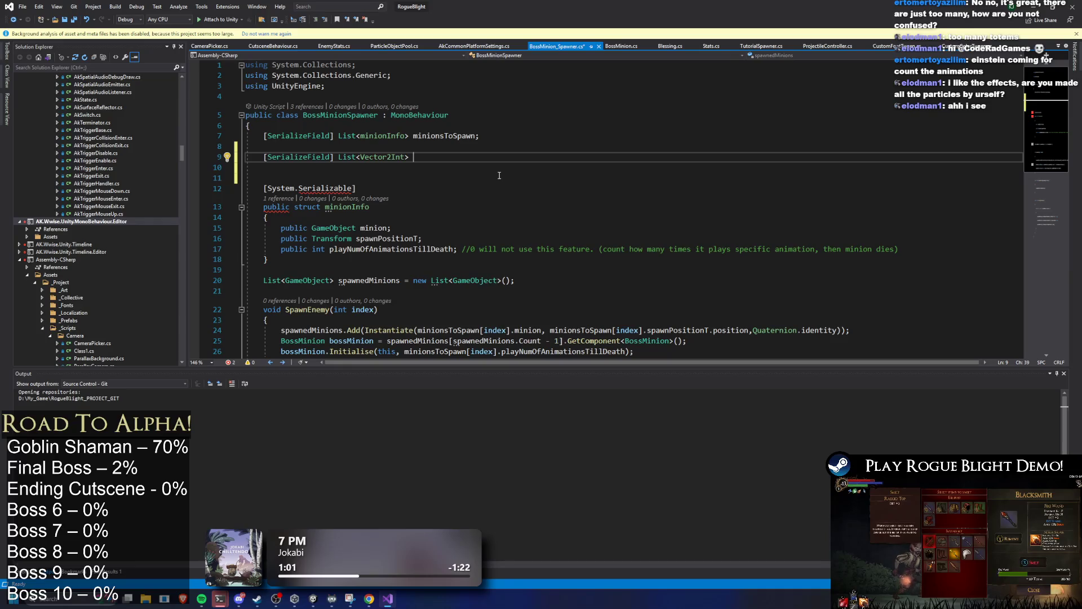
text(rand)
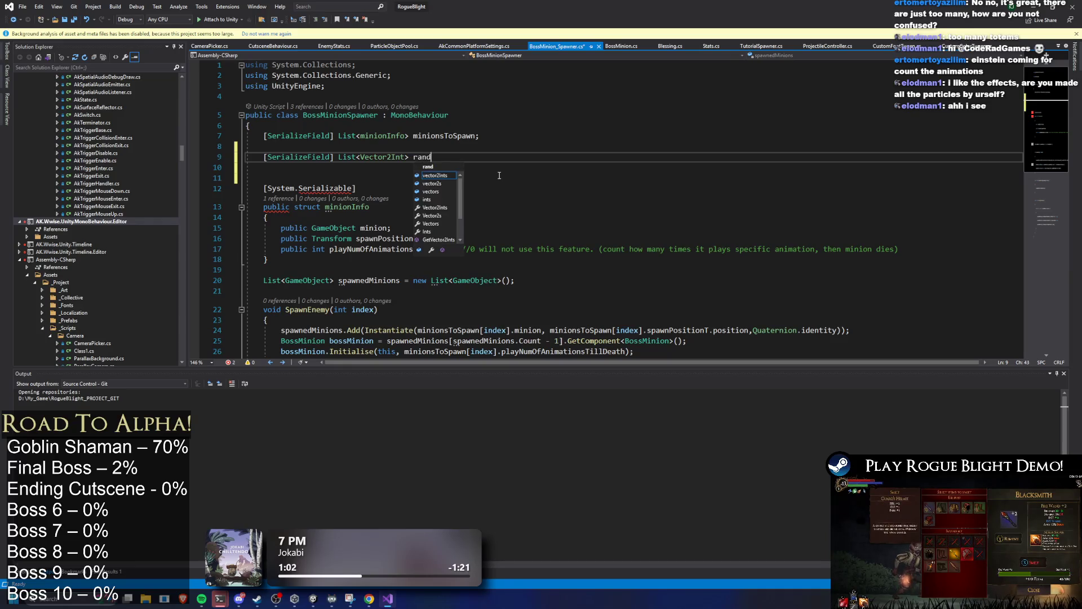
text(omMinion)
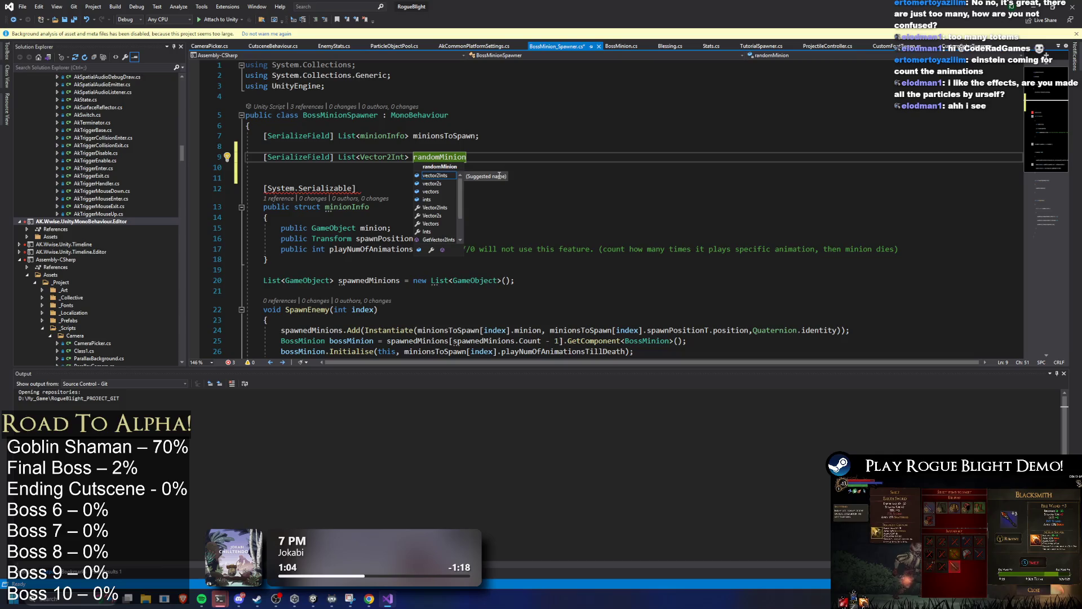
text(Rand)
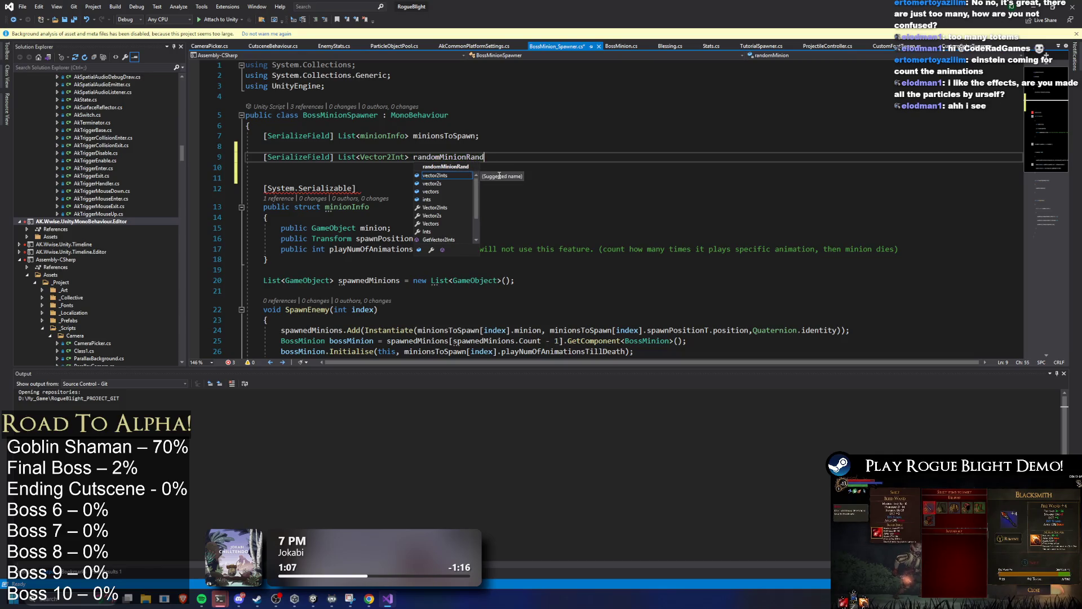
key(BackSpace)
text(ge;)
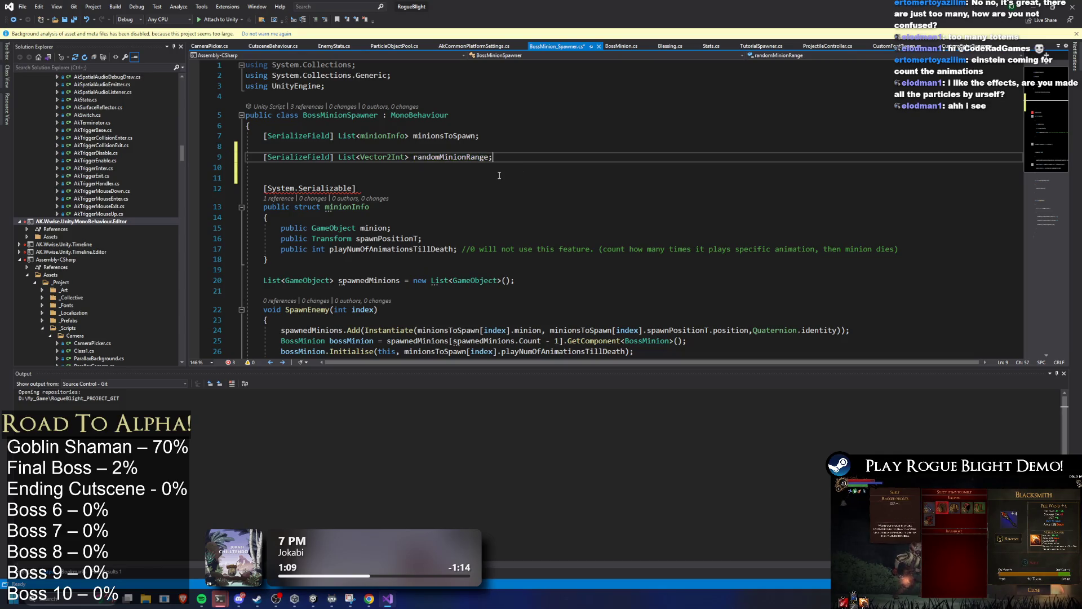
scroll(548, 179, down, 4)
drag(264, 184, 379, 183)
scroll(408, 196, down, 2)
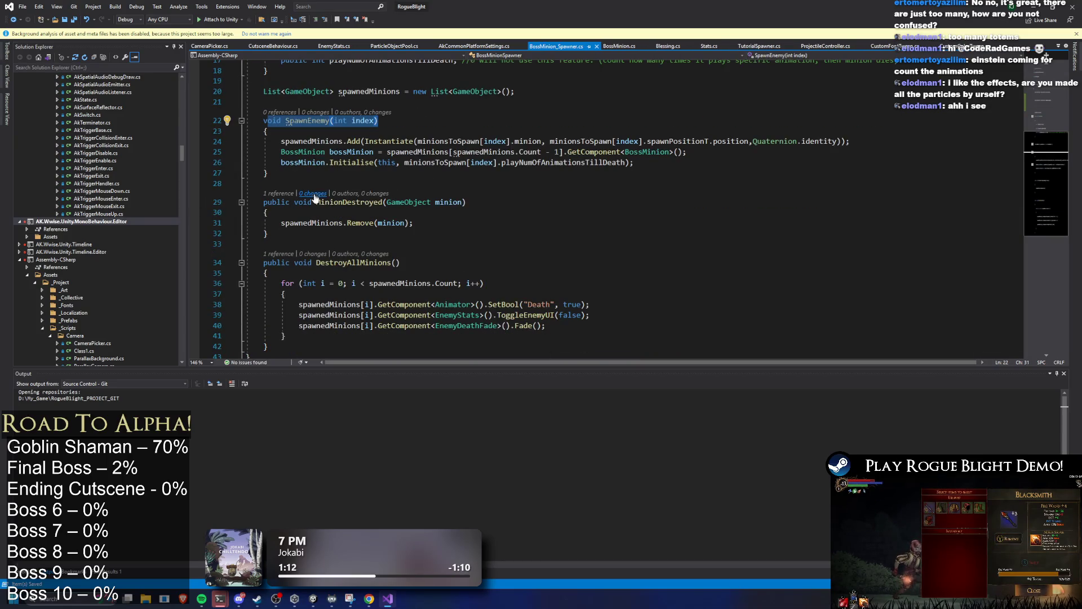
Step: Find all uses of SpawnEnemy across the solution and review the results
double_click(323, 119)
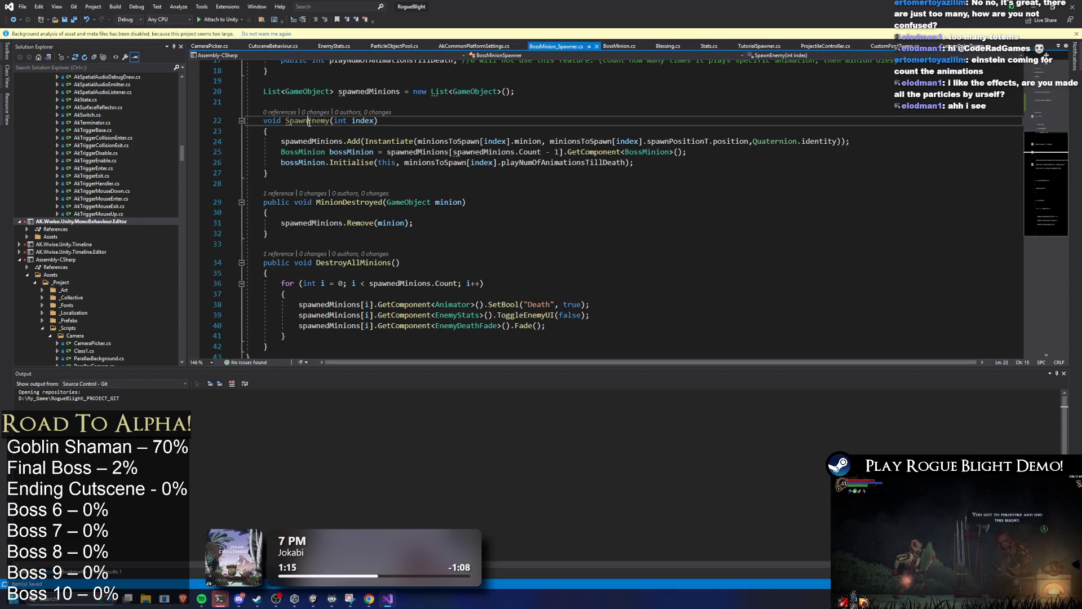
key(ctrl+f)
scroll(504, 178, up, 2)
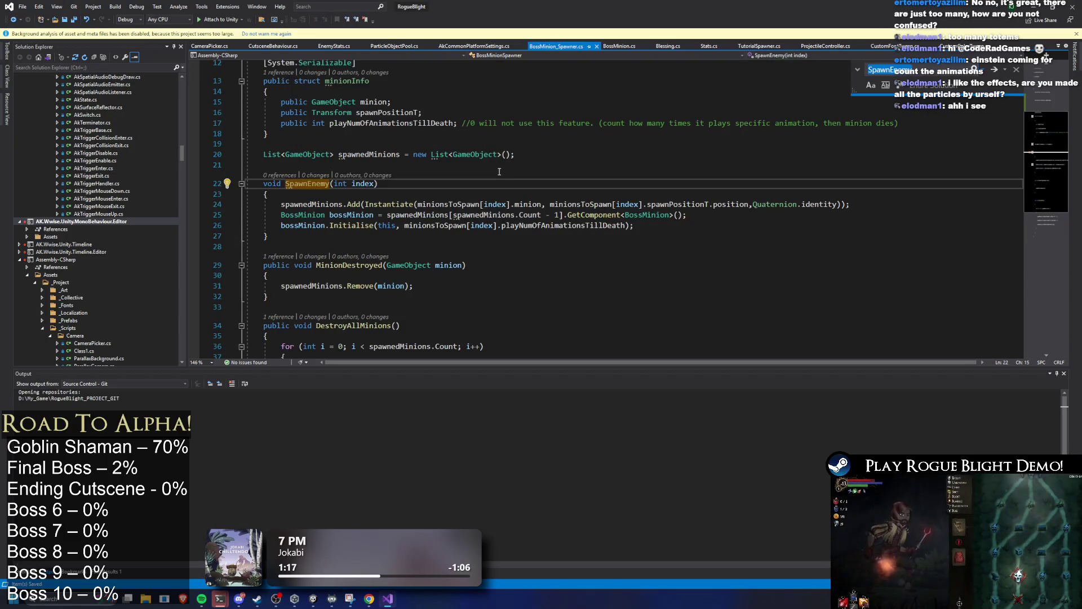
scroll(503, 178, down, 2)
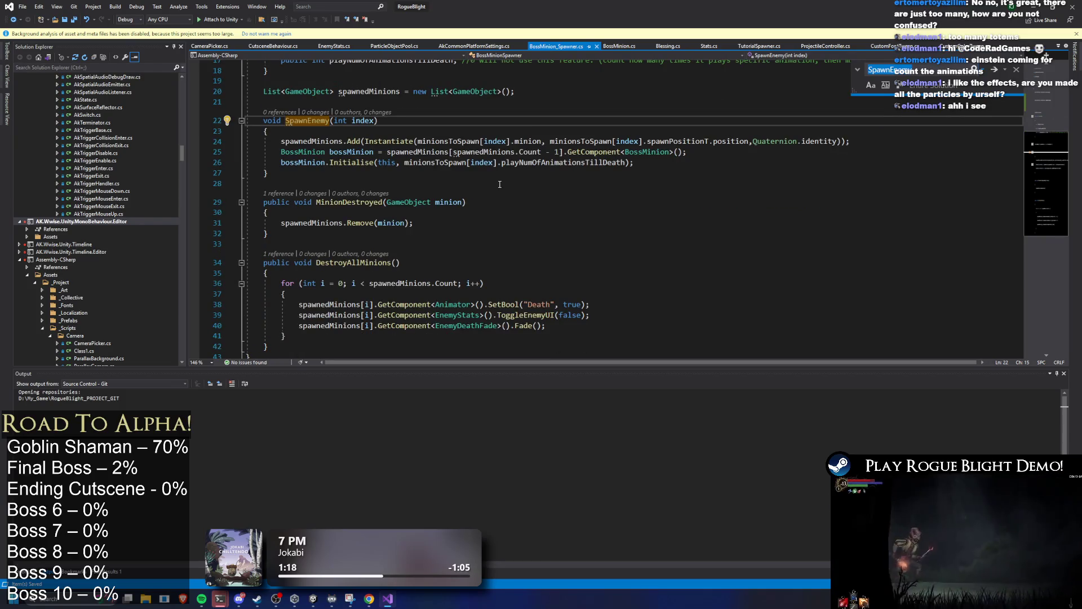
scroll(504, 181, up, 3)
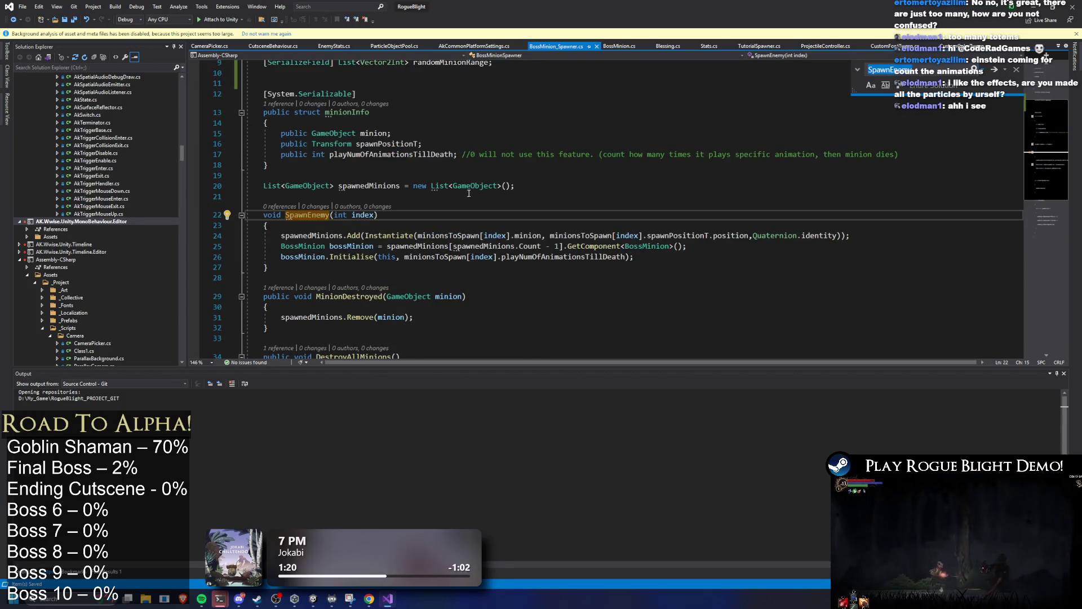
key(Return)
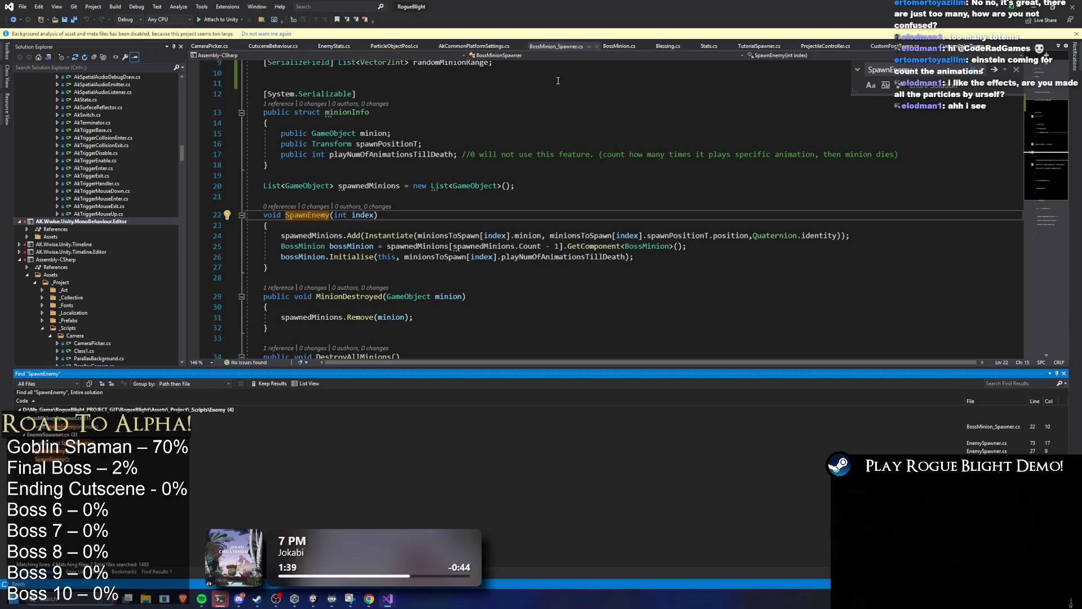
scroll(581, 107, down, 5)
scroll(640, 79, up, 4)
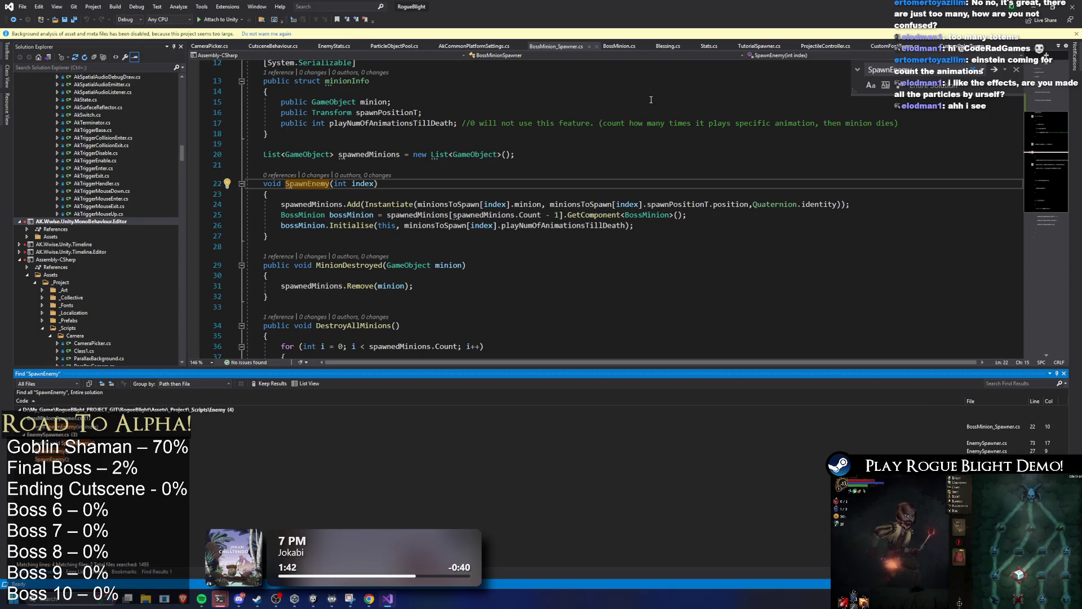
scroll(653, 98, up, 3)
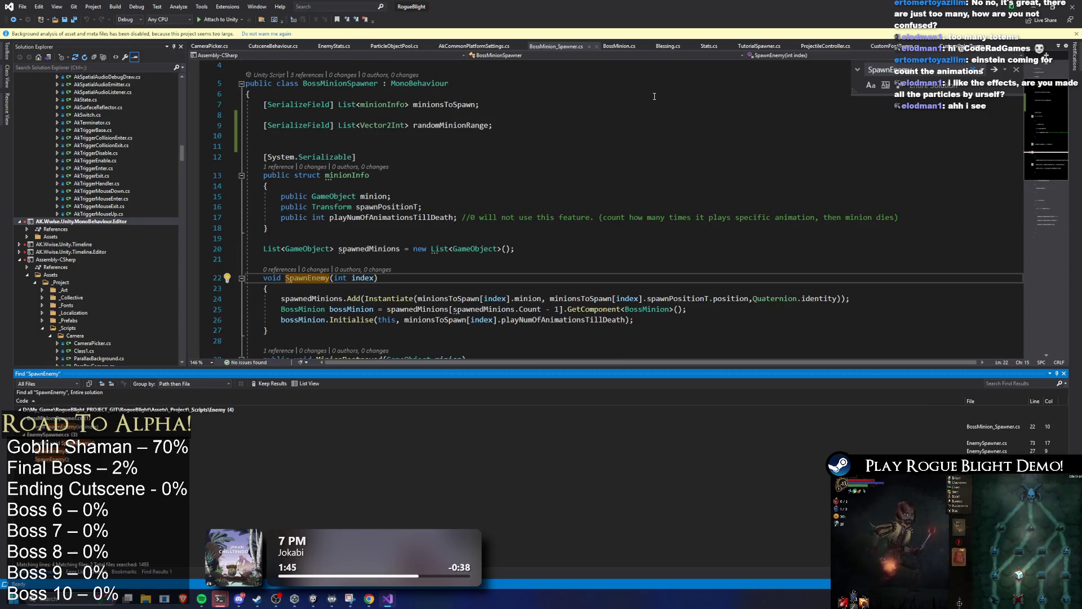
scroll(448, 134, down, 1)
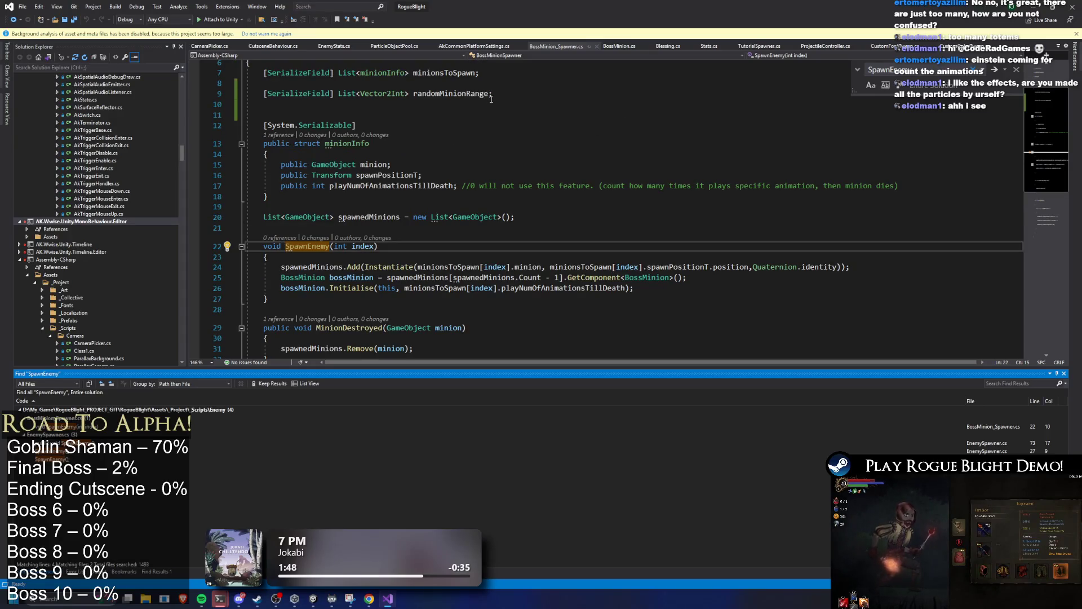
scroll(494, 102, down, 2)
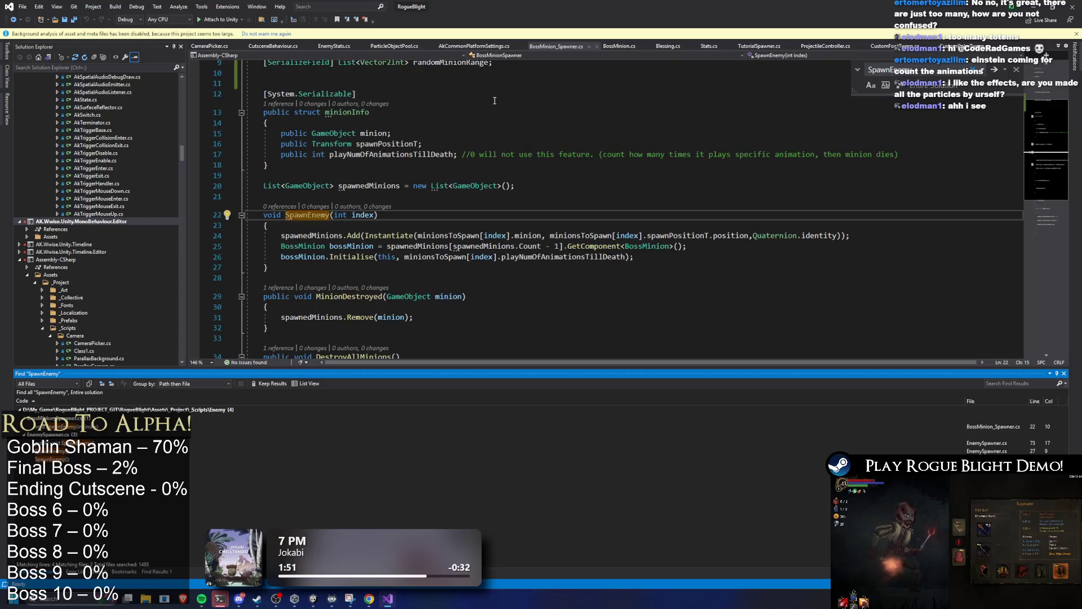
scroll(495, 104, down, 1)
scroll(564, 101, up, 2)
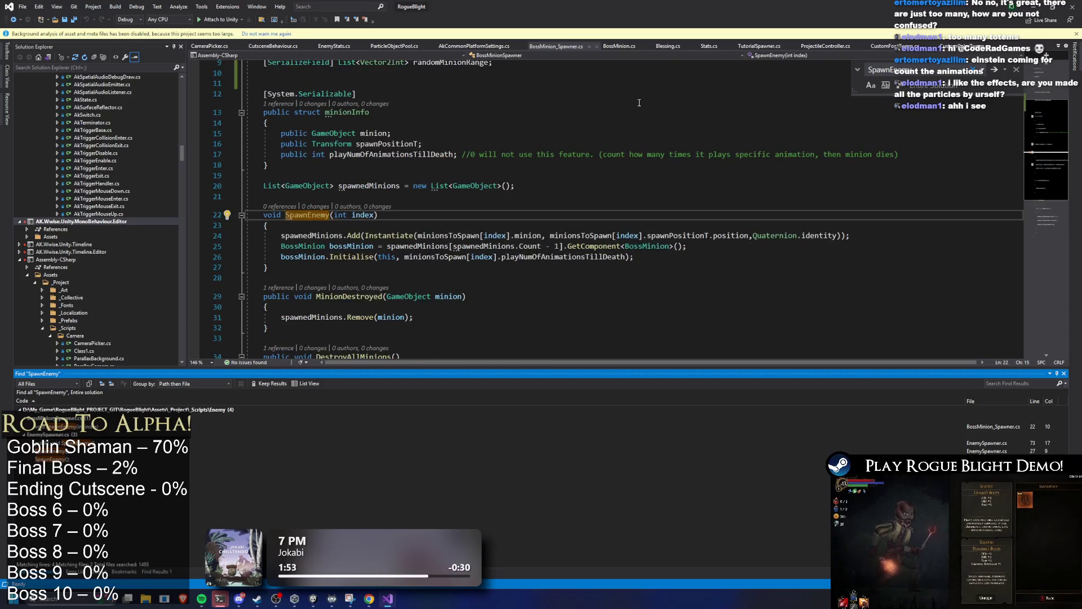
Step: Paste a duplicate of the SpawnEnemy method directly below the original
click(639, 96)
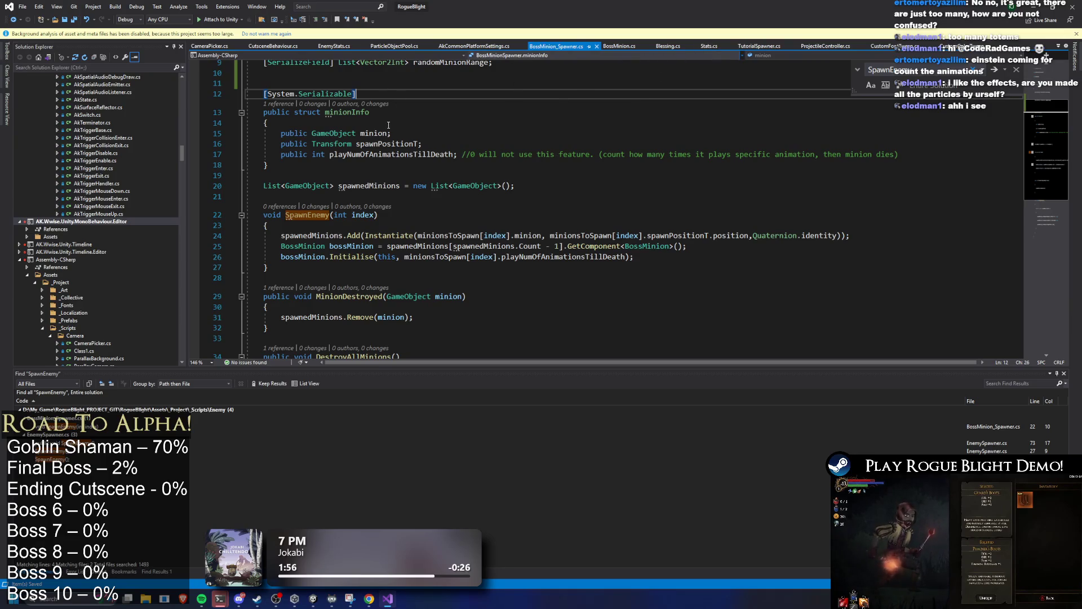
drag(264, 215, 378, 215)
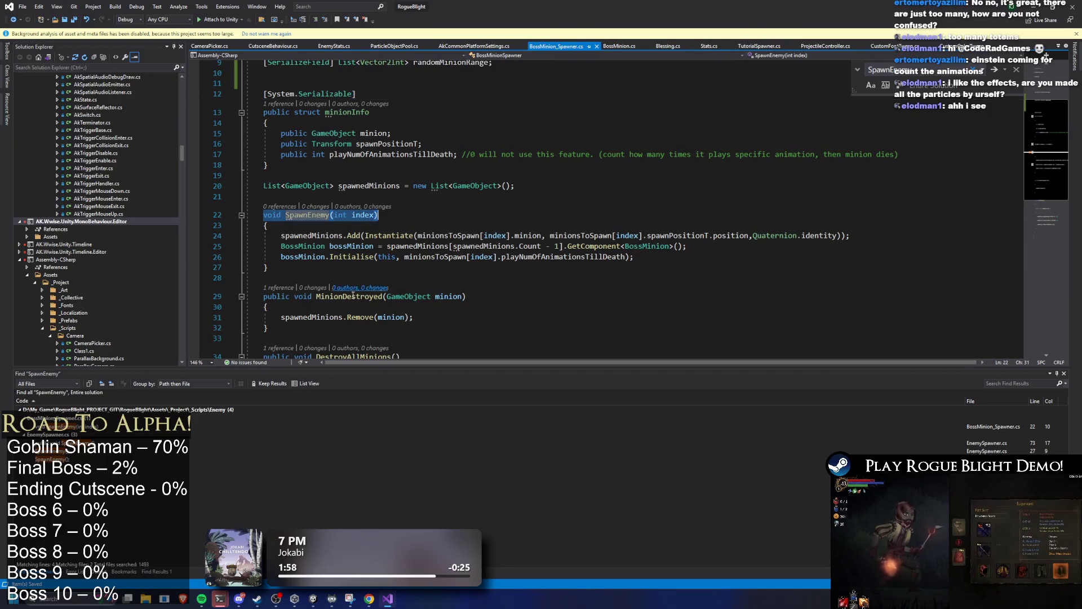
shift+click(327, 269)
click(358, 268)
key(Return)
text(void SpawnEnemy(int index) {     spawnedMinions.Add(Instantiate(minionsToSpawn[index].minion, minionsToSpawn[index].spawnPositionT.position, Quaternion.identity));     BossMinion bossMinion = spawnedMinions[spawnedMinions.Count - 1].GetComponent<BossMinion>();     bossMinion.Initialise(this, minionsToSpawn[index].playNumOfAnimationsTillDeath); })
scroll(338, 237, down, 3)
Step: Rename the copy to SpawnRandomEnemy, clear its body, and rename its parameter to vectorIndex
click(307, 202)
text(Rab)
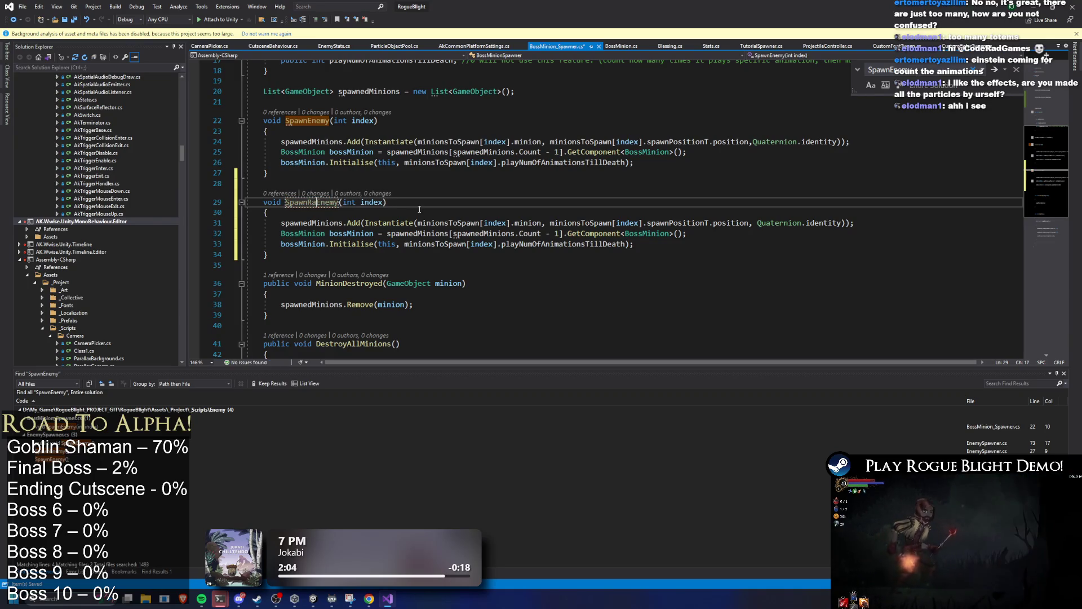
key(BackSpace)
text(ndom)
mouse_move(282, 226)
mouse_down()
mouse_move(682, 235)
mouse_move(634, 244)
mouse_up()
key(Delete)
scroll(396, 269, up, 2)
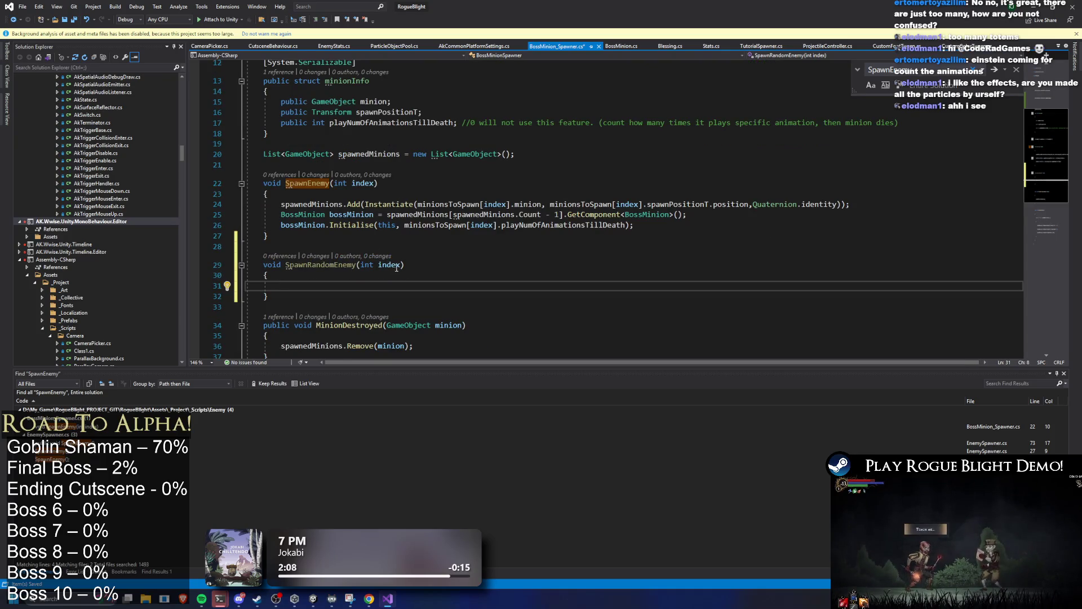
click(377, 265)
text(vectorI)
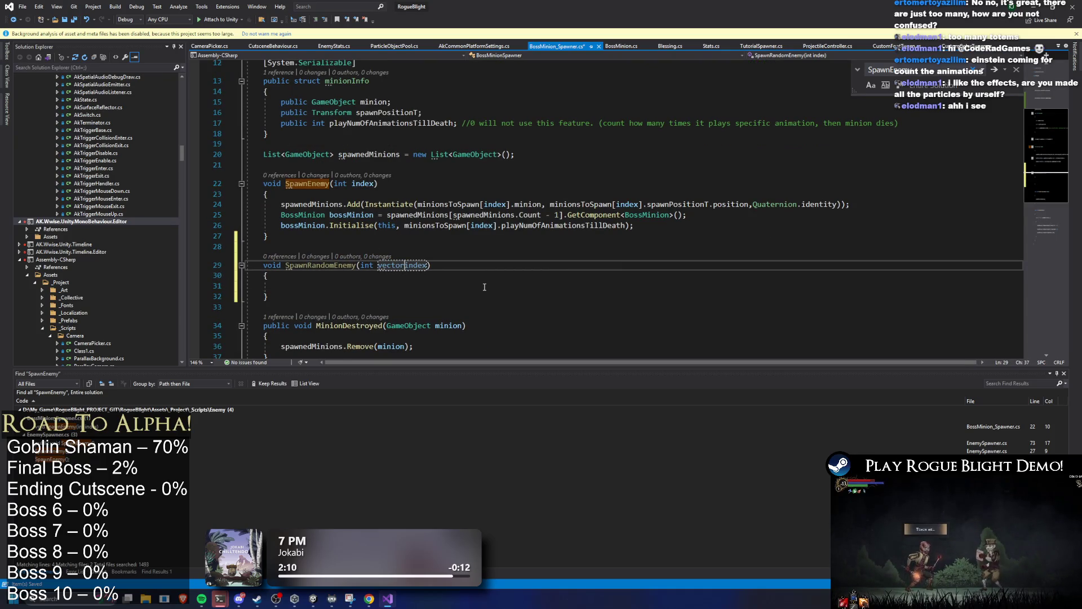
Step: Start a SpawnEnemy(Random.Range( call inside SpawnRandomEnemy's body
double_click(307, 183)
key(ctrl+c)
click(378, 284)
key(ctrl+v)
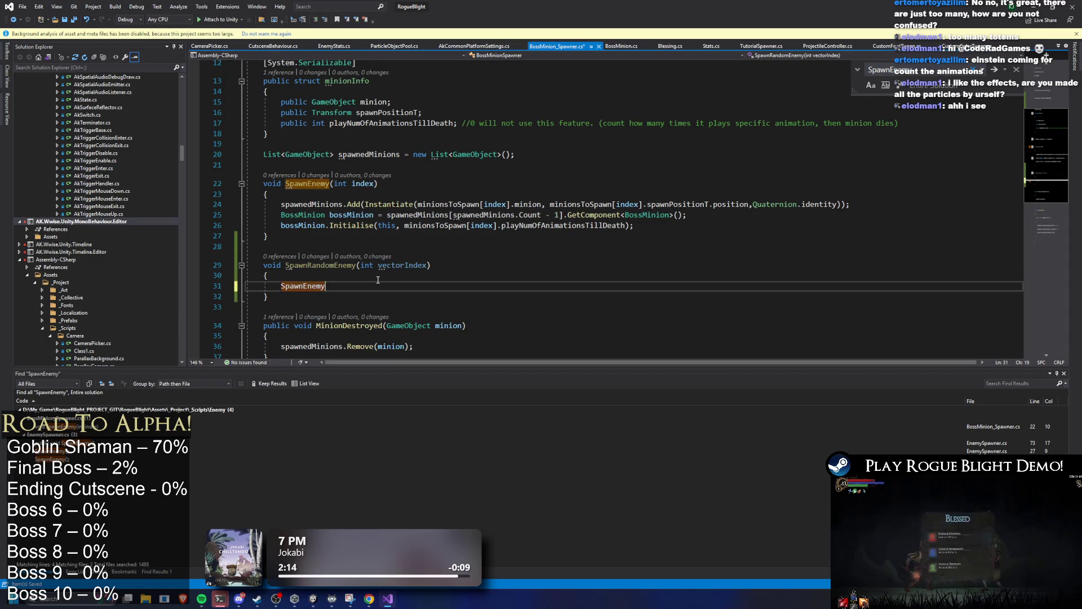
text((Random.Range)
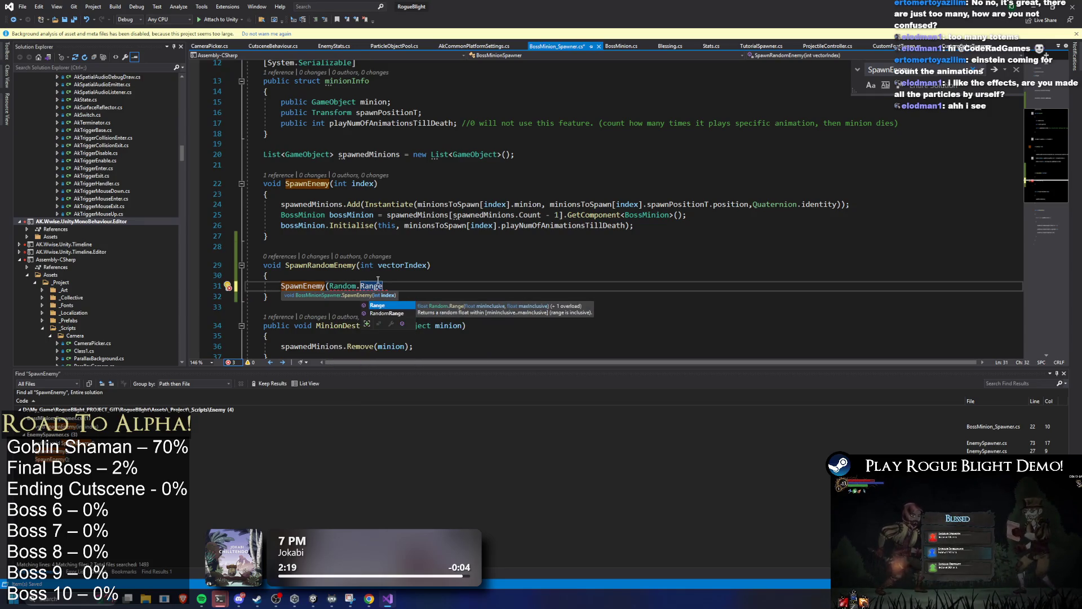
text(()
triple_click(408, 267)
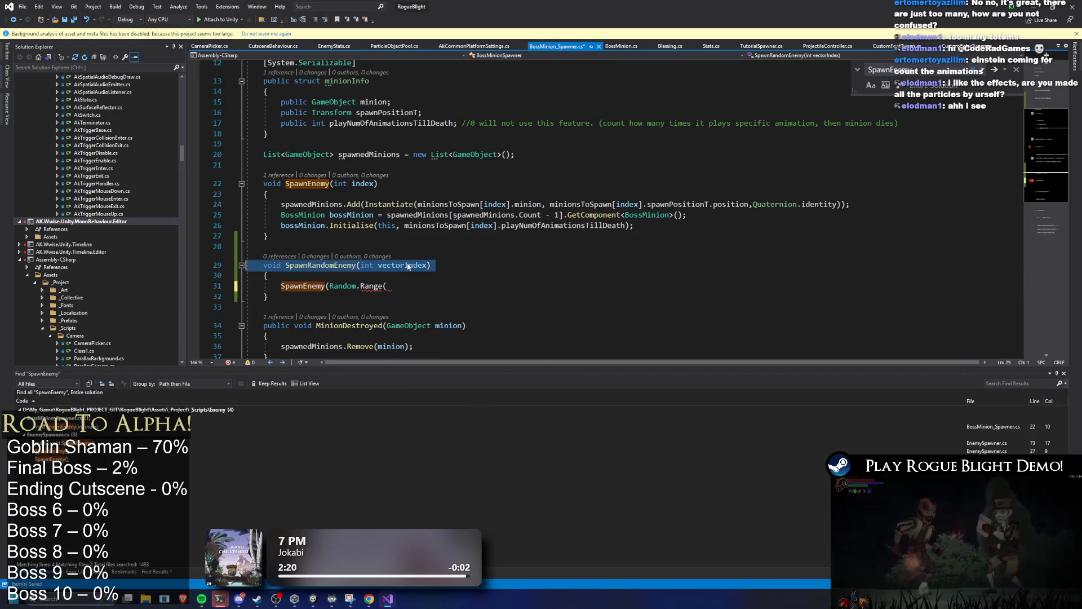
Step: Grab the randomMinionRange field name for use in the Random.Range call
scroll(409, 266, up, 4)
click(482, 164)
double_click(474, 158)
scroll(475, 161, down, 8)
click(376, 189)
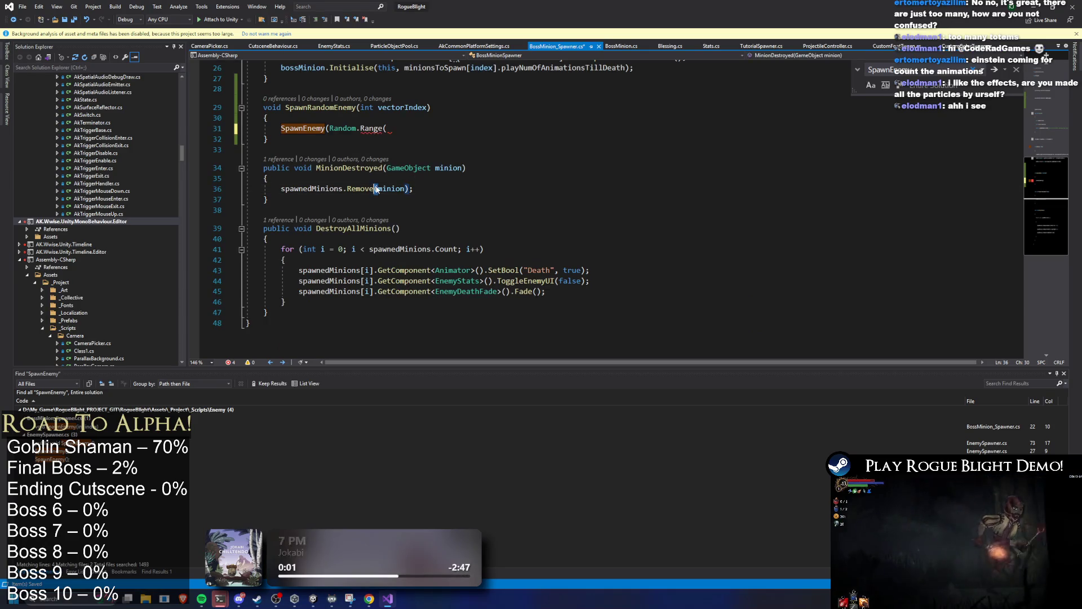
Step: Fill Random.Range with randomMinionRange[vectorIndex].x and randomMinionRange[vectorIndex].y+1
double_click(378, 189)
key(ctrl+v)
text(.)
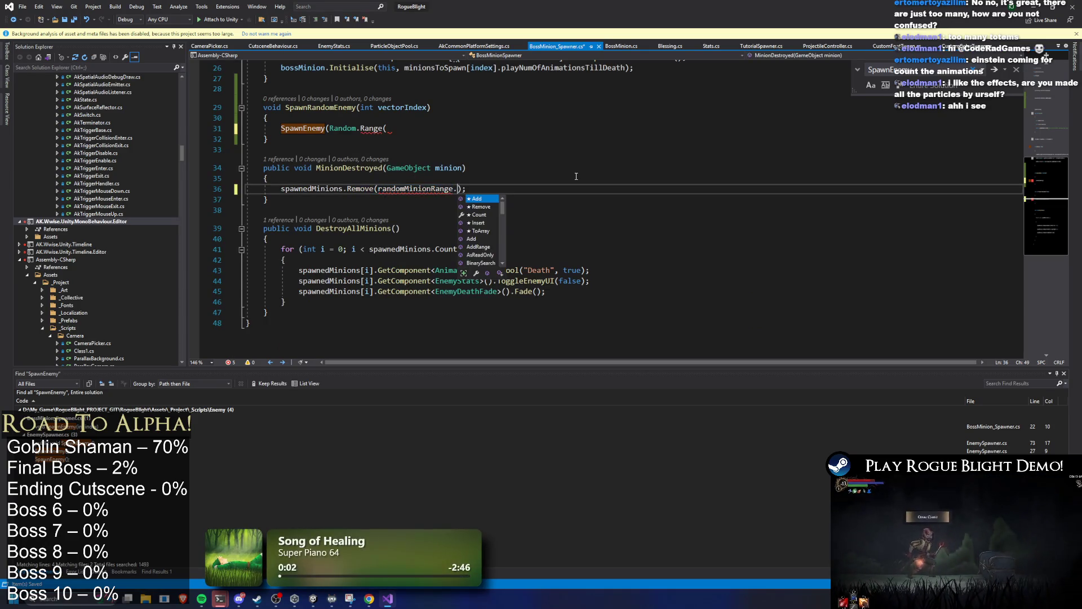
key(ctrl+z)
key(ctrl+z)
click(406, 128)
key(ctrl+v)
text(.)
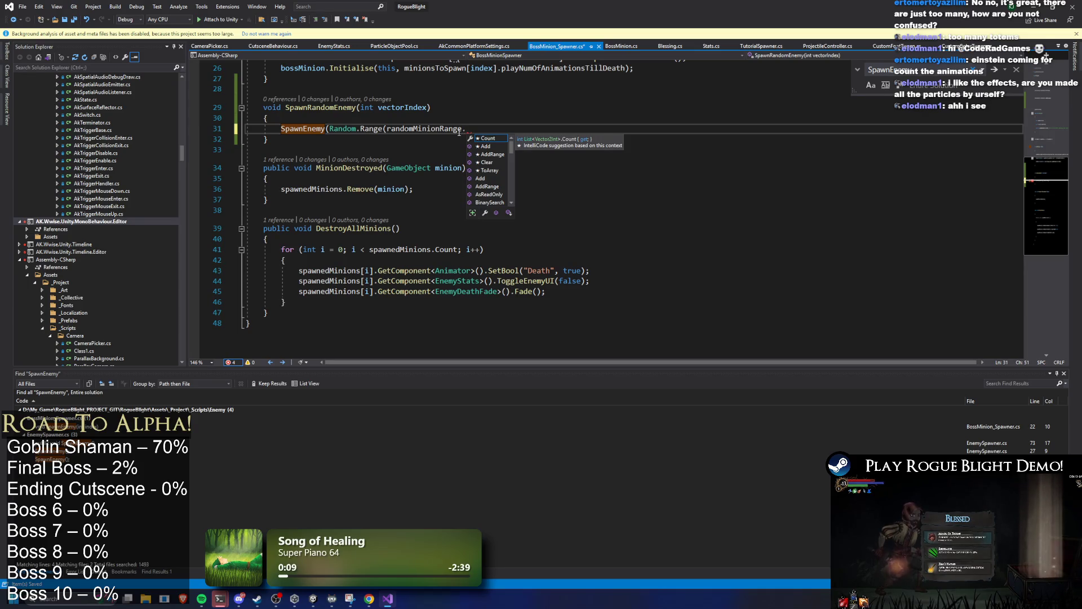
text(x)
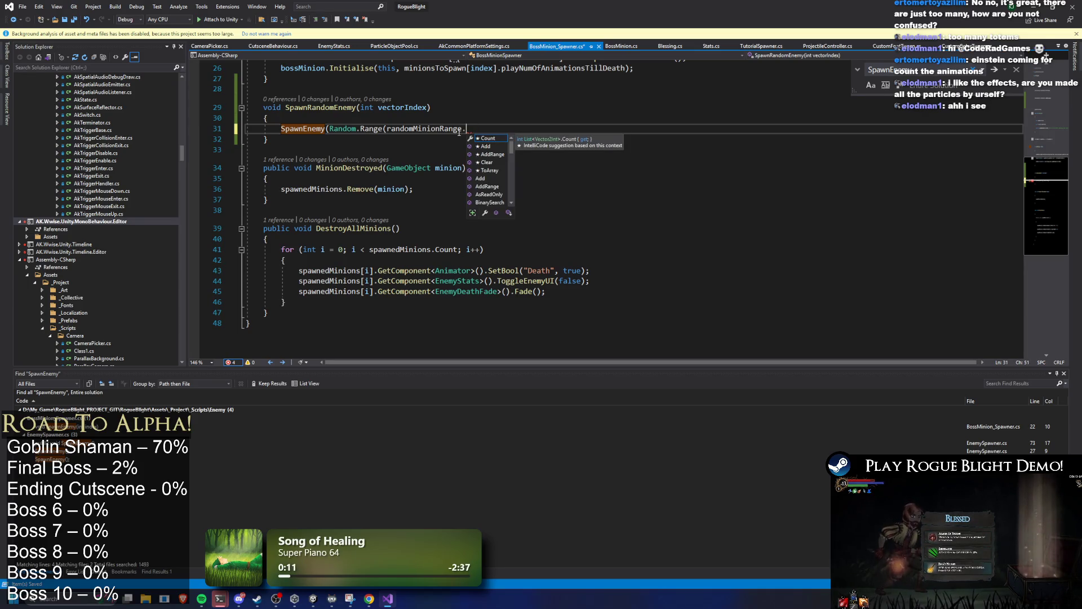
key(BackSpace)
text([vectorIndex)
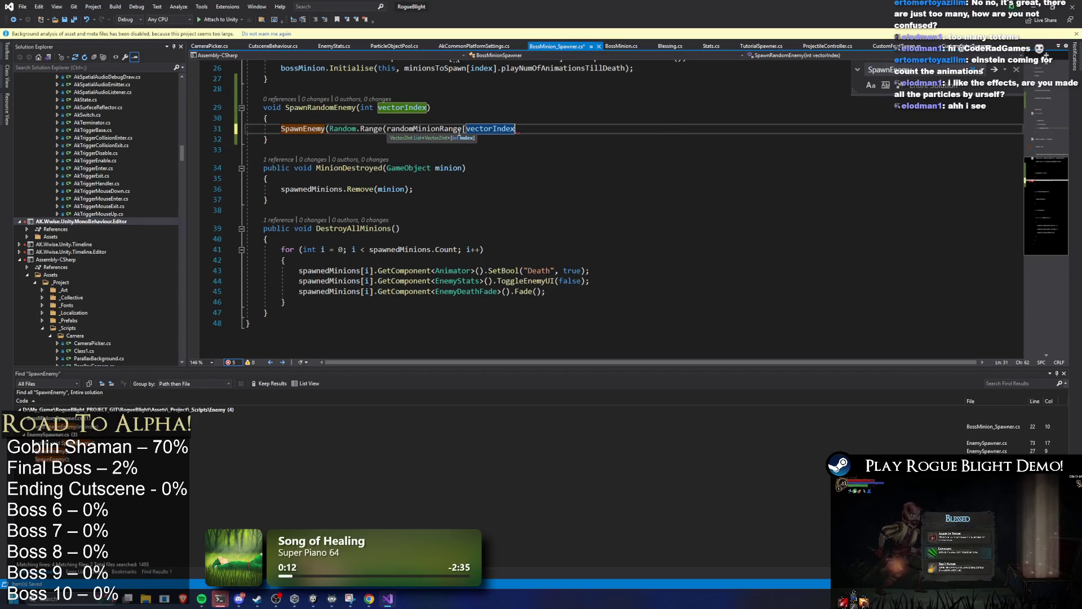
text(].x, randomMinionRange)
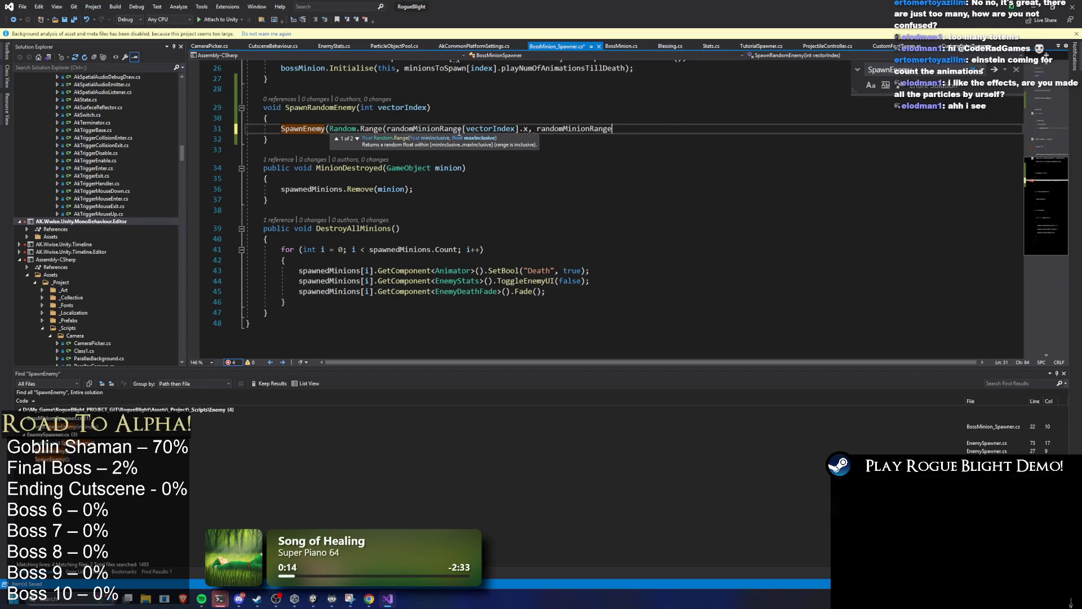
text([vectorIndex)
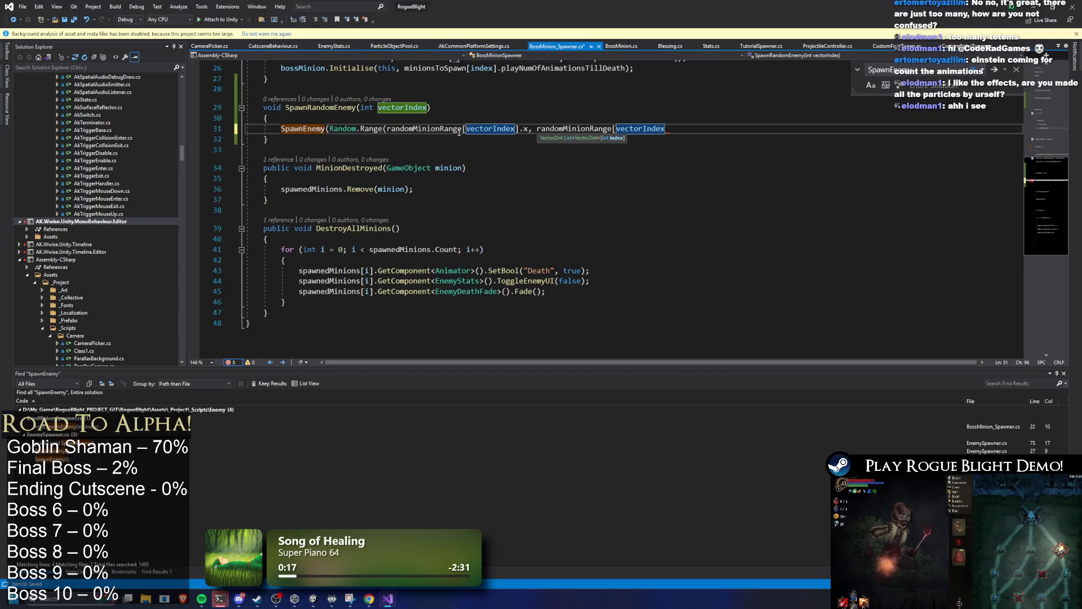
text(].x)
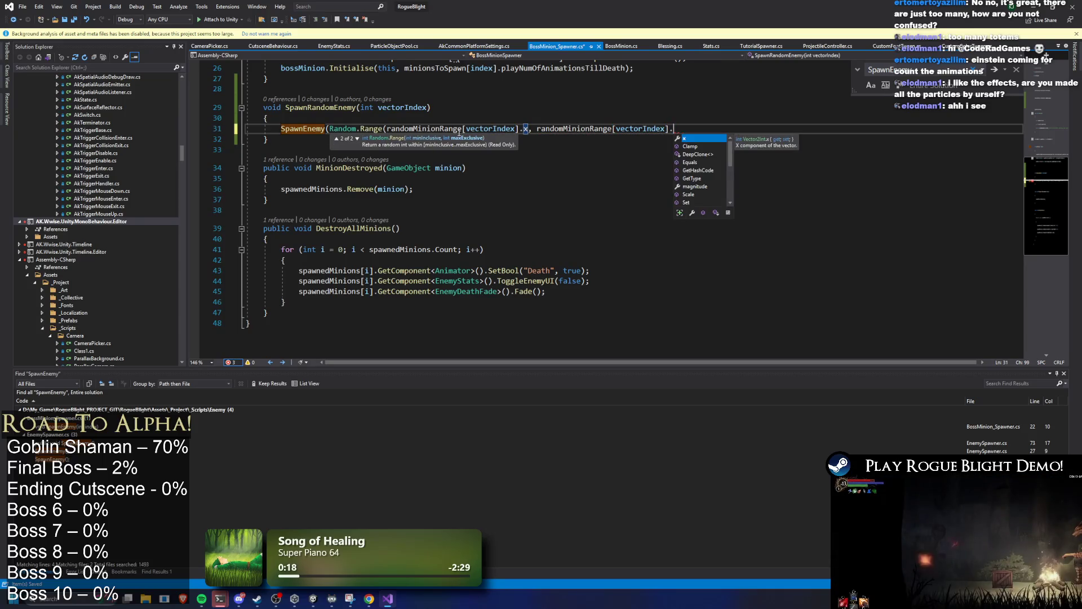
key(BackSpace)
text(y);)
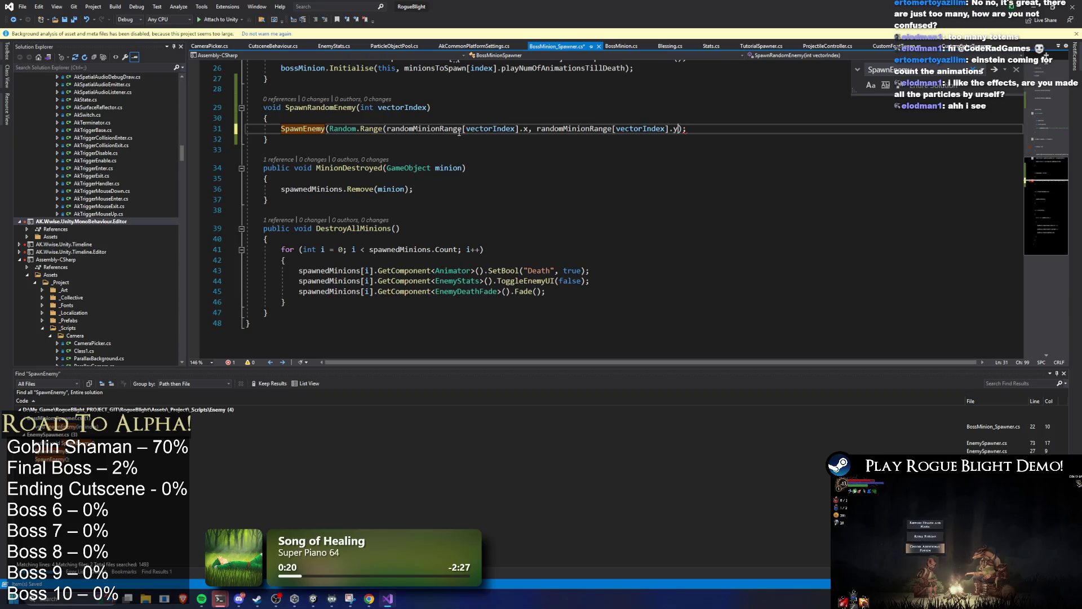
text(1)
Step: Save the script, add the missing closing parenthesis, and return to Unity
key(ctrl+s)
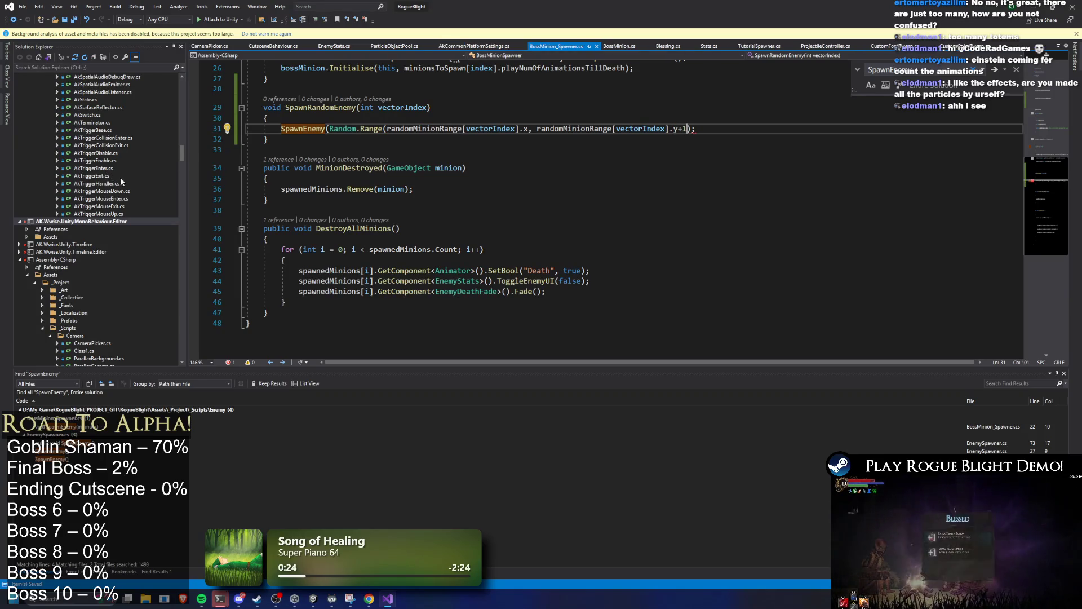
key(Left)
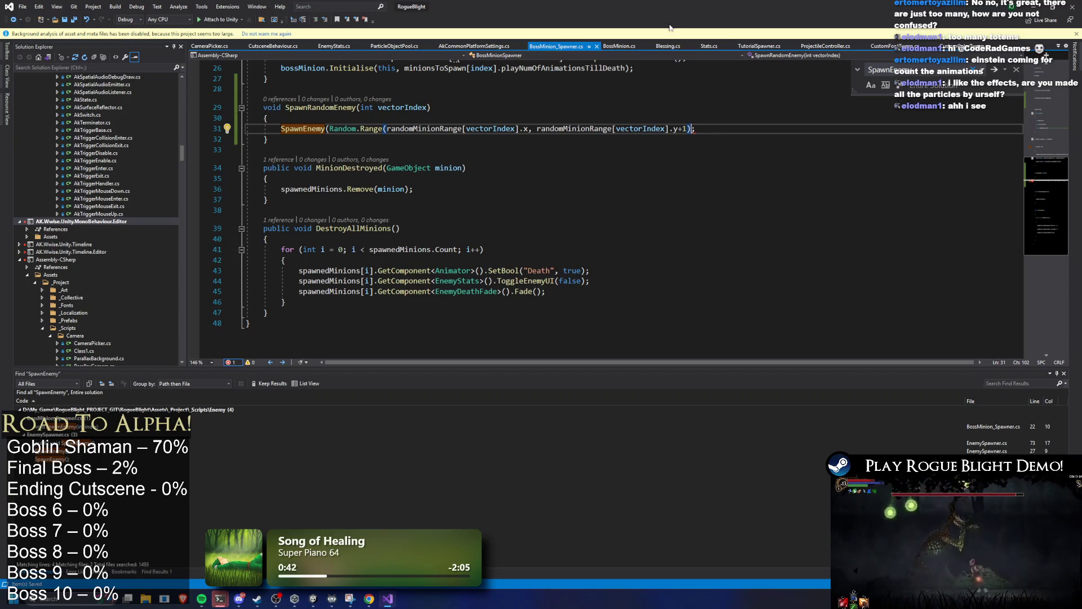
text())
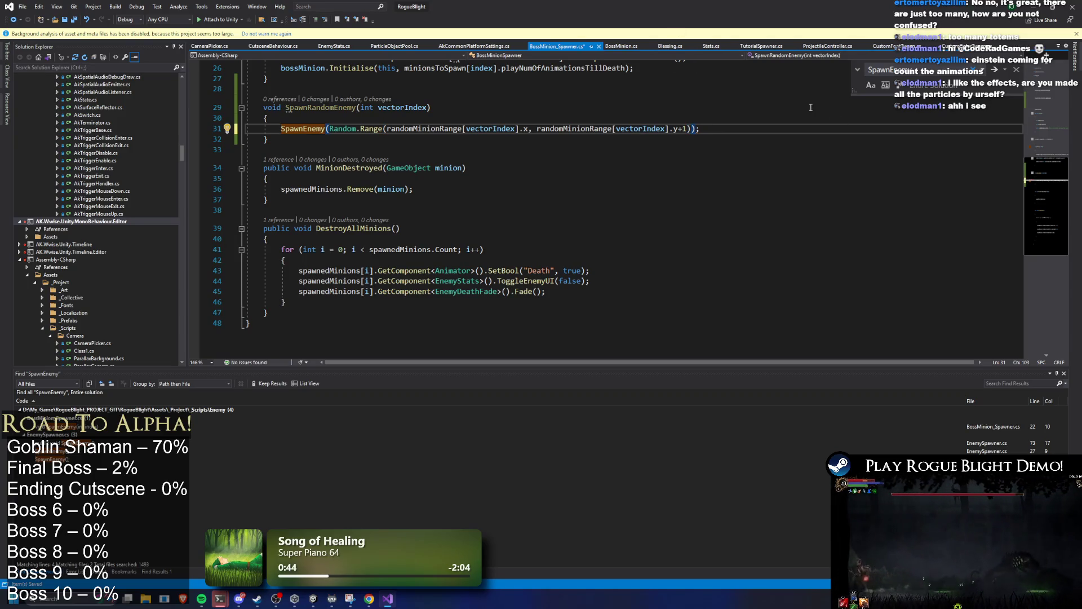
click(805, 109)
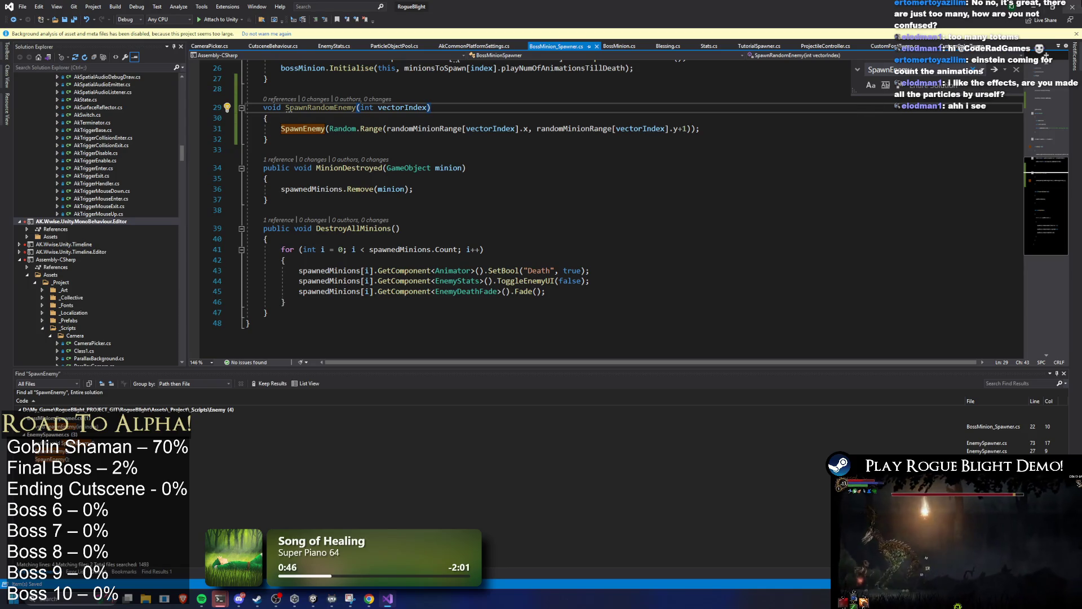
key(alt+Tab)
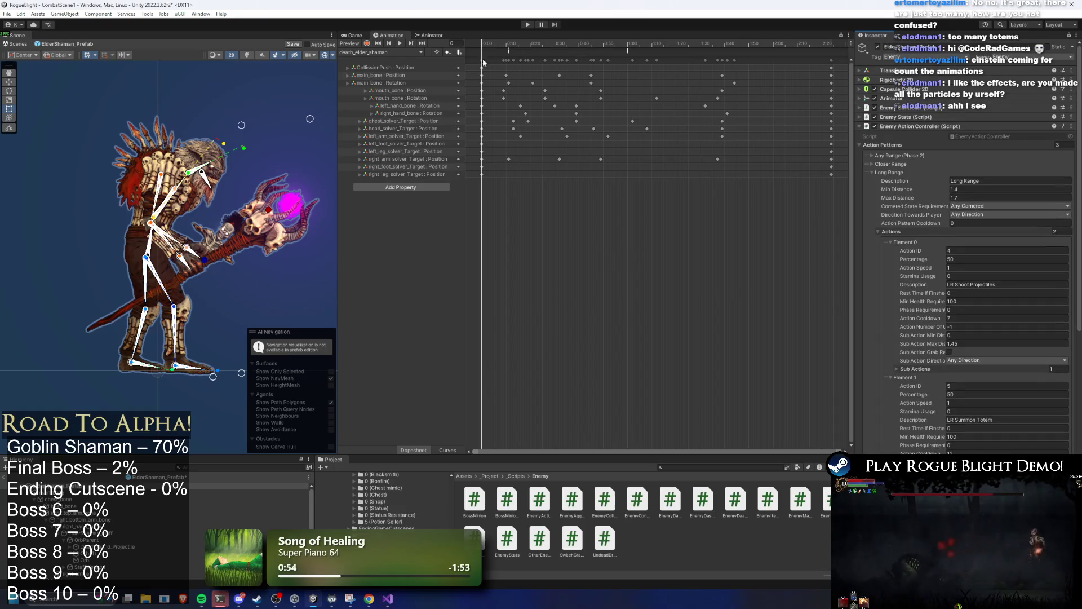
Step: Load the LR_explosion_summon_elder_shaman clip, scrub to frame 39, and inspect its SpawnCommonParticle event
click(389, 52)
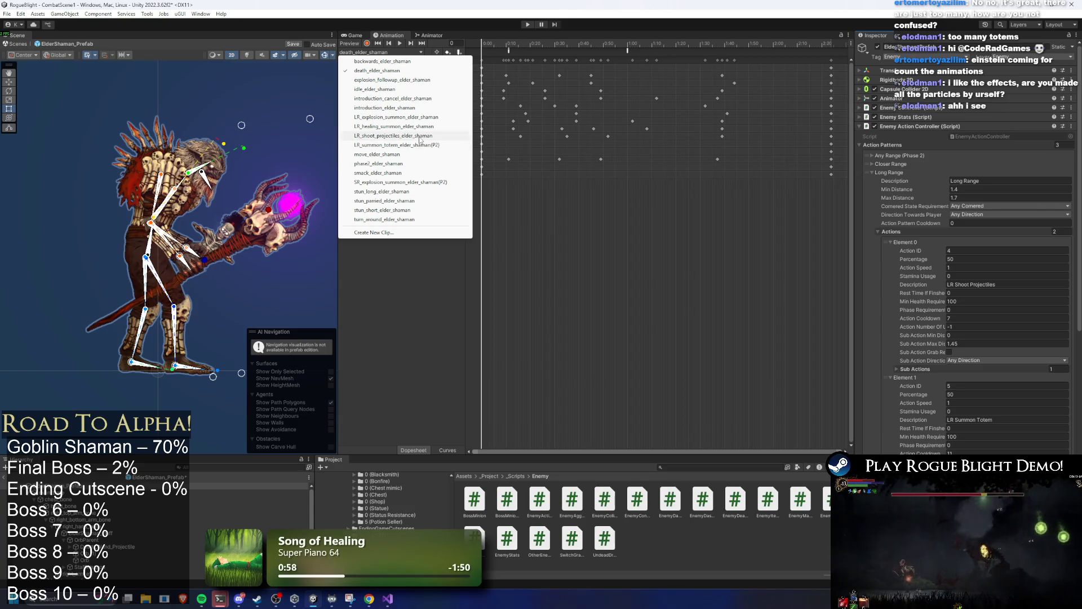
click(395, 117)
drag(586, 45, 649, 46)
click(633, 50)
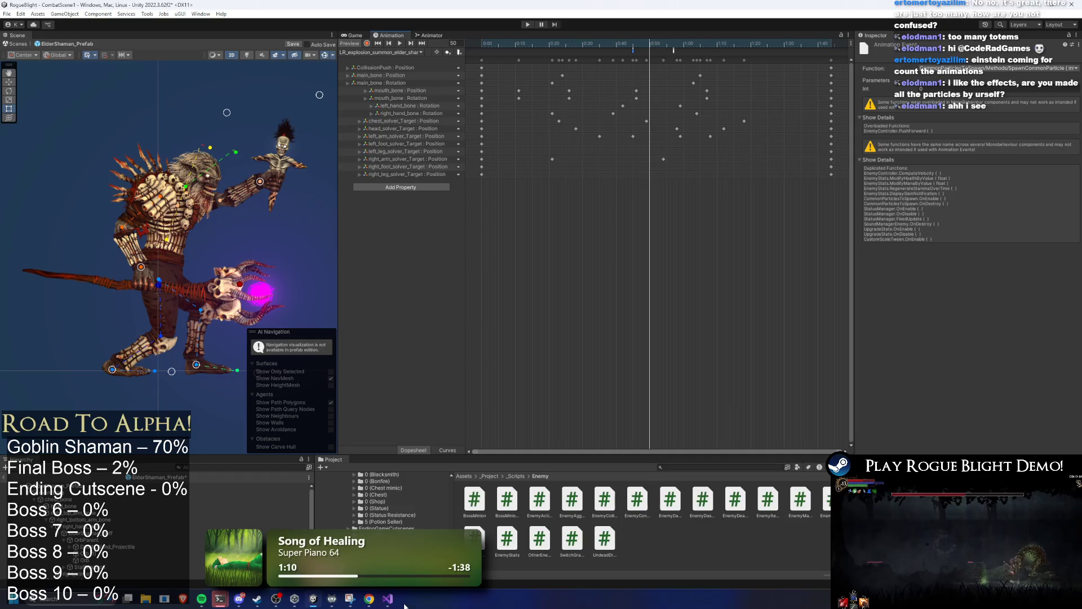
click(387, 599)
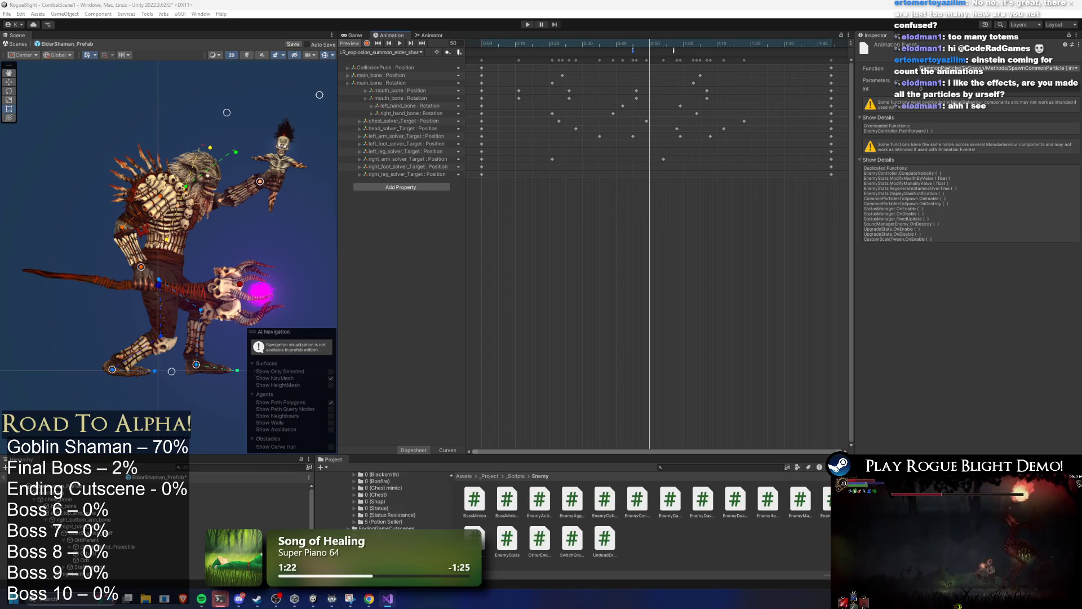
click(155, 477)
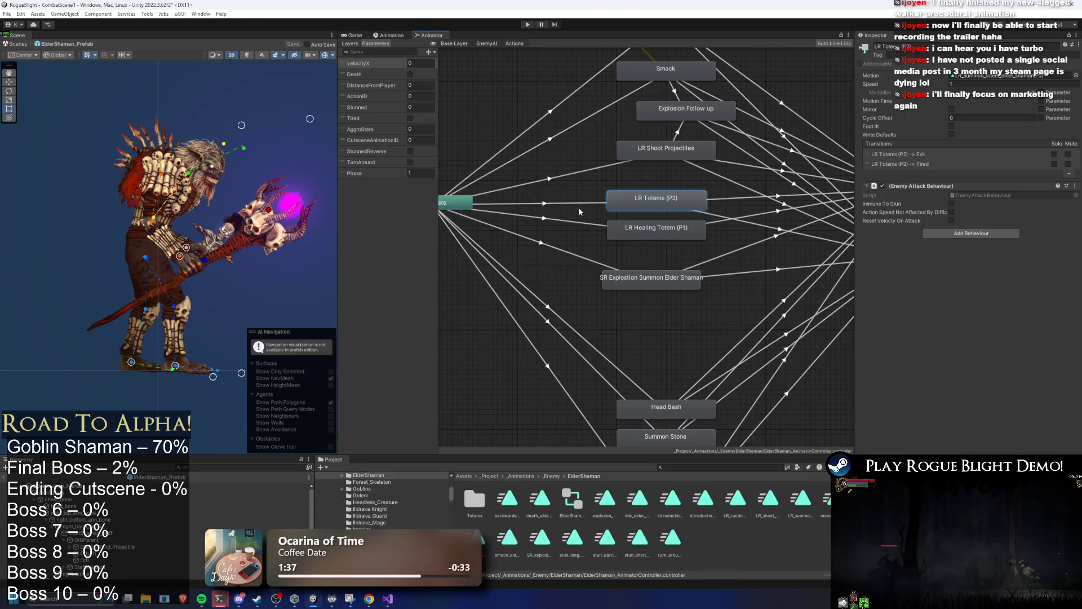
Step: Rename the LR Healing Totem (P1) state to LR RandomTotem (P1)
click(578, 223)
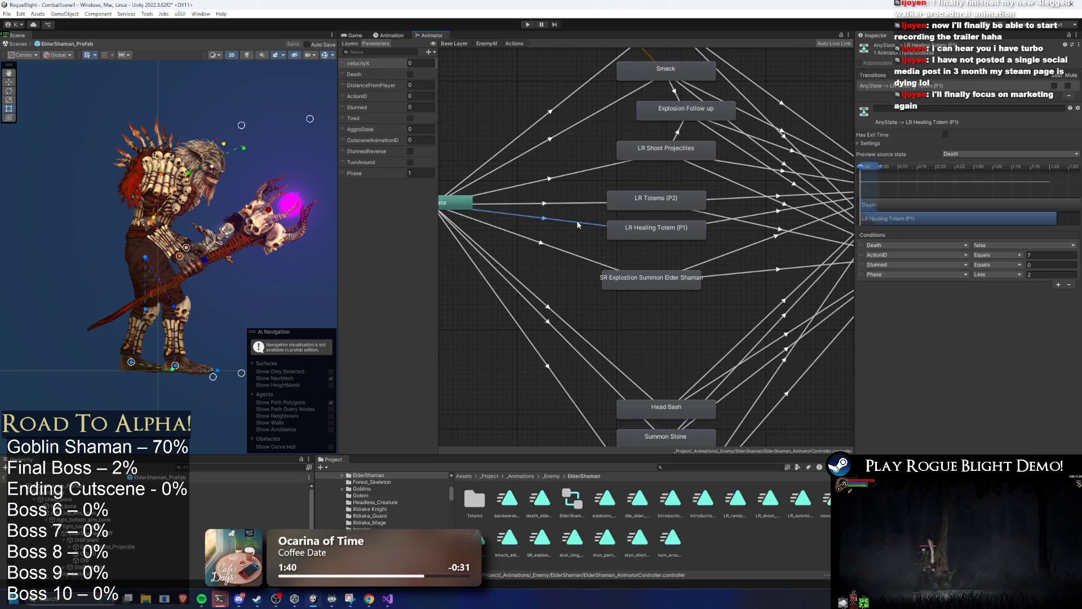
click(620, 228)
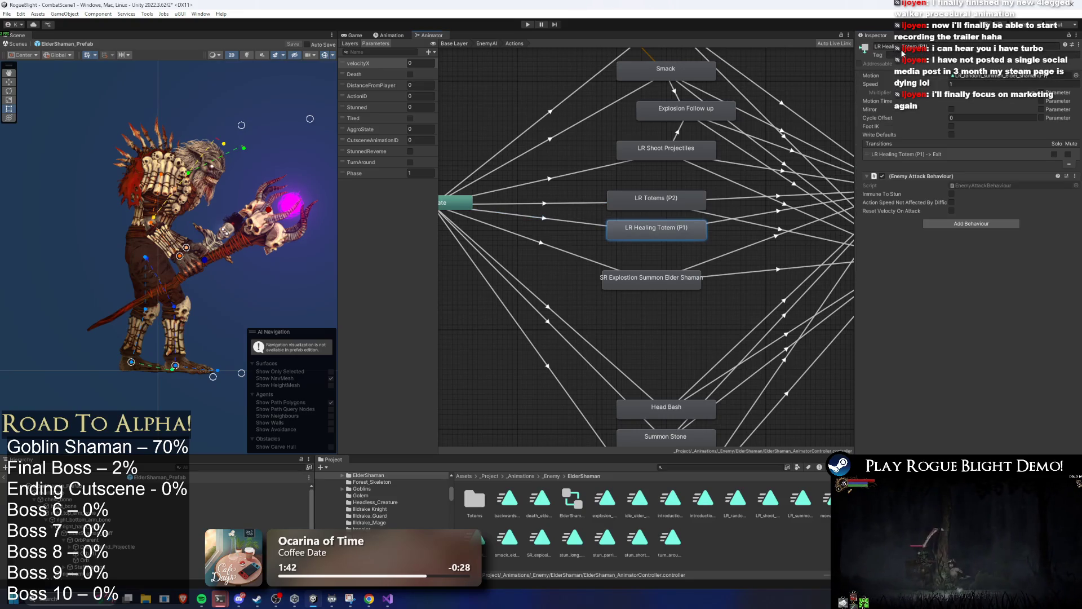
text(R Rand)
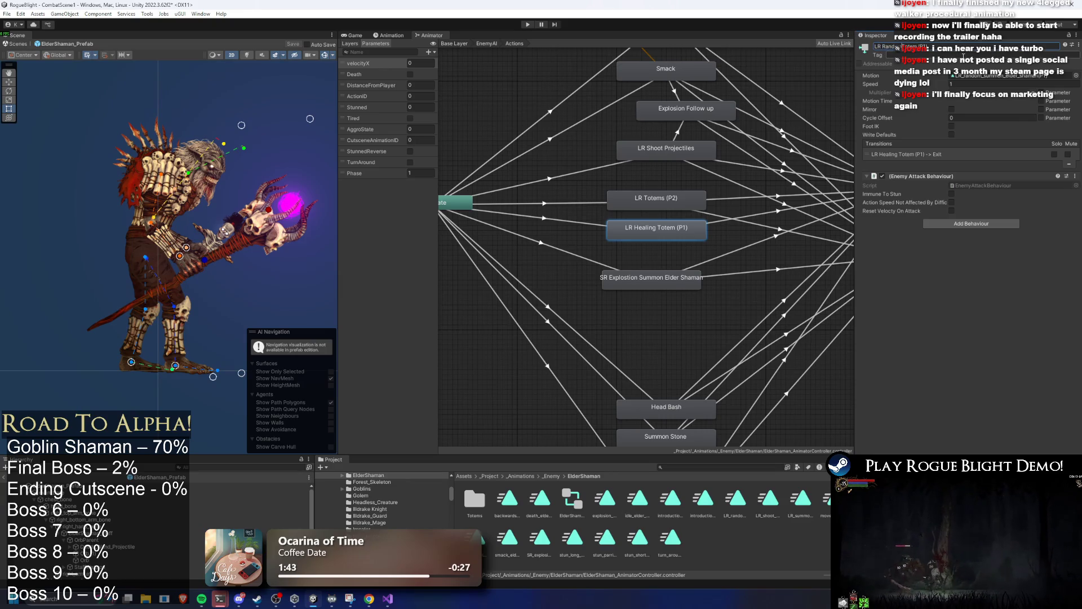
key(Return)
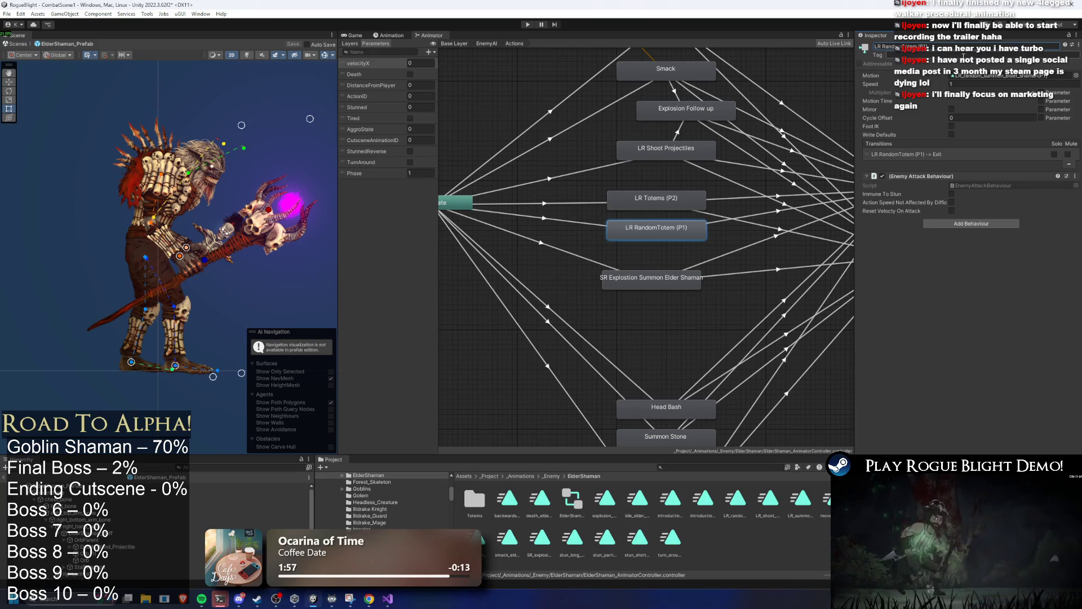
Step: Tidy the Animator graph, shifting the top four states left and nudging LR RandomTotem (P1) up
scroll(677, 209, down, 5)
drag(637, 238, 546, 303)
drag(631, 147, 576, 246)
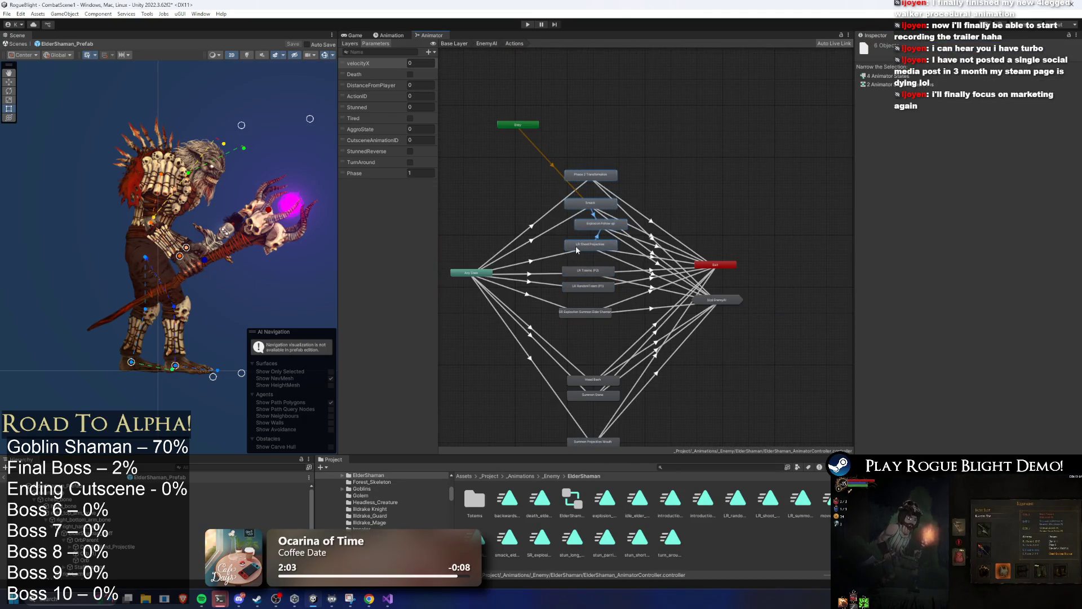
click(765, 231)
drag(604, 290, 602, 289)
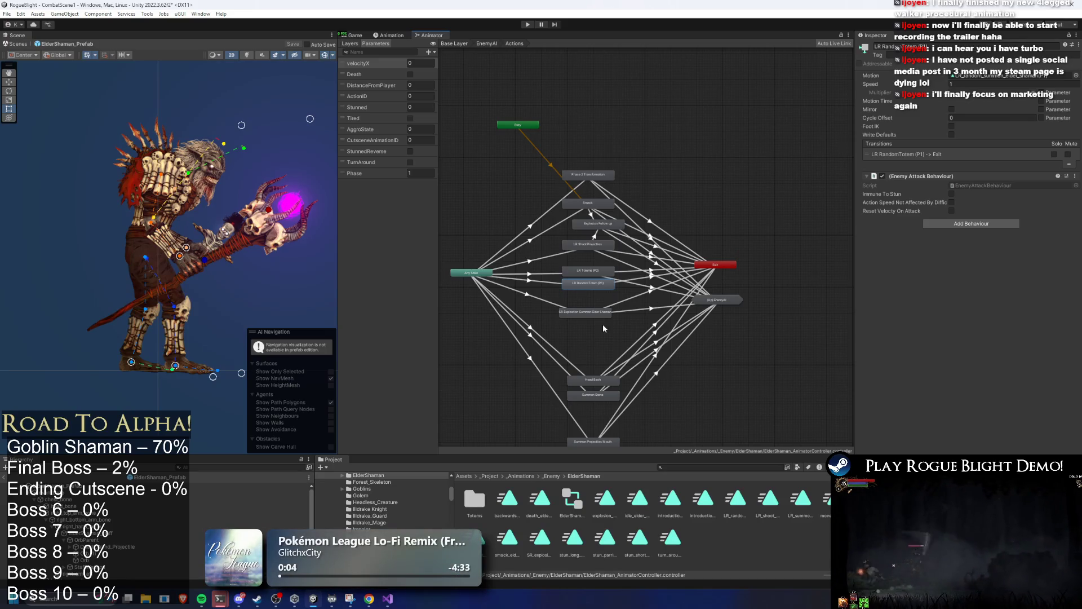
scroll(635, 291, up, 3)
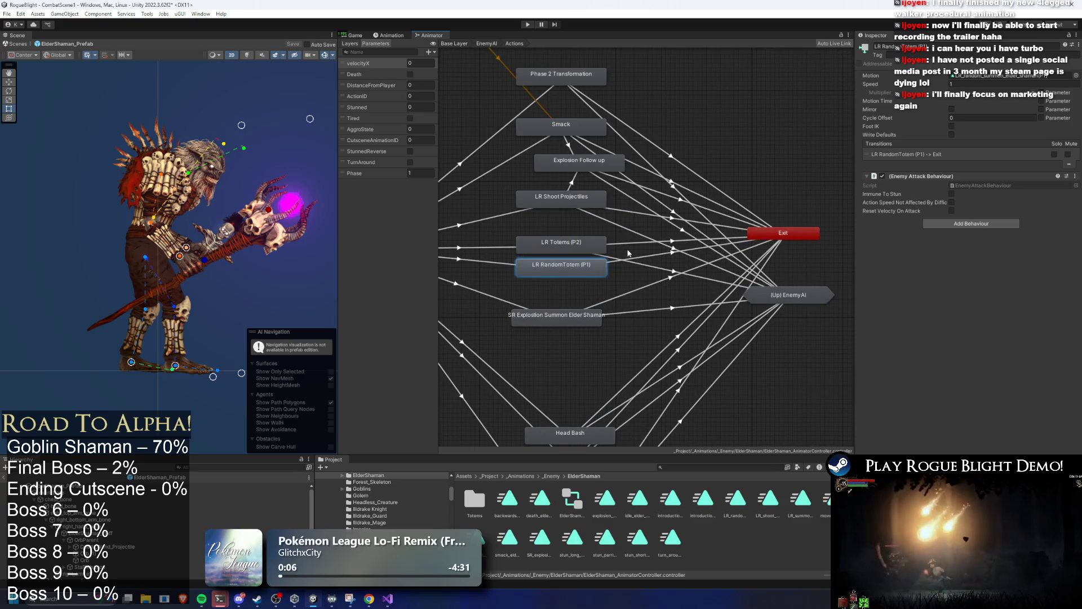
scroll(619, 238, down, 3)
scroll(654, 248, up, 2)
drag(648, 211, 647, 206)
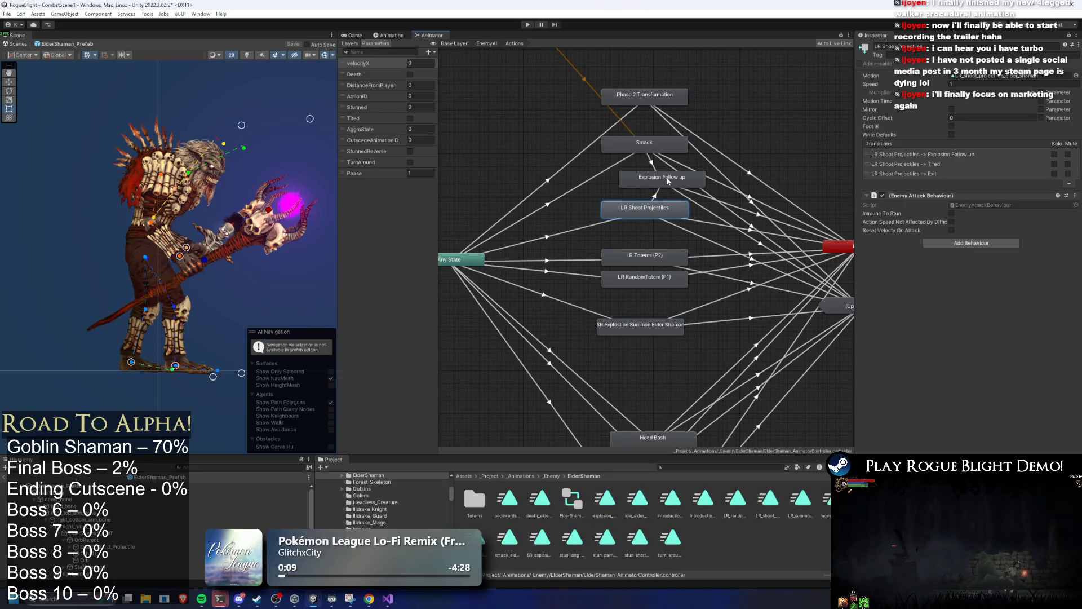
click(554, 274)
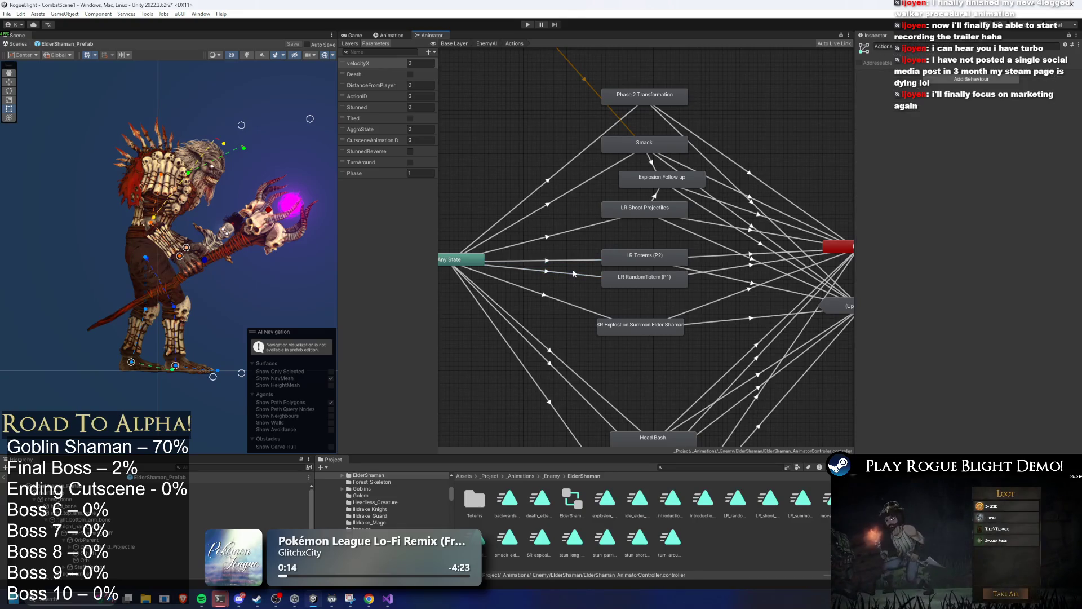
click(651, 280)
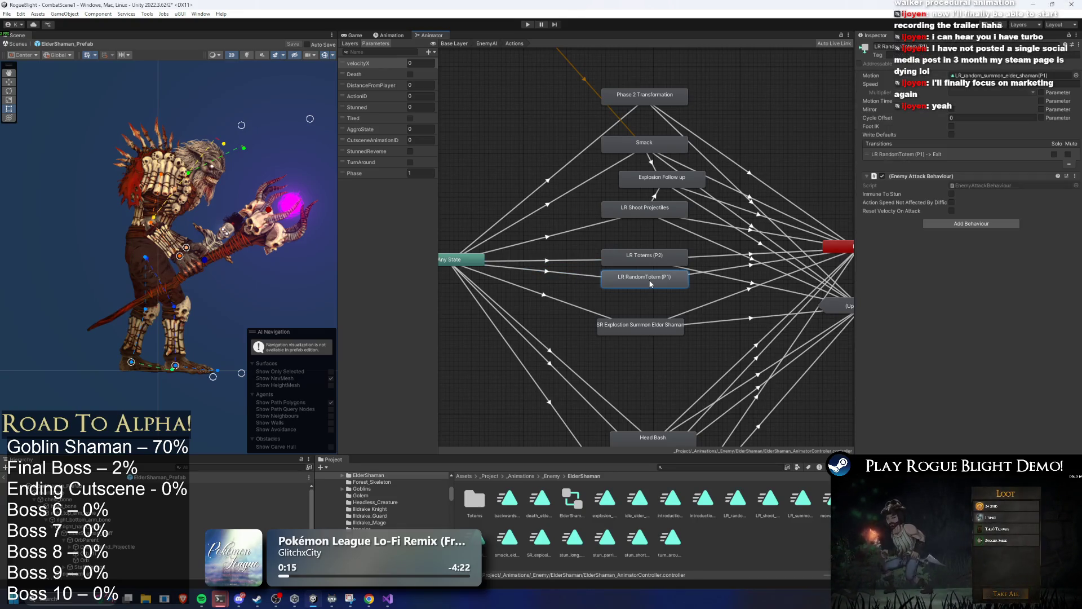
click(652, 264)
click(651, 280)
click(650, 259)
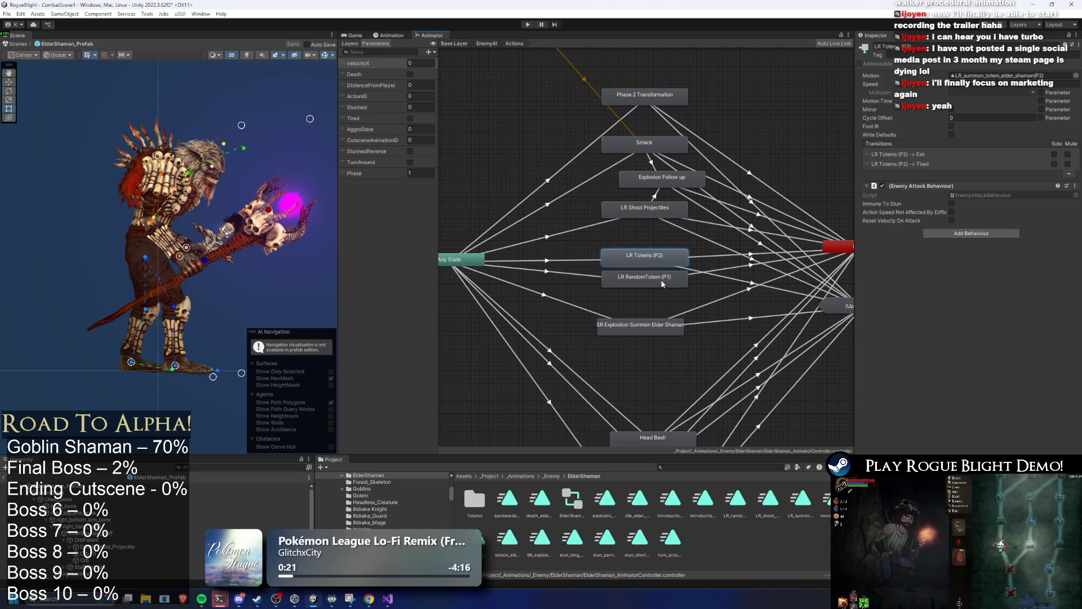
click(662, 282)
click(658, 267)
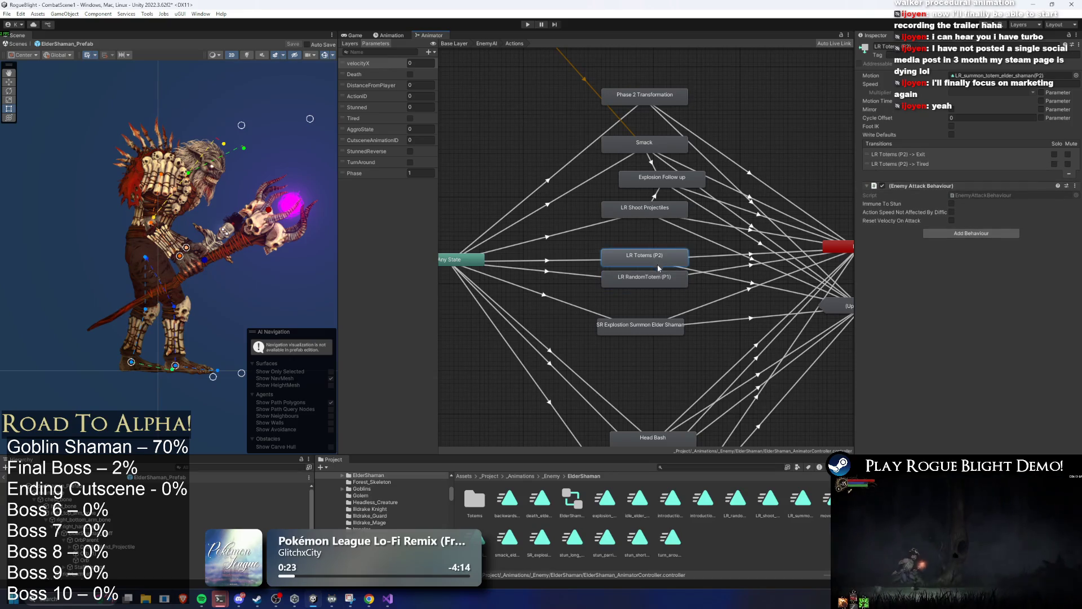
click(657, 285)
click(663, 267)
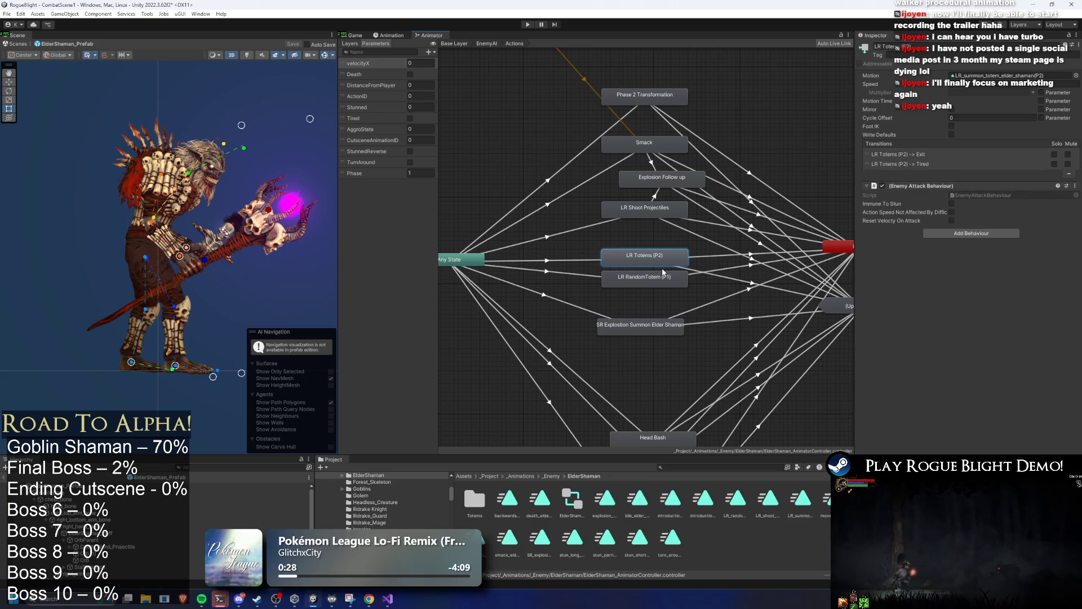
click(565, 274)
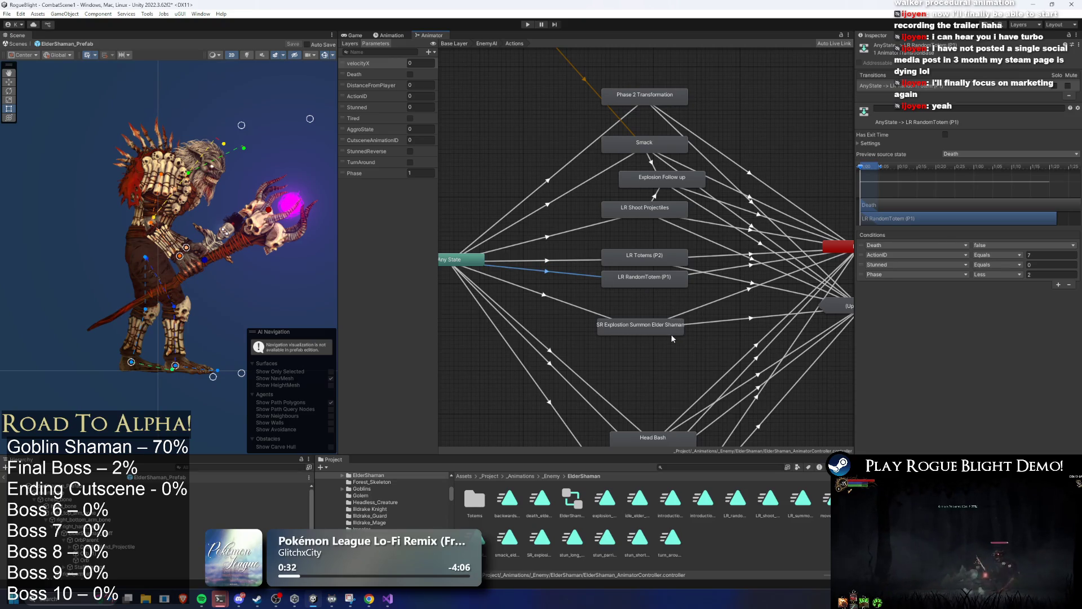
drag(671, 333, 668, 330)
click(584, 262)
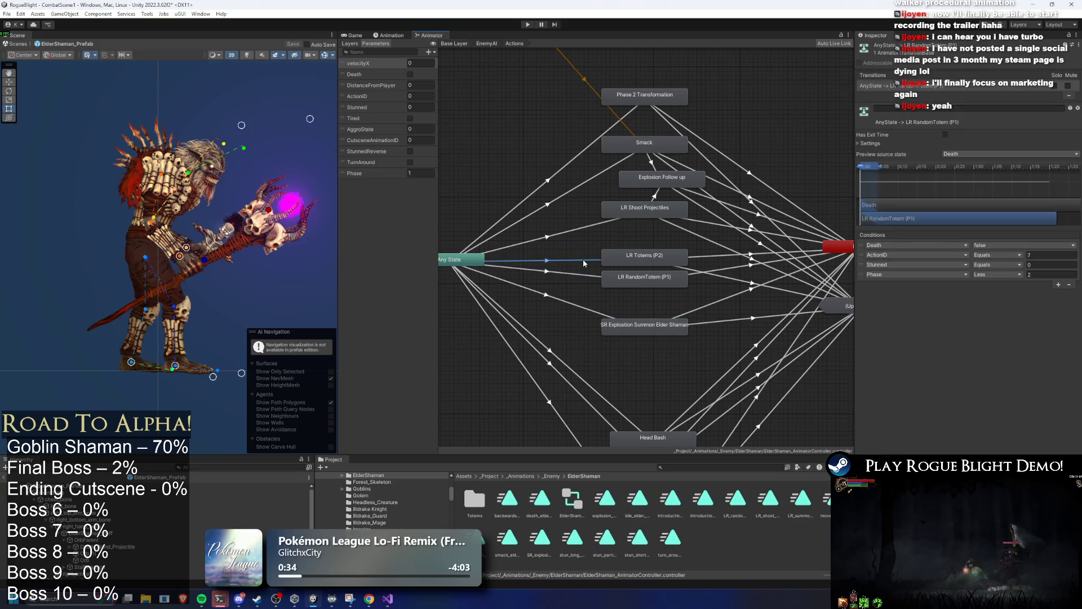
click(625, 326)
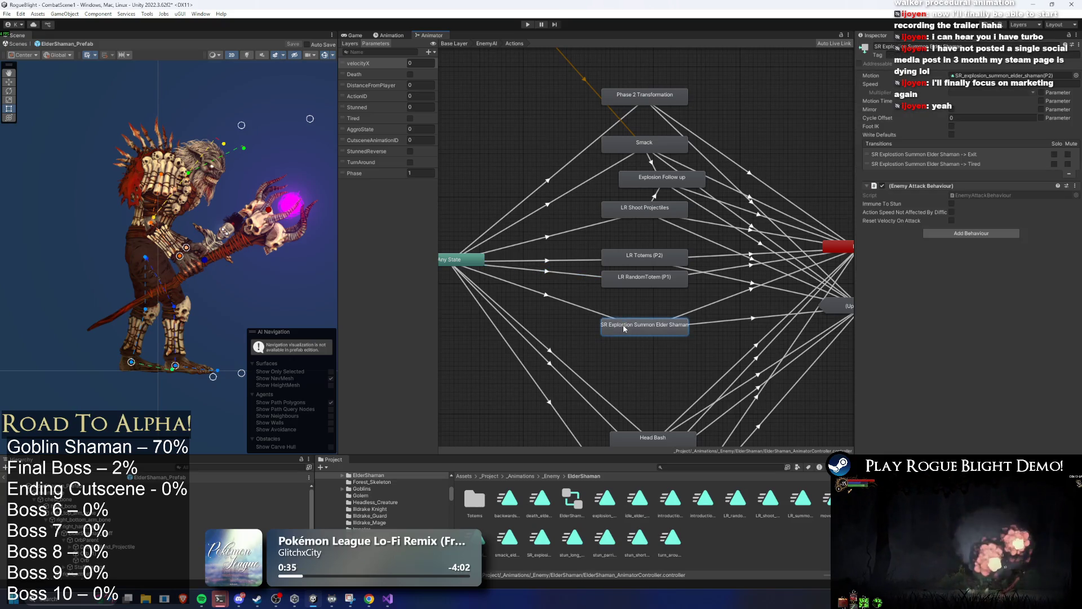
click(583, 261)
click(580, 275)
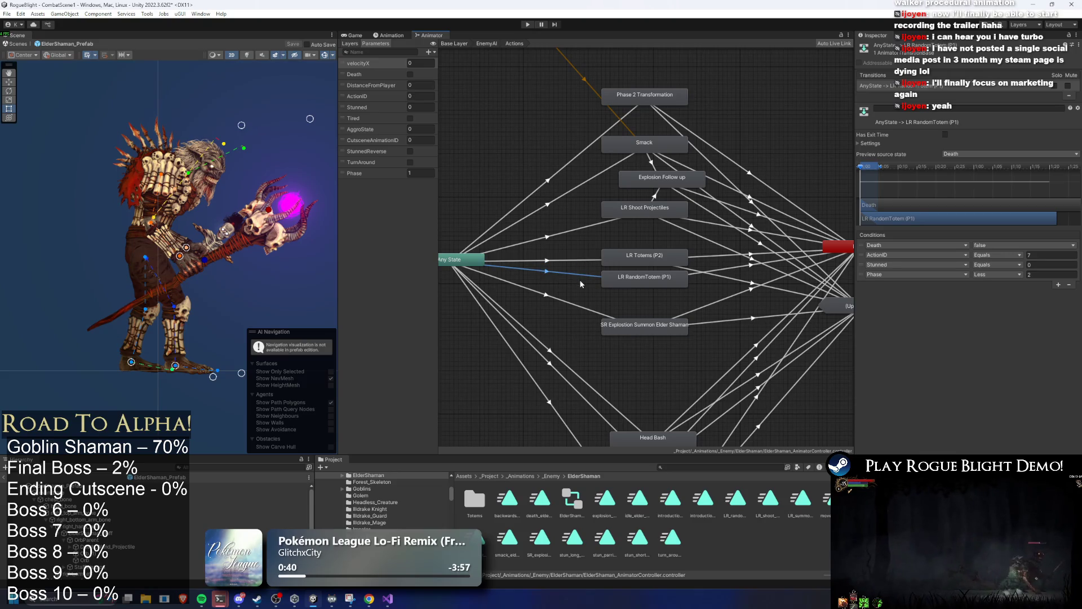
click(619, 278)
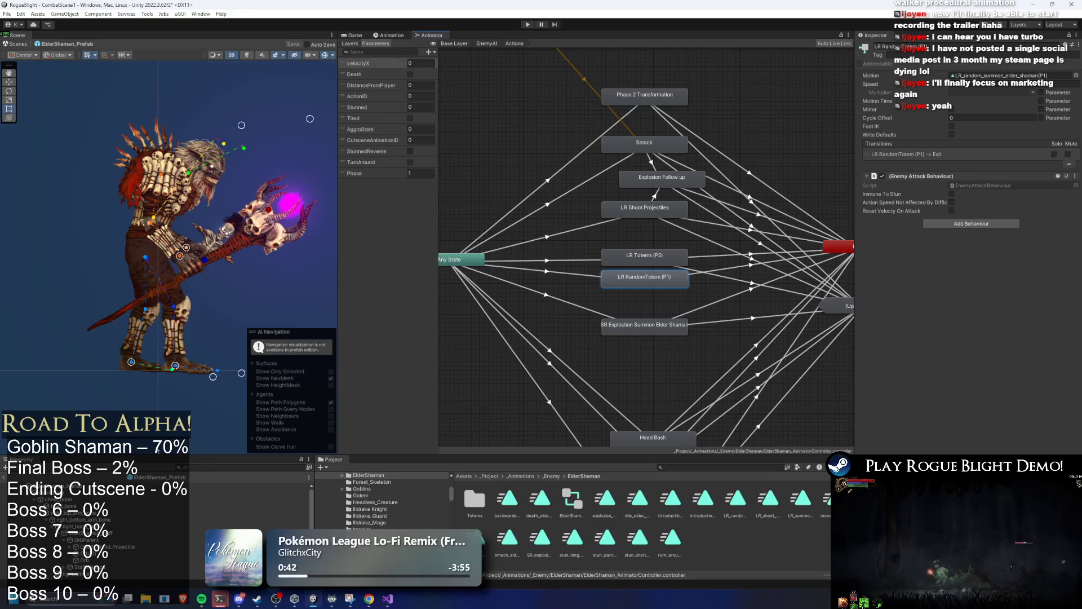
click(170, 237)
click(389, 35)
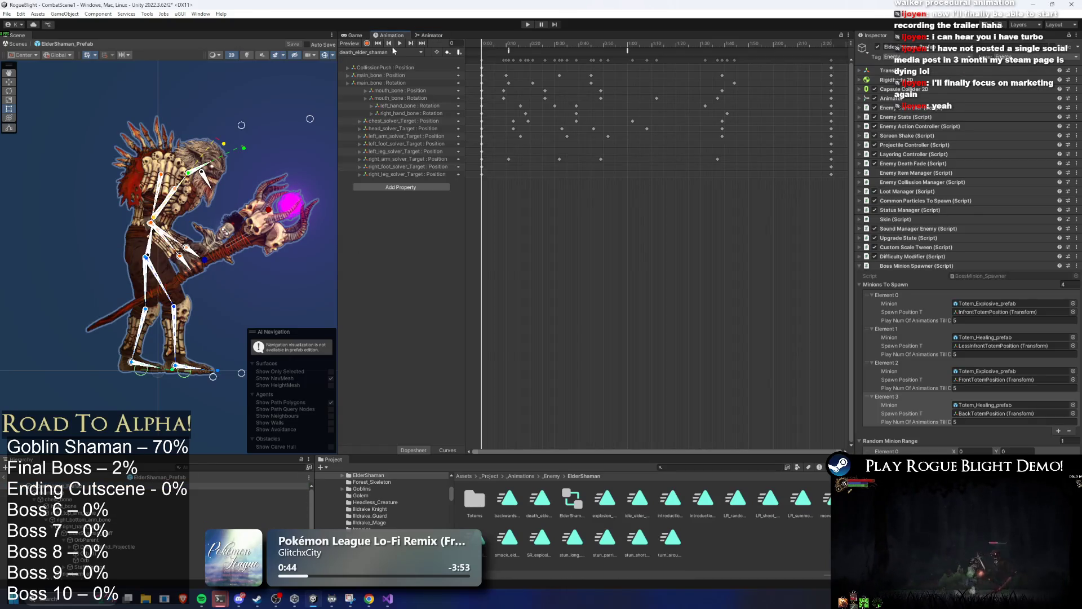
Step: Review the LR_shoot_projectiles clip at frame 34, then the SR_explosion_summon clip
click(389, 52)
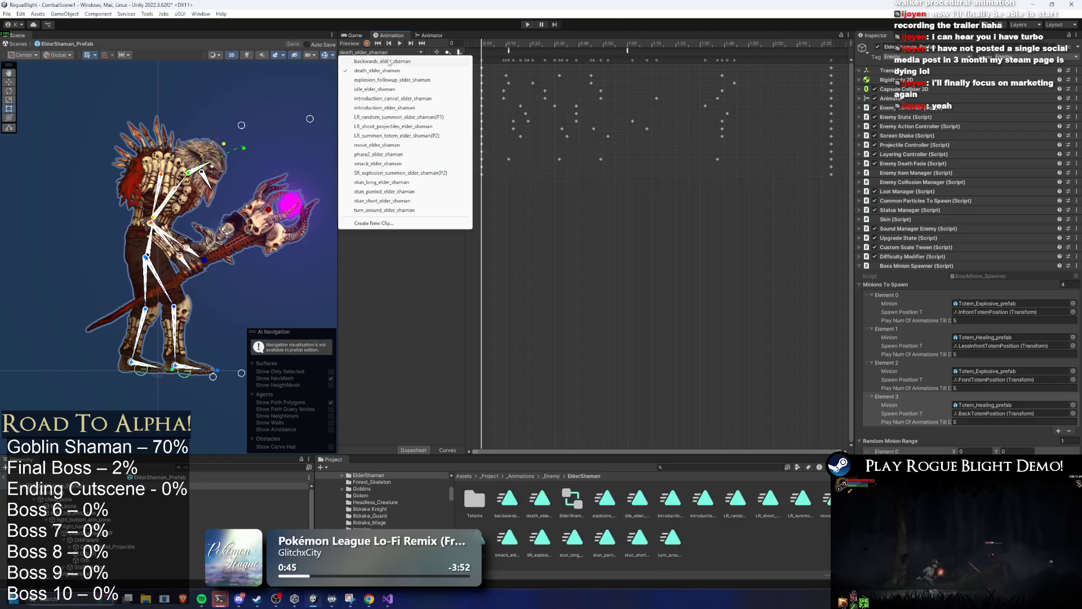
click(424, 127)
drag(555, 46, 570, 45)
click(389, 52)
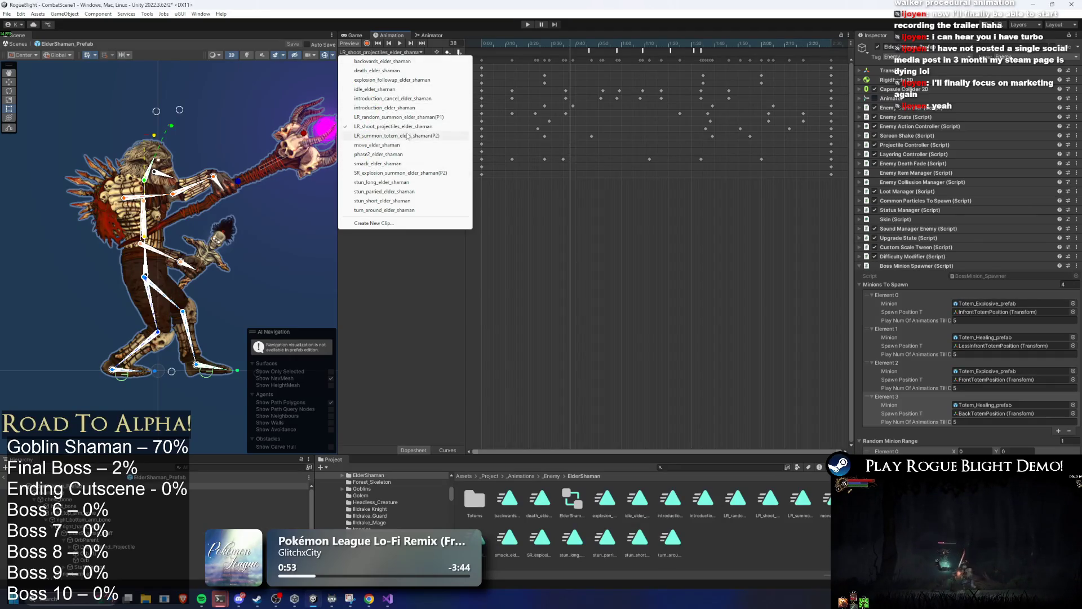
click(436, 173)
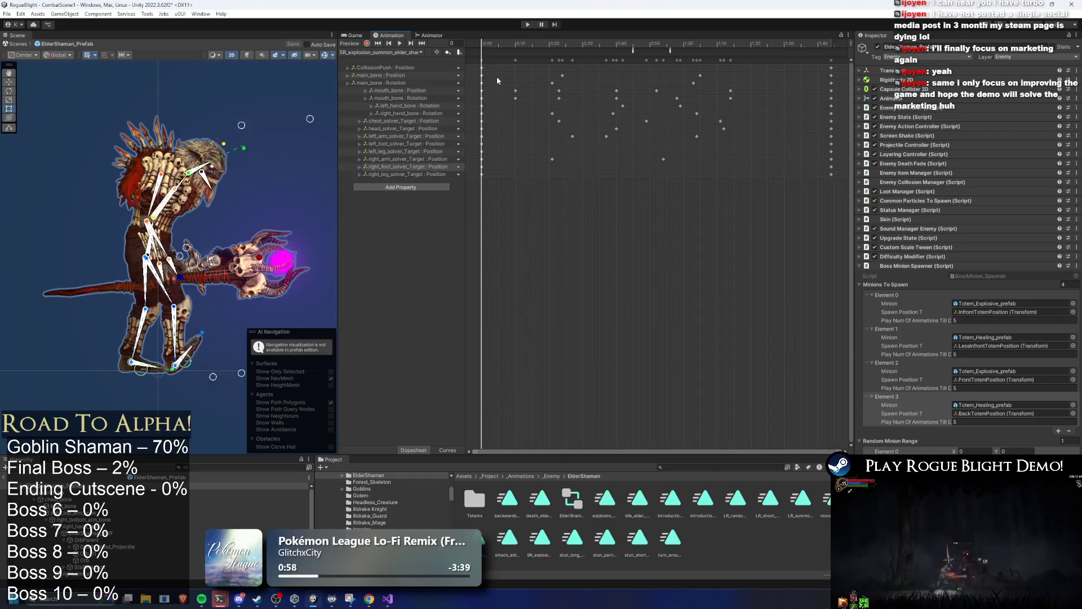
Step: Switch to LR_random_summon_elder_shaman, scrub to frame 43 and select its summon event
click(381, 52)
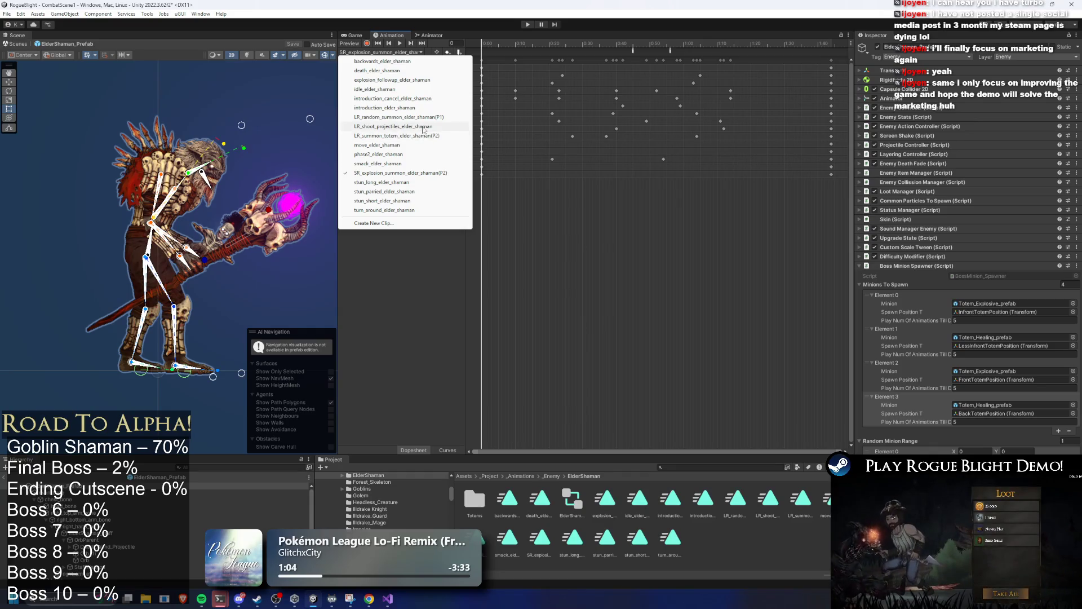
click(425, 119)
mouse_move(598, 43)
mouse_down()
mouse_move(628, 54)
mouse_move(655, 46)
mouse_up()
click(617, 51)
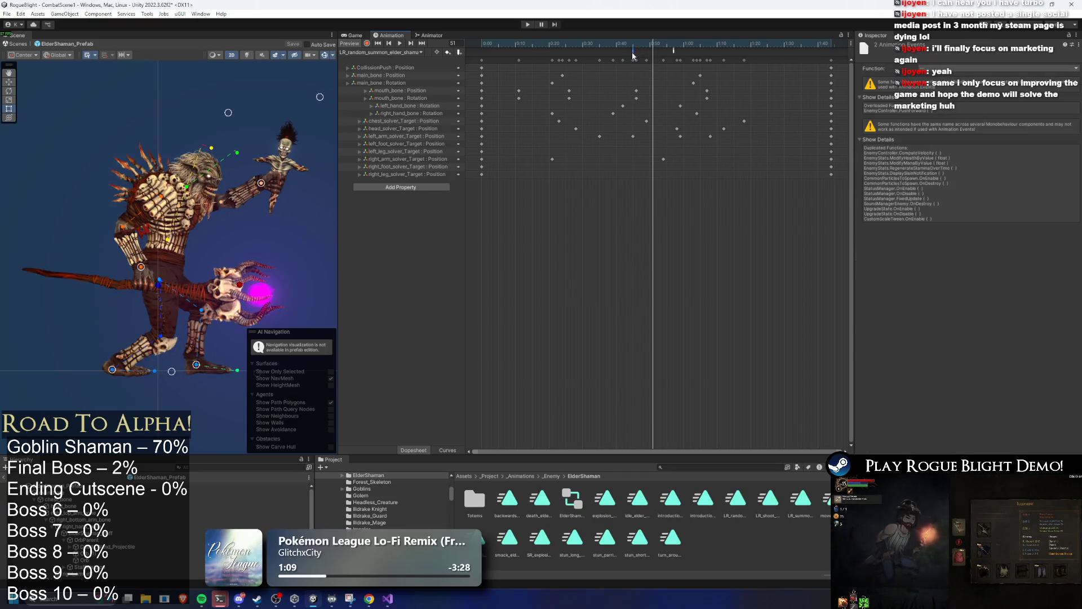
Step: Move the summon event to the playhead and make it call BossMinionSpawner SpawnRandomEnemy (int)
drag(674, 50, 655, 47)
click(992, 68)
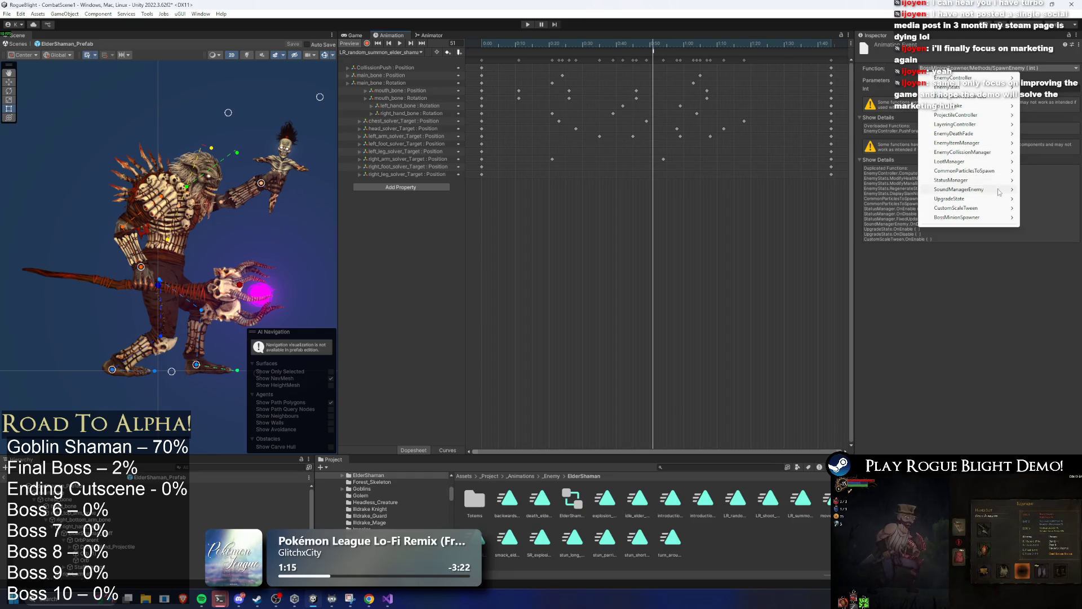
mouse_move(987, 132)
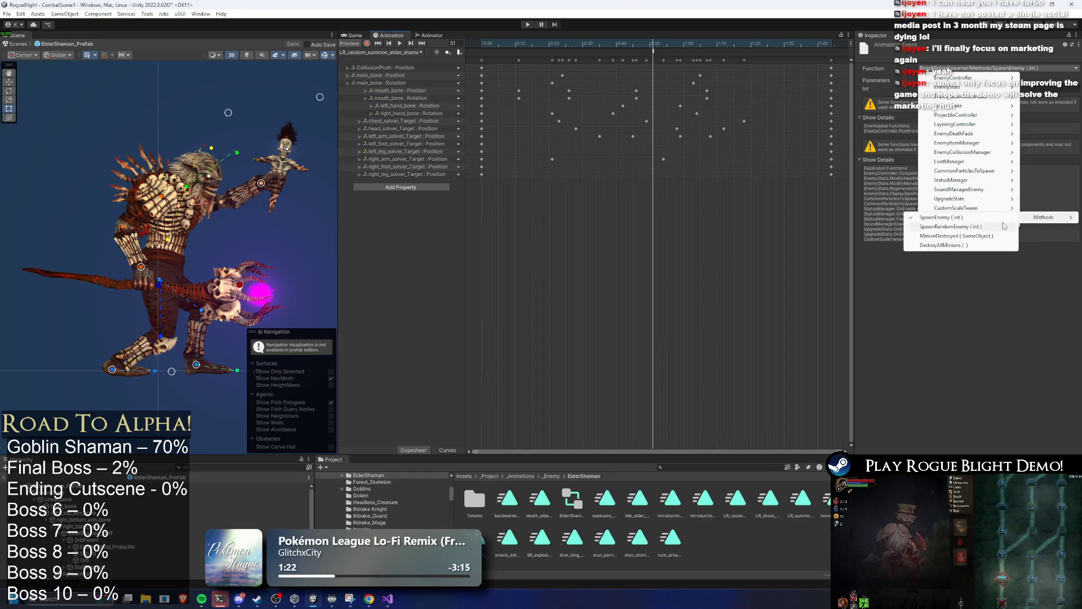
click(959, 231)
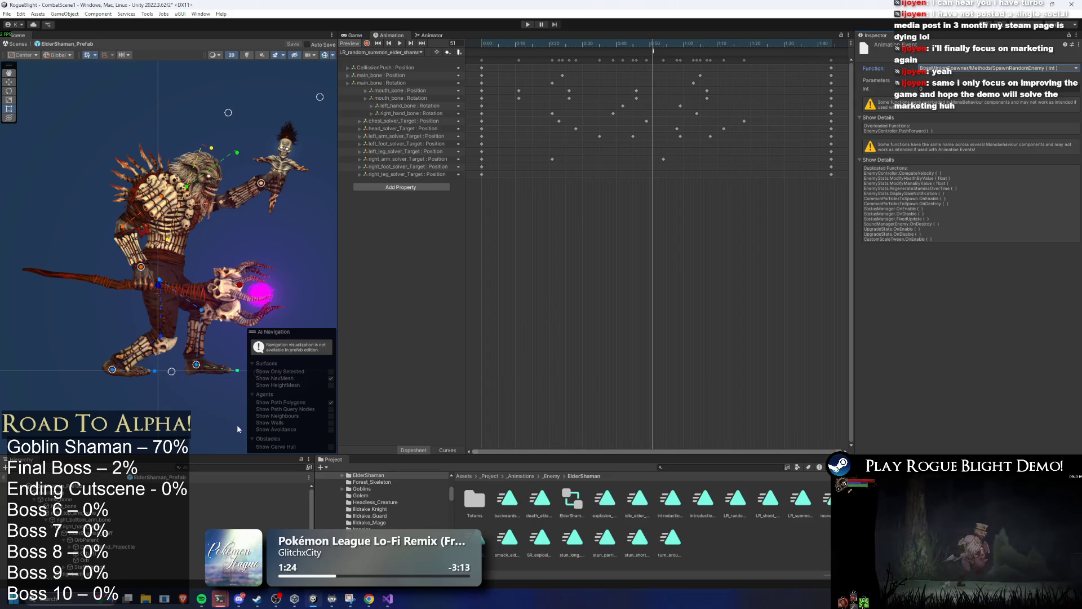
Step: On the ElderShaman root object, give Random Minion Range 2 entries
click(96, 484)
text(2)
key(Tab)
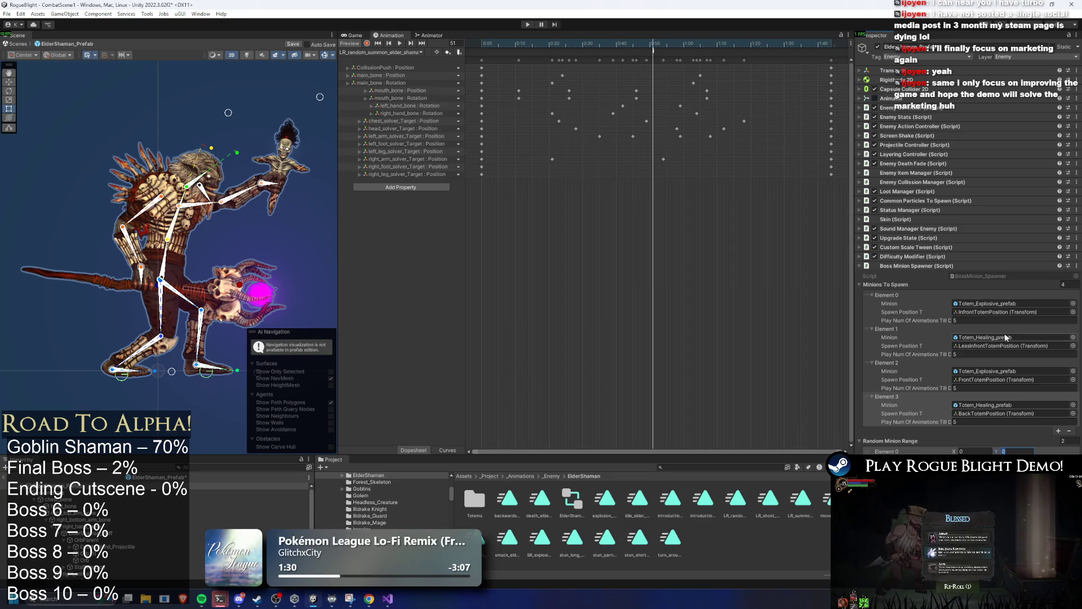
Step: Enter 1 as Random Minion Range Element 0's Y value
text(1)
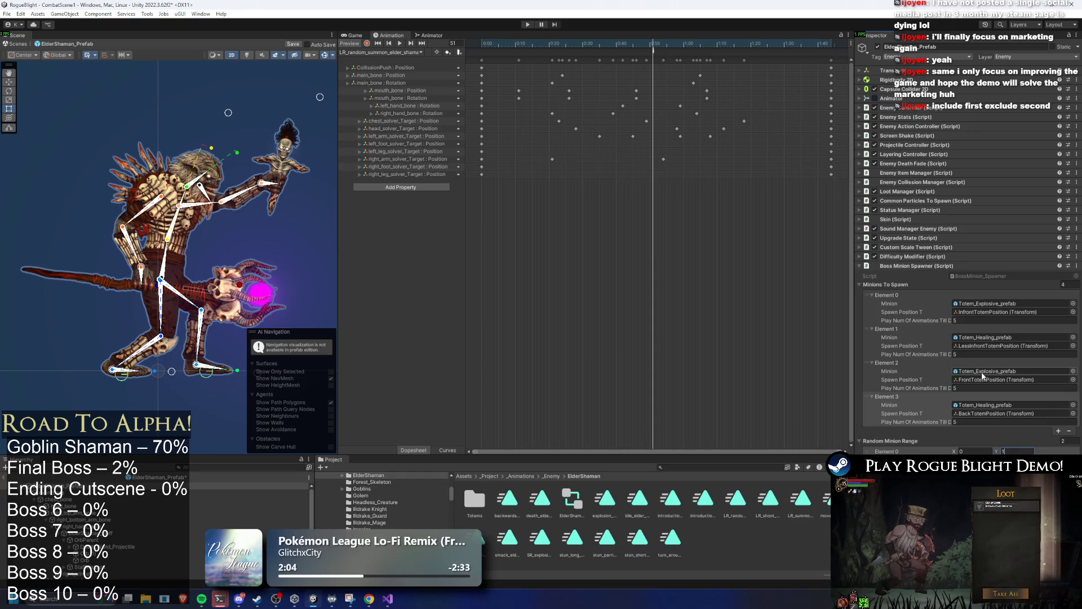
key(Return)
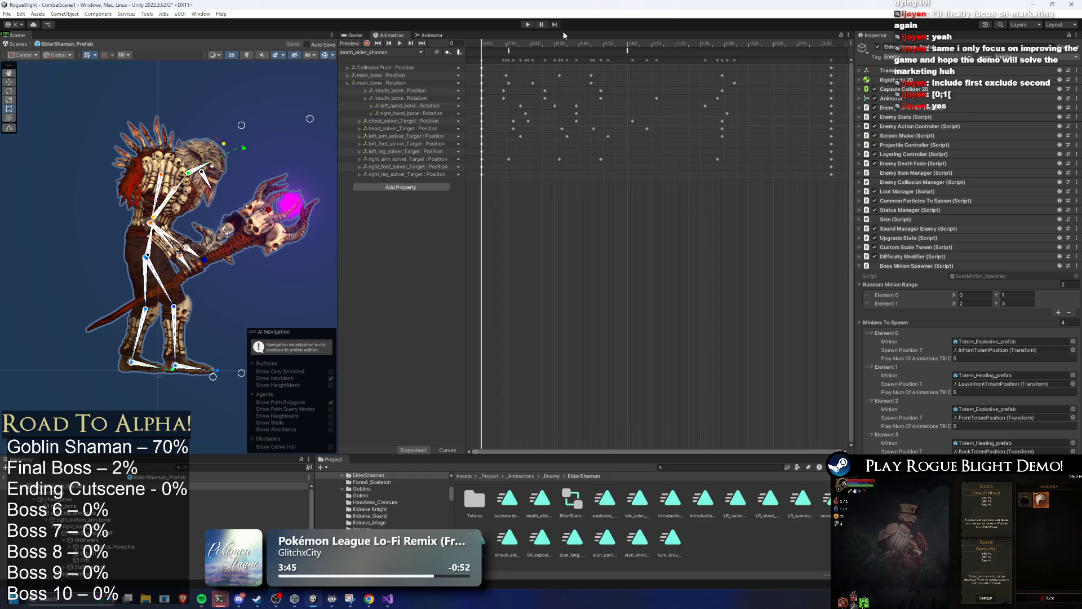
Step: Play the animation preview in the Animation window
click(399, 42)
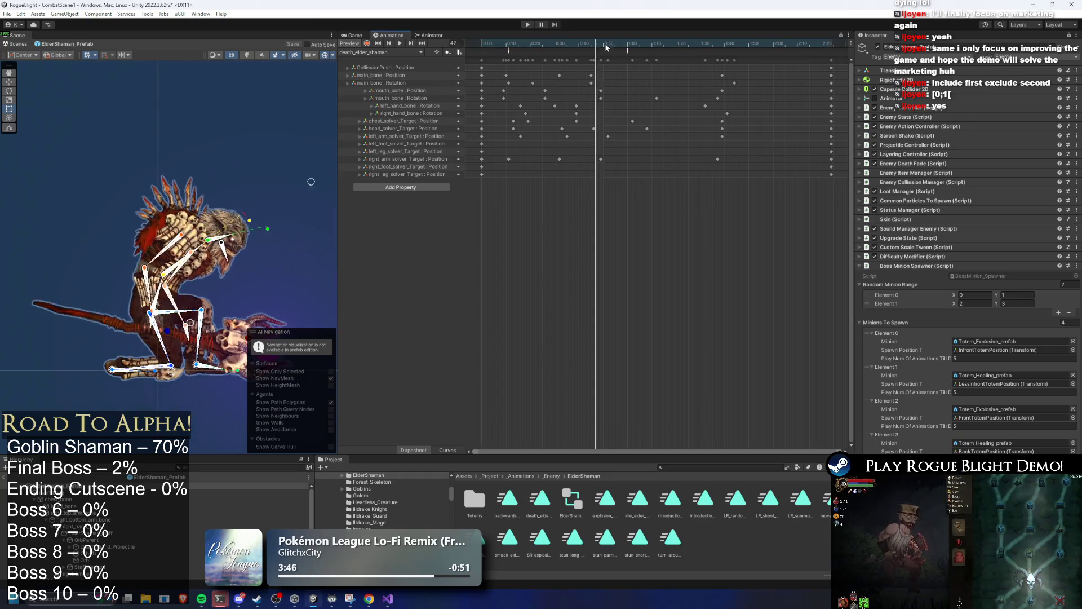
Step: Recheck LR_random_summon's SpawnRandomEnemy event at frame 51, then open SR_explosion_summon_elder_shaman
click(383, 52)
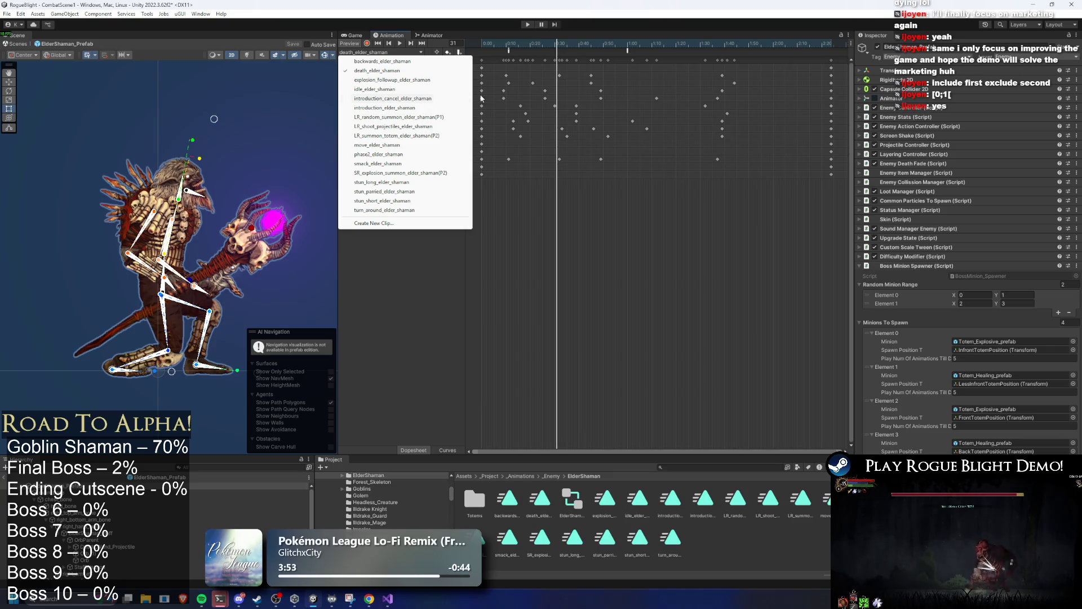
mouse_move(587, 44)
mouse_down()
mouse_move(659, 47)
mouse_move(532, 47)
mouse_up()
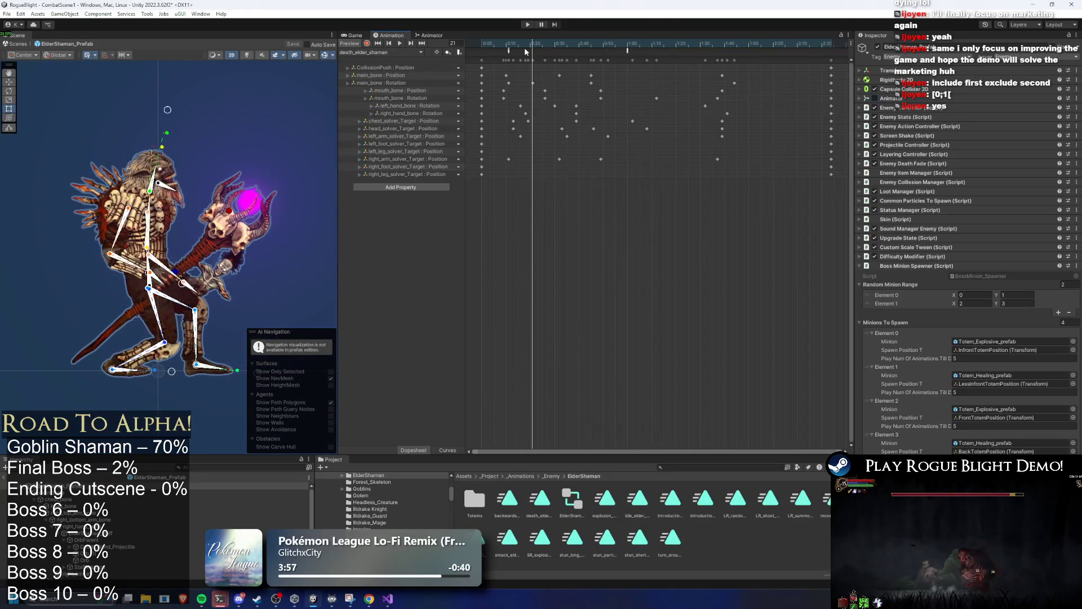
click(409, 52)
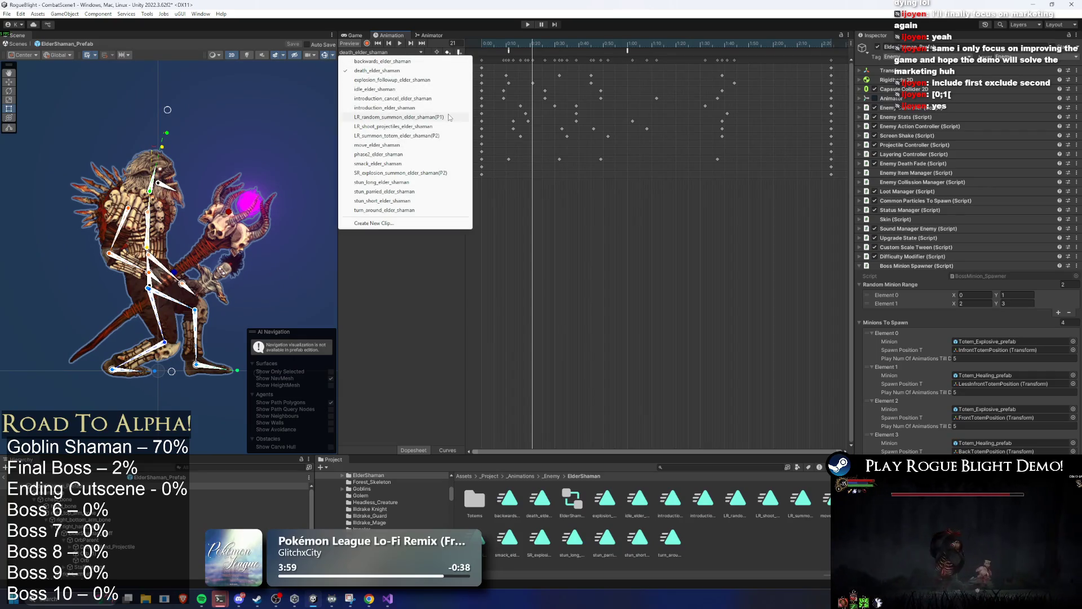
click(424, 117)
drag(557, 45, 647, 47)
click(654, 54)
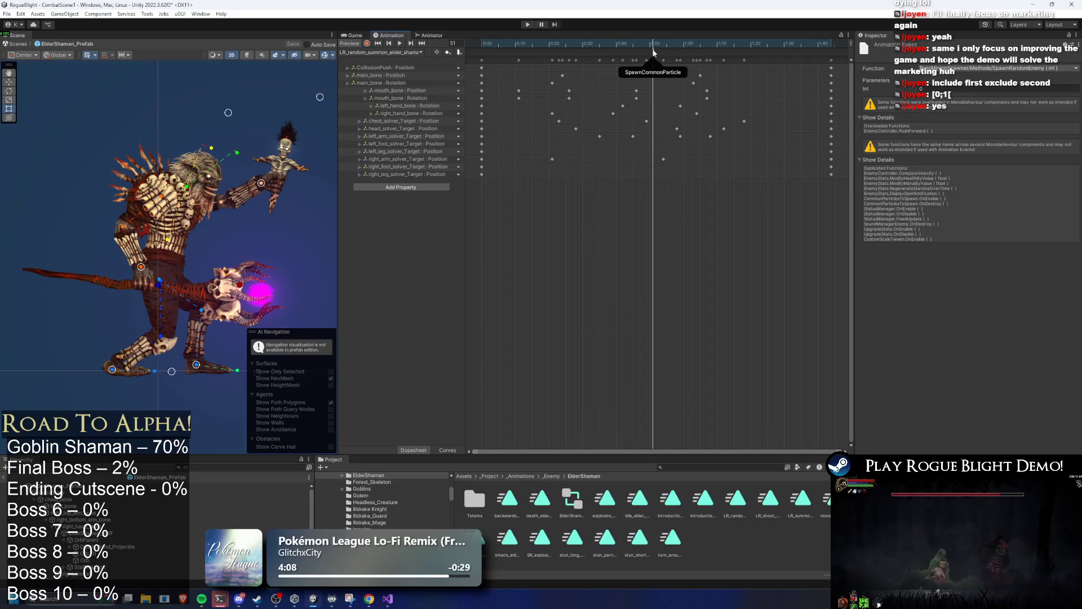
click(400, 52)
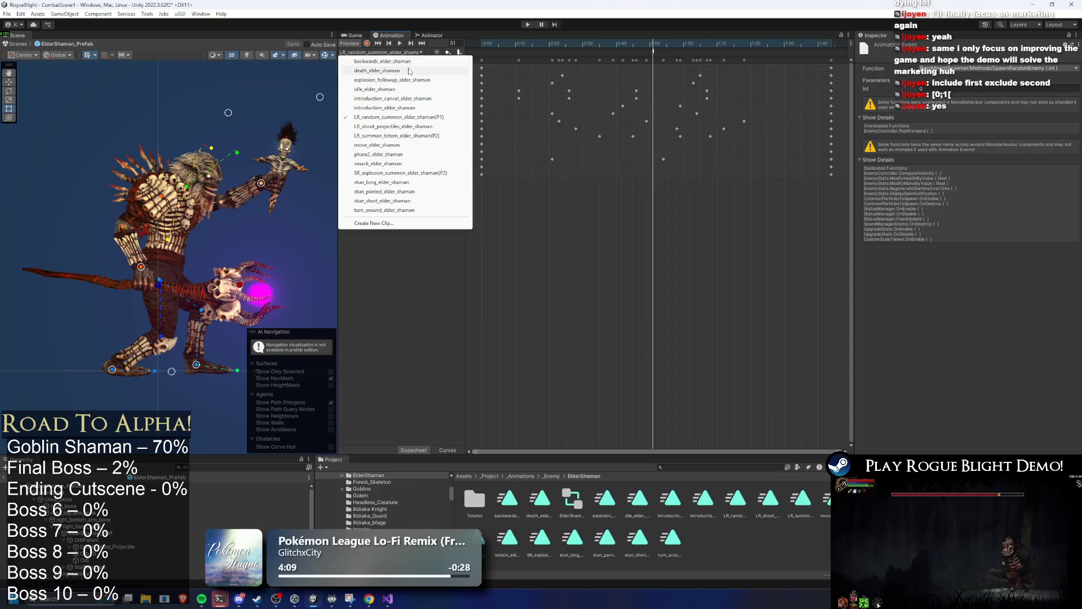
click(410, 173)
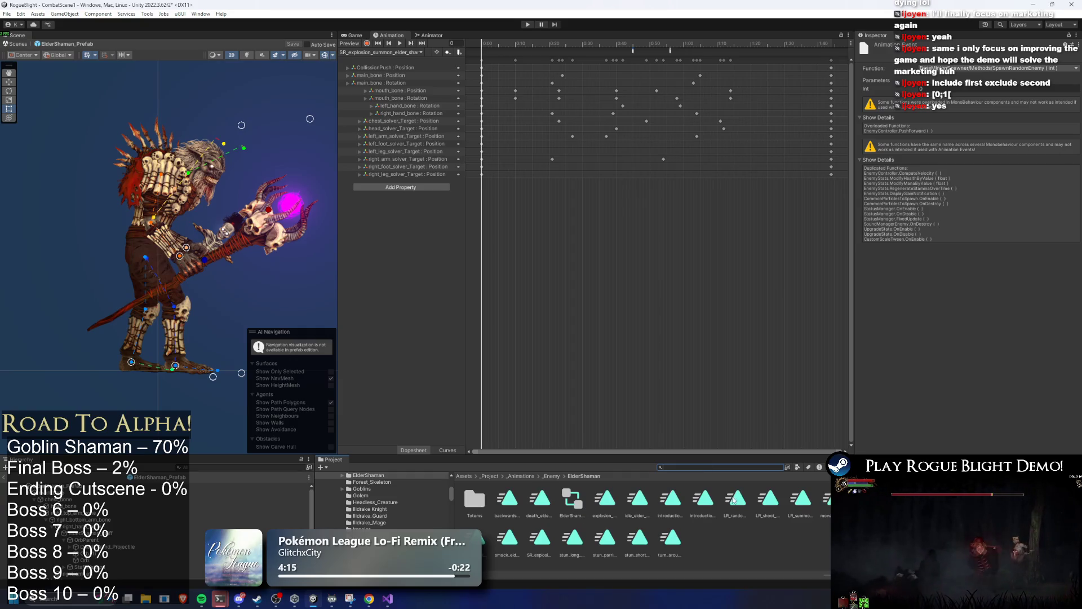
Step: Rename the explosion-summon clip asset to SR_summon_totem_elder_shaman(P2)
right_click(553, 540)
click(600, 309)
key(End)
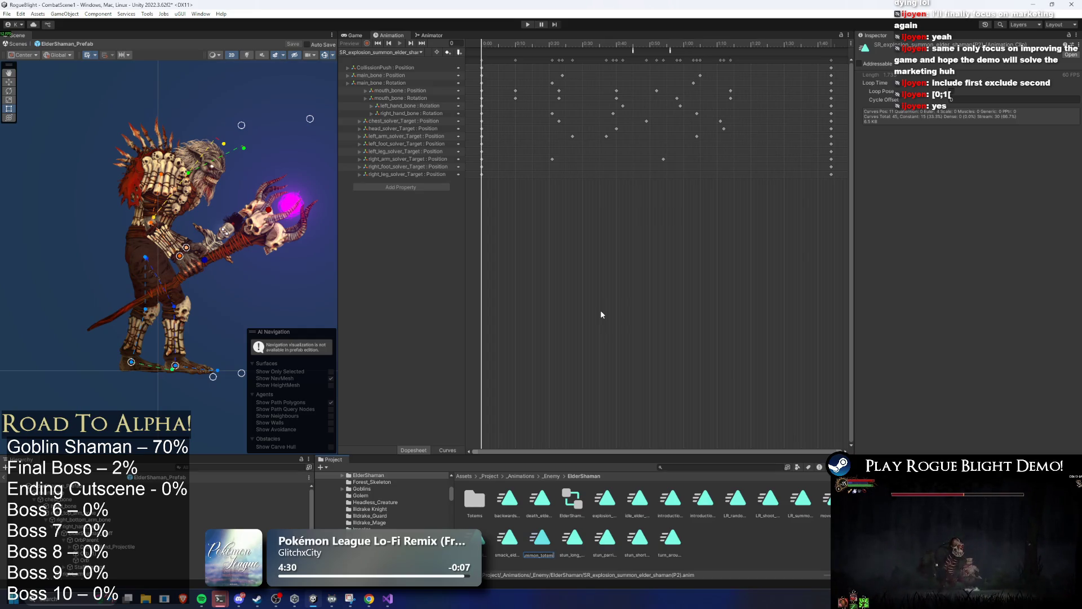
key(Return)
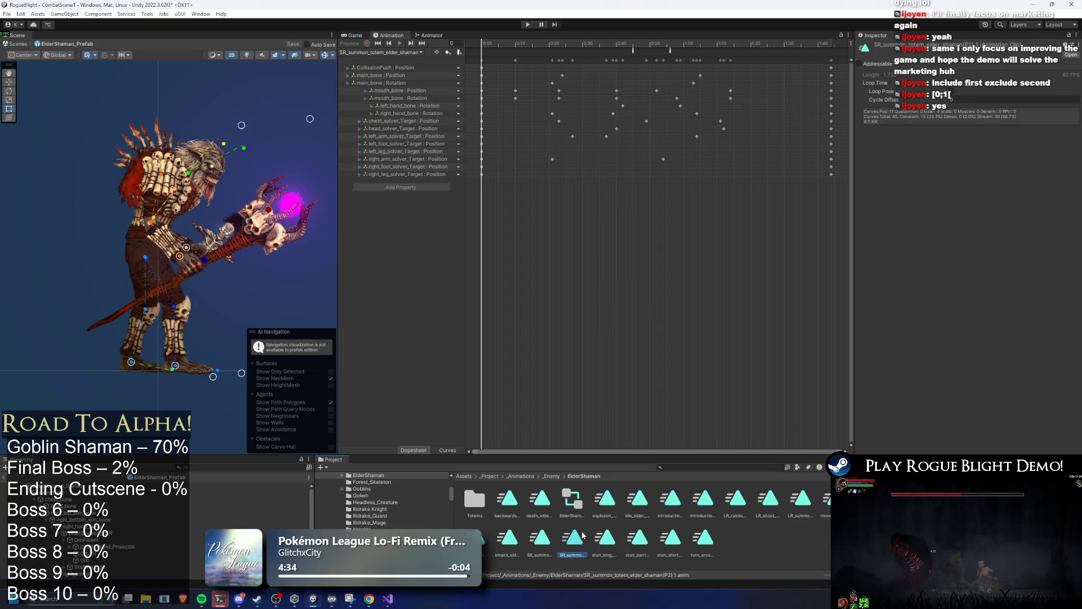
Step: Duplicate that clip as SR_random_summon_totem_elder_shaman(P1) and return to the Animator graph
right_click(585, 538)
click(637, 306)
key(F2)
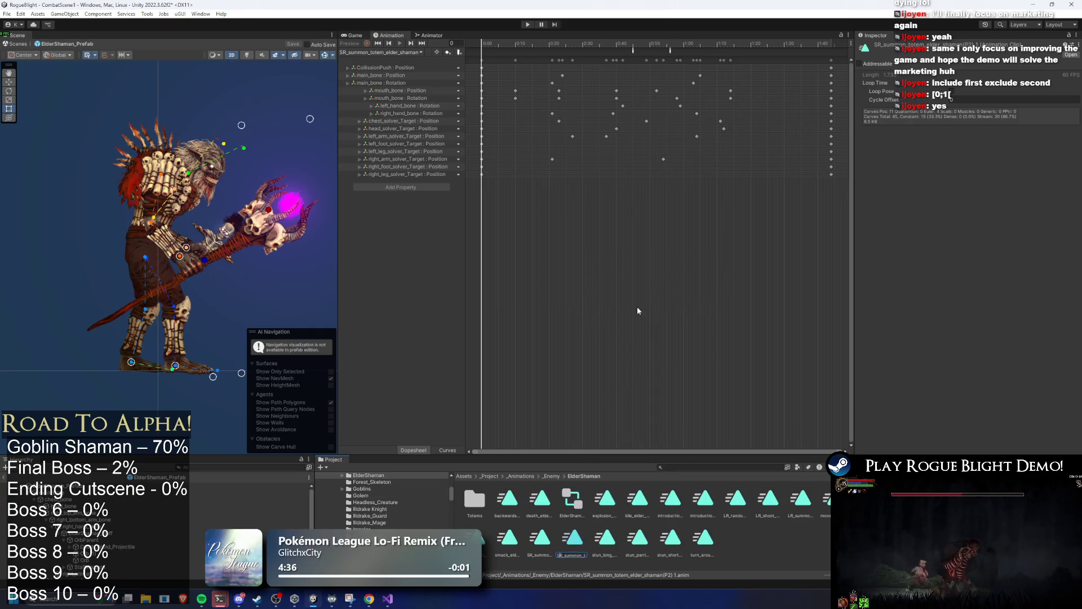
text(random_s)
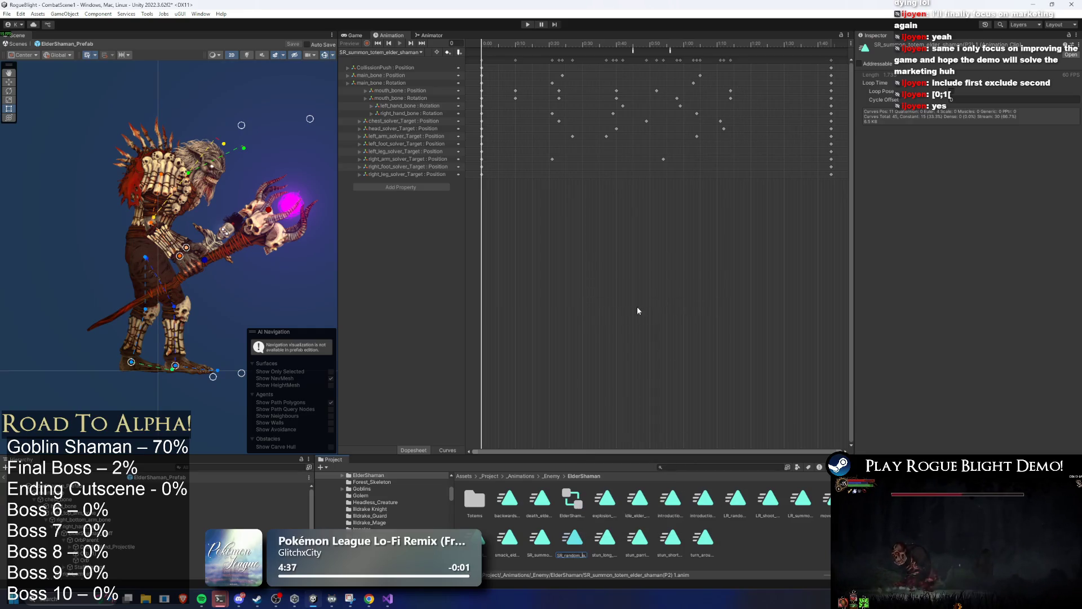
key(End)
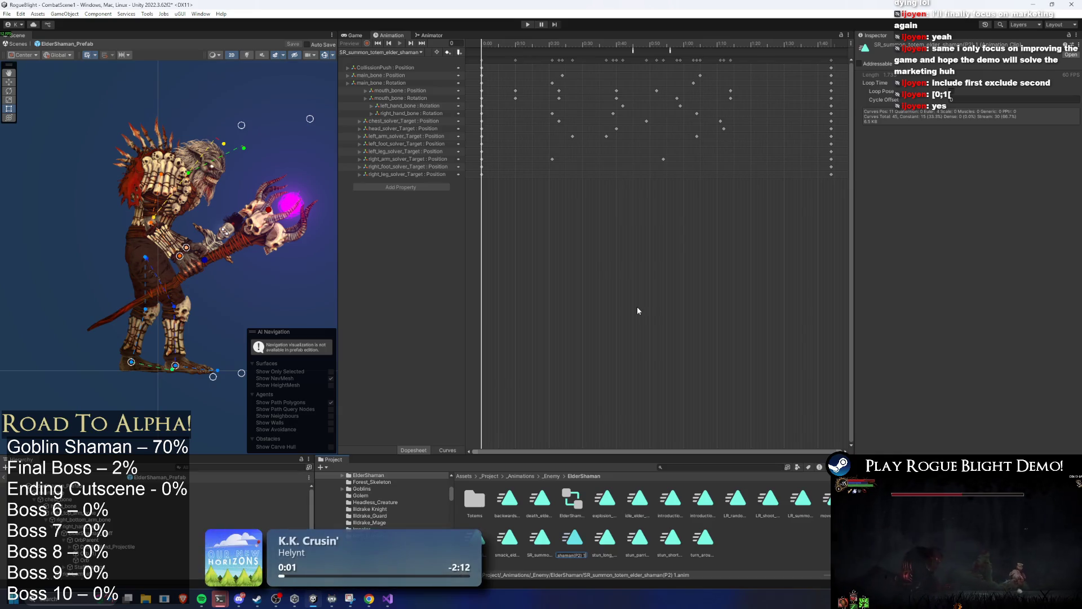
key(Return)
right_click(545, 544)
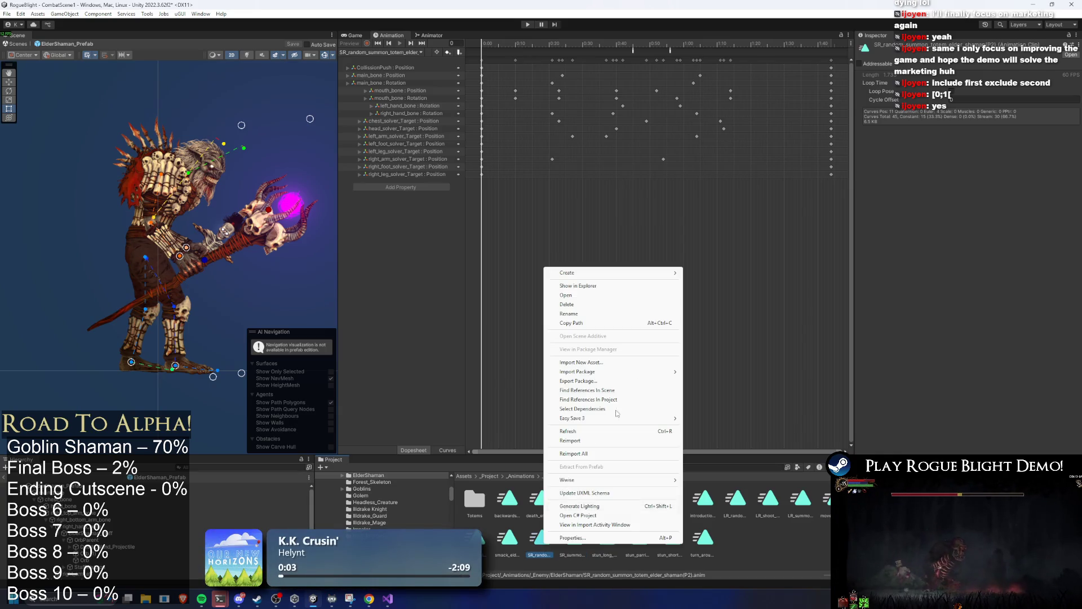
click(598, 315)
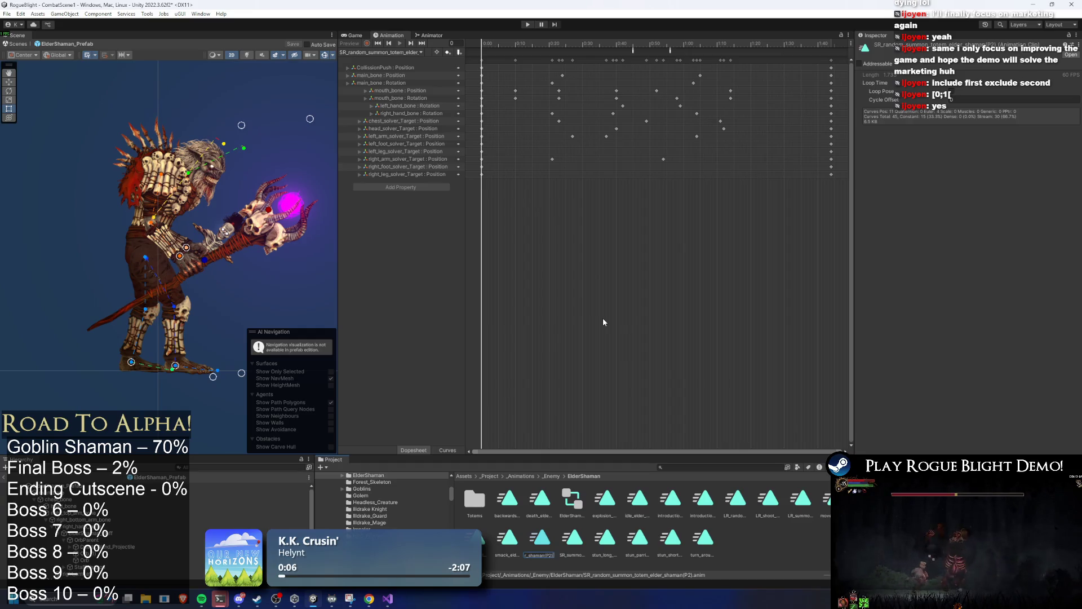
text((P1))
key(Return)
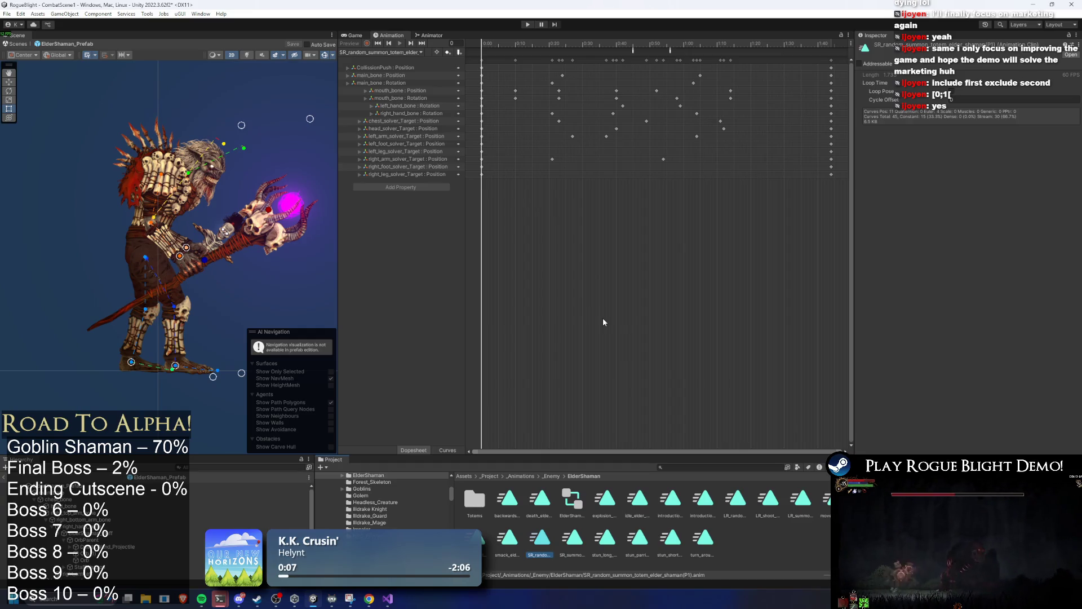
click(441, 37)
scroll(457, 149, up, 5)
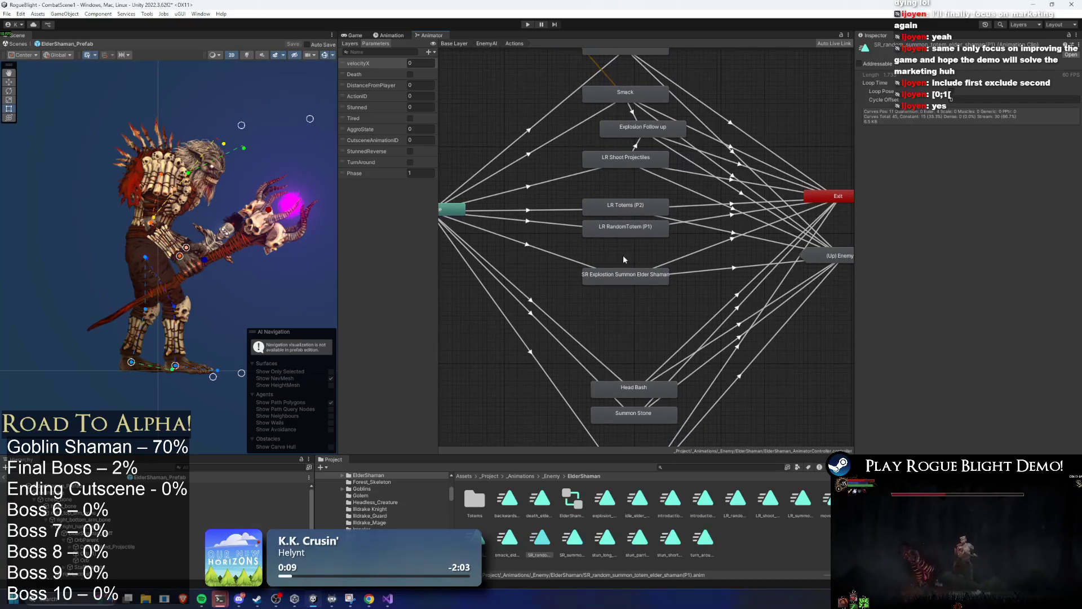
Step: Inspect the LR Totems (P2) and LR RandomTotem (P1) states and transitions, then fit the graph
click(456, 144)
scroll(618, 158, down, 3)
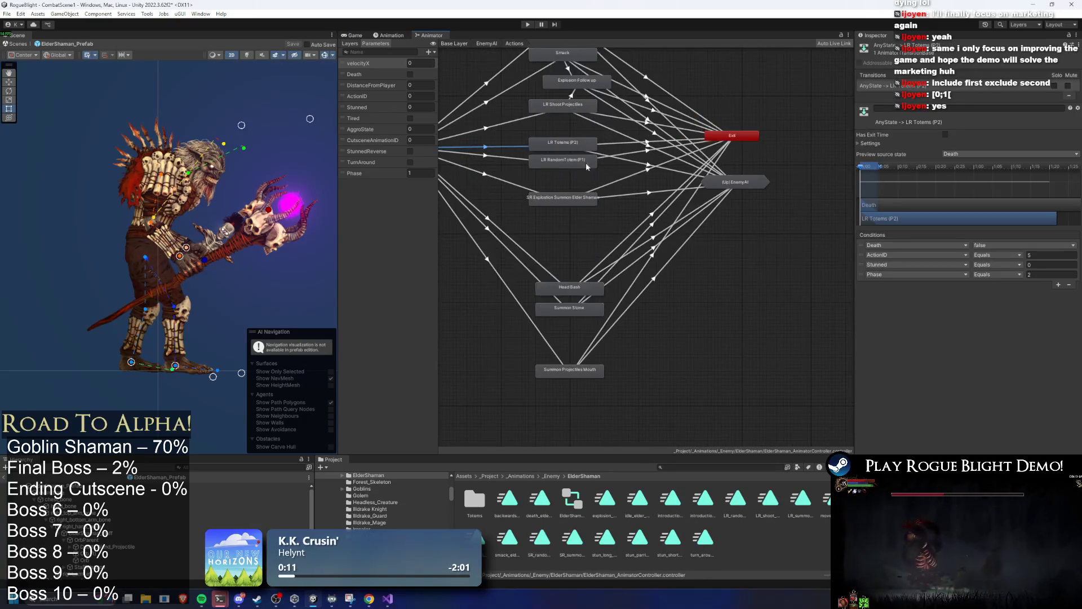
click(633, 154)
click(619, 144)
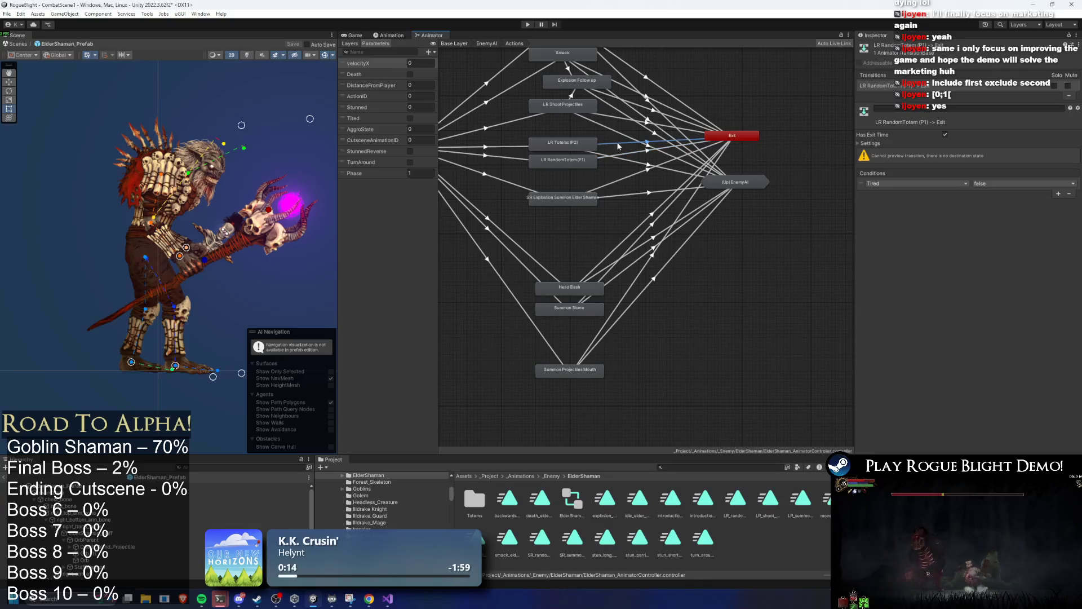
click(517, 147)
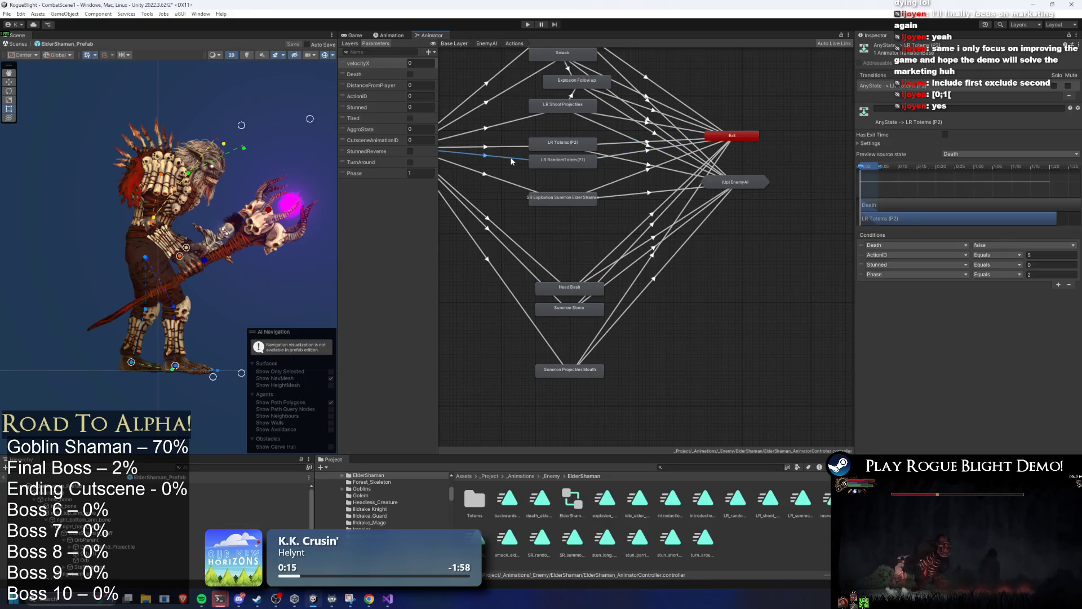
click(580, 148)
click(571, 166)
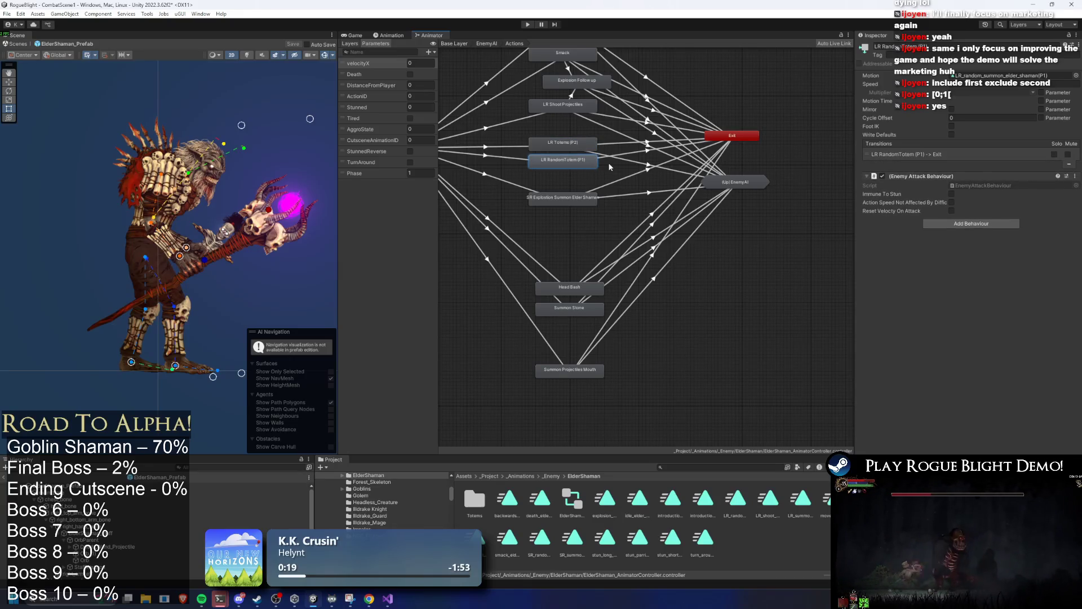
key(a)
Step: Move Any State and Exit lower and place the explosion summon states beside the totem states
click(474, 154)
drag(473, 153, 474, 191)
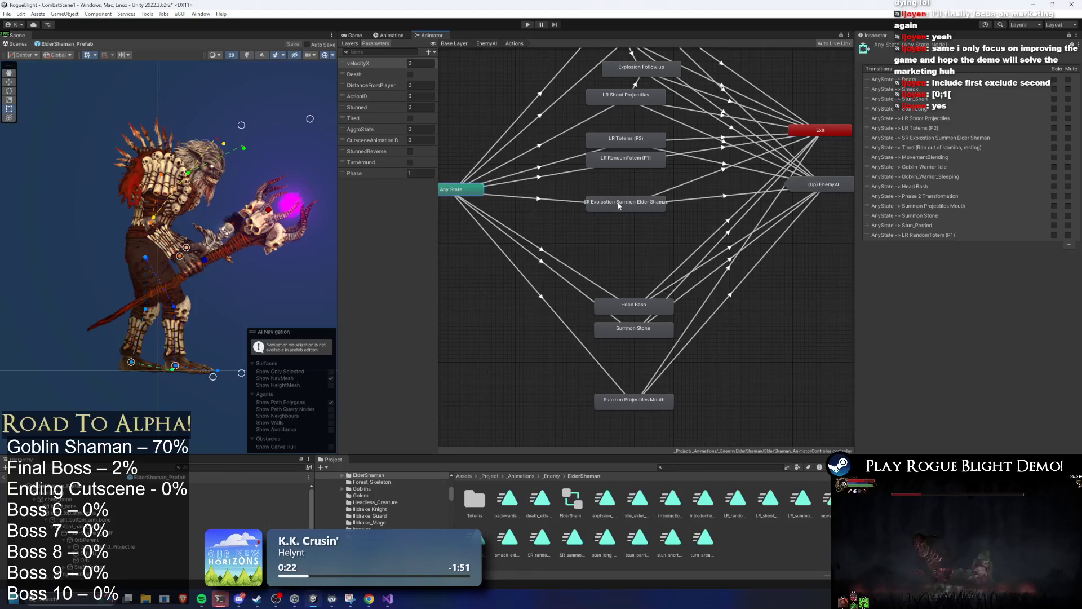
drag(820, 138, 814, 194)
ctrl+click(710, 204)
ctrl+click(669, 206)
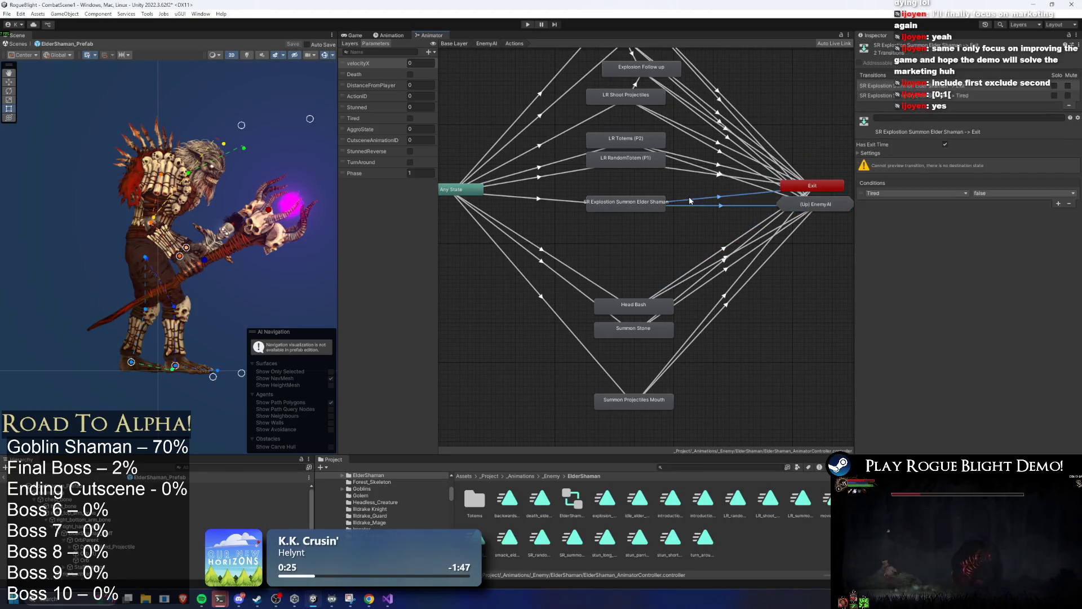
ctrl+click(623, 203)
ctrl+click(516, 198)
scroll(516, 198, down, 5)
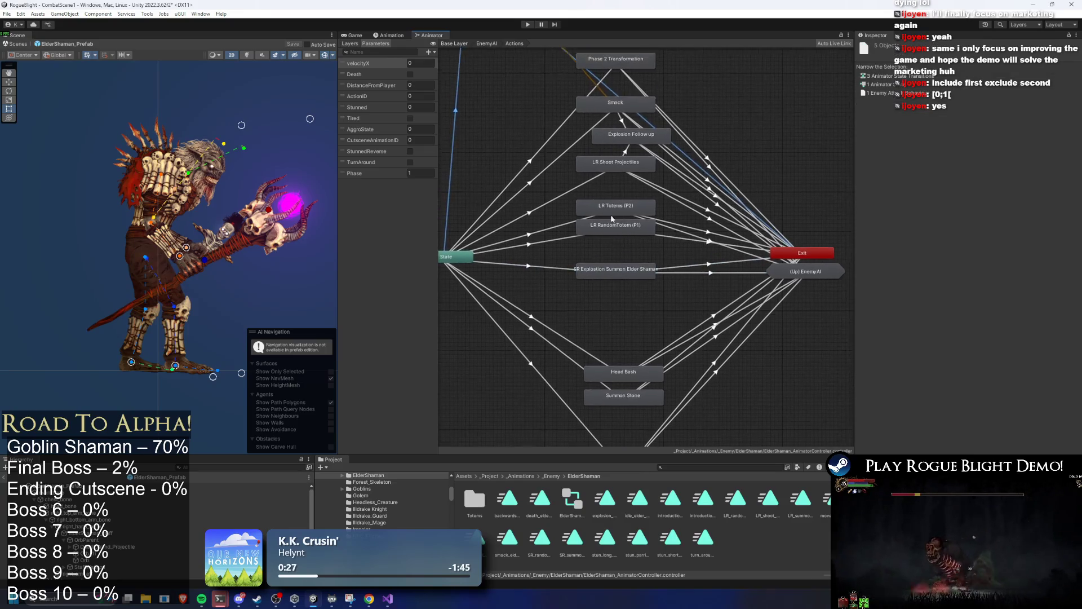
drag(499, 71, 554, 195)
scroll(555, 194, up, 5)
Step: Rename the two explosion summon states SR Totems (P2) and SR Random Totems (P1)
click(546, 173)
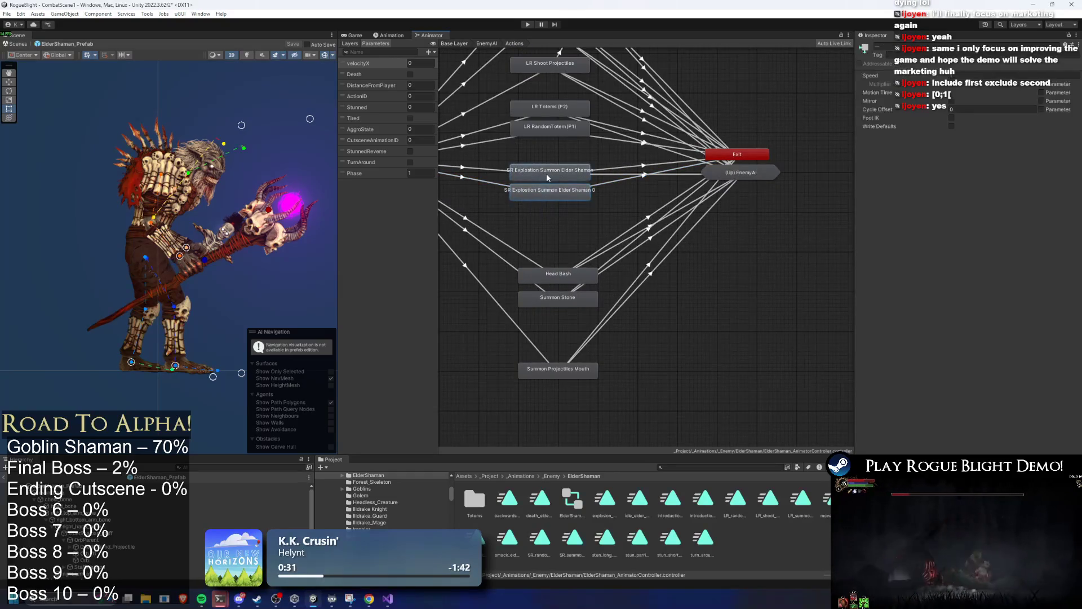
click(547, 162)
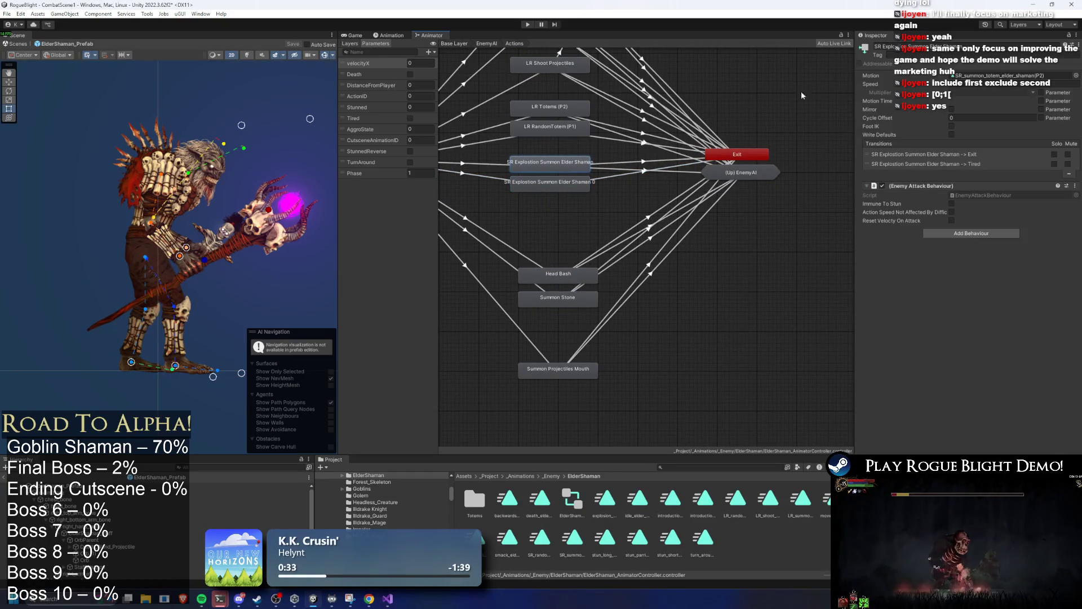
click(917, 50)
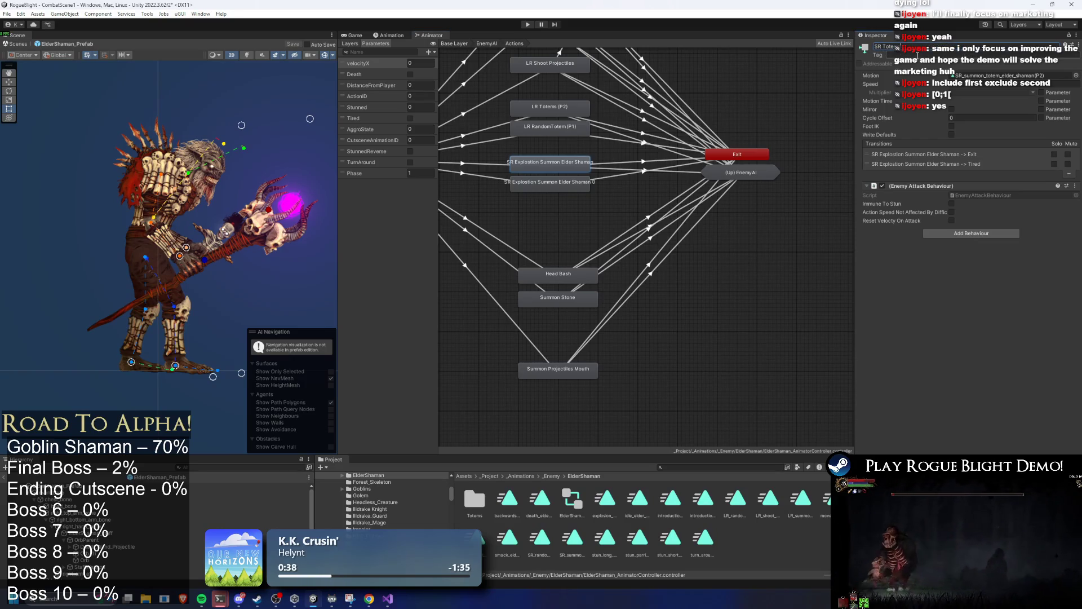
key(Return)
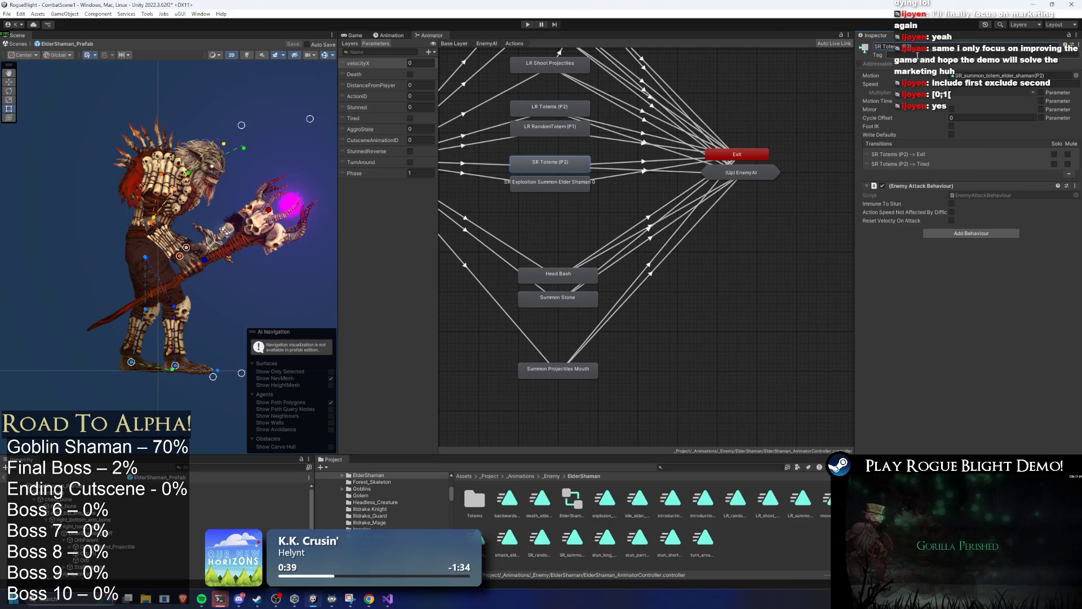
click(550, 184)
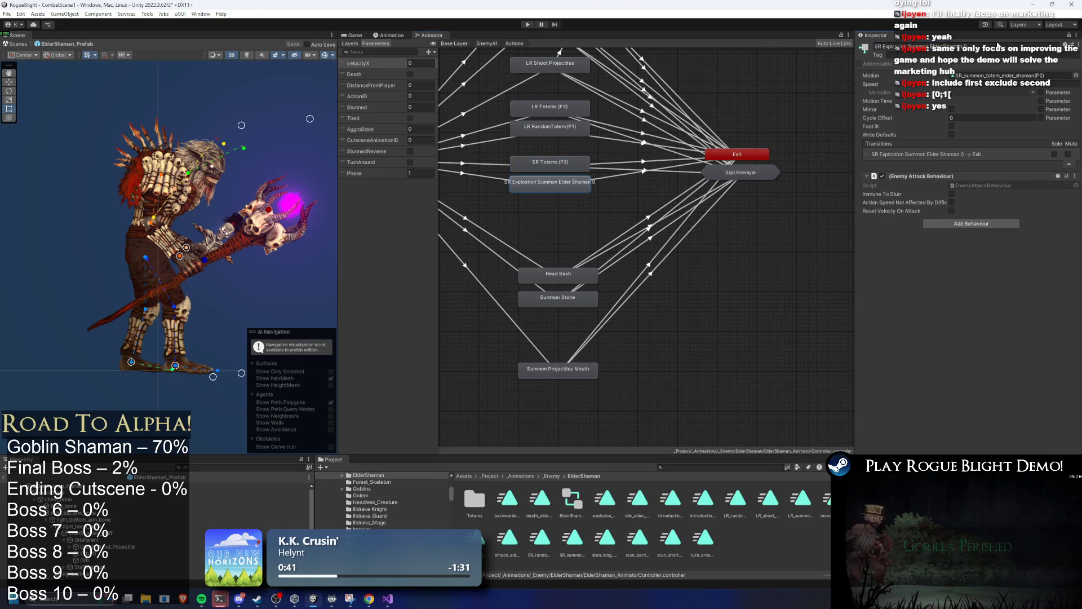
click(1003, 47)
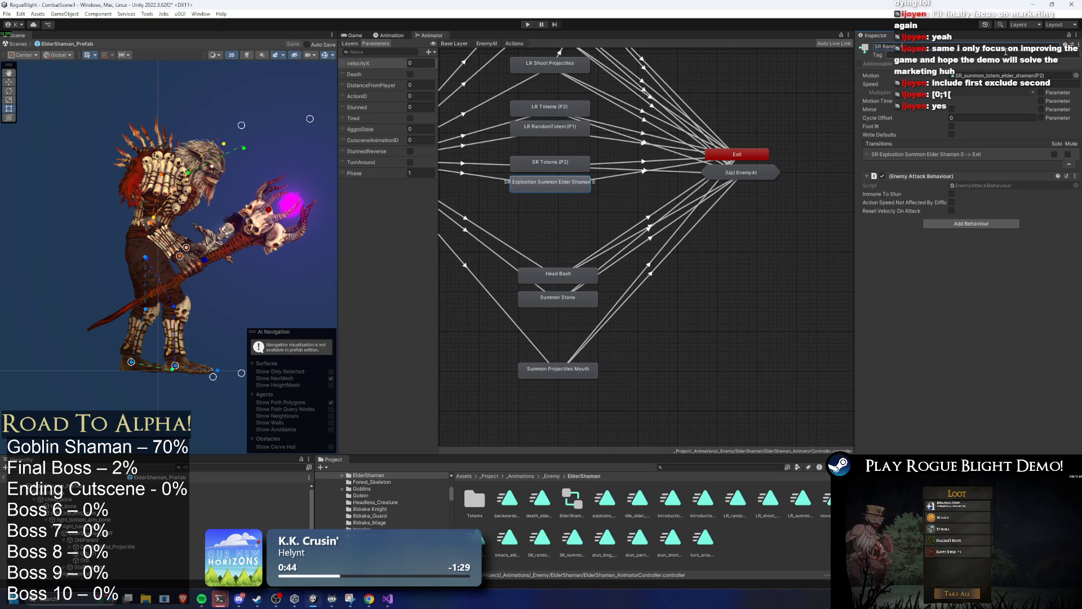
key(Return)
scroll(445, 95, up, 2)
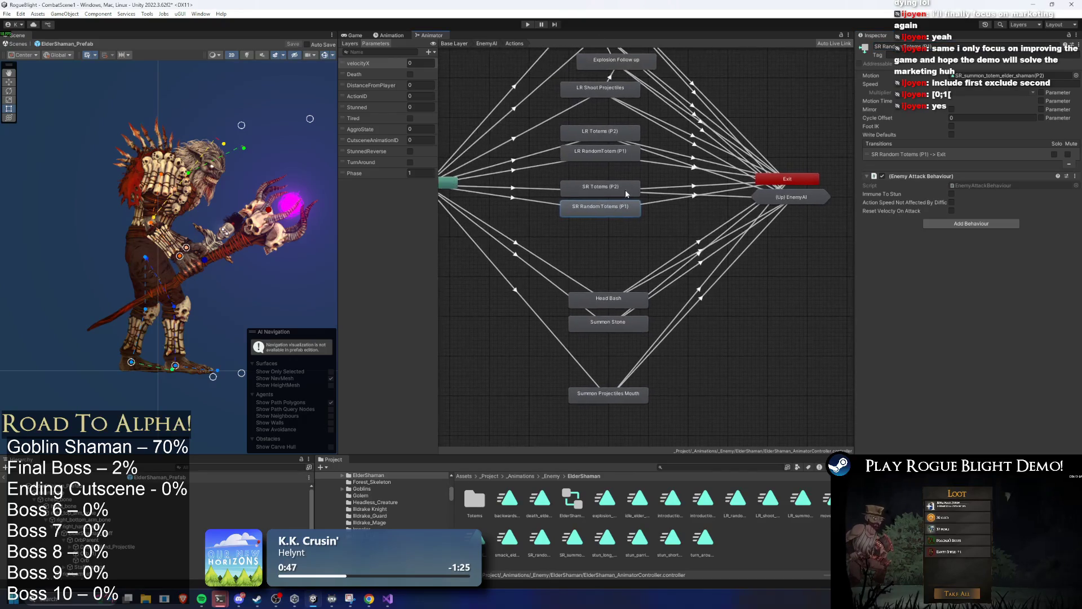
click(521, 188)
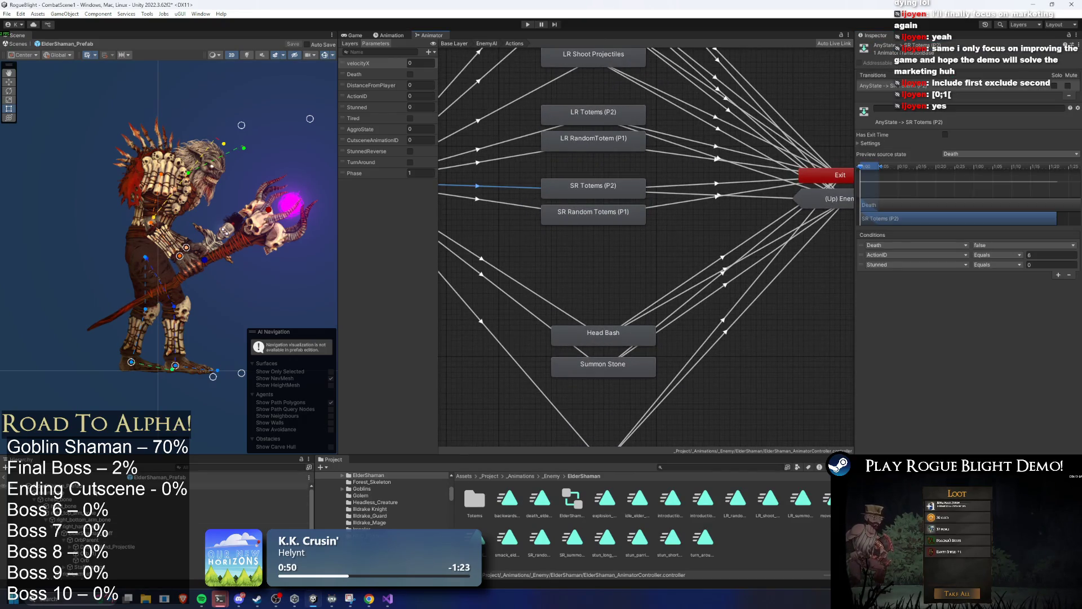
click(515, 398)
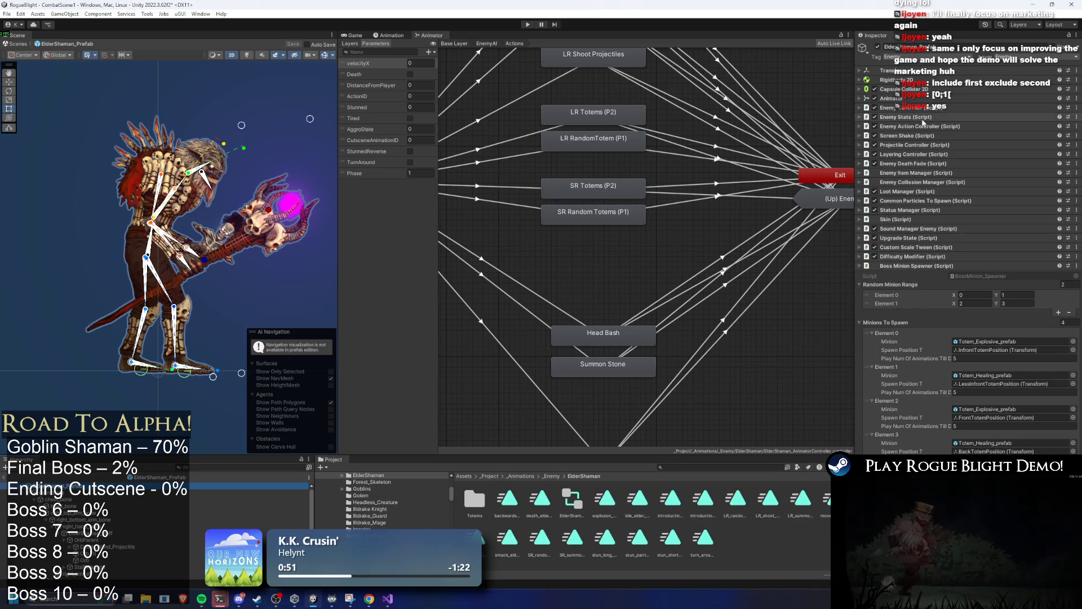
Step: Expand Enemy Action Controller's Closer Range pattern, then view the Any State → LR Totems (P2) conditions
click(919, 127)
click(895, 164)
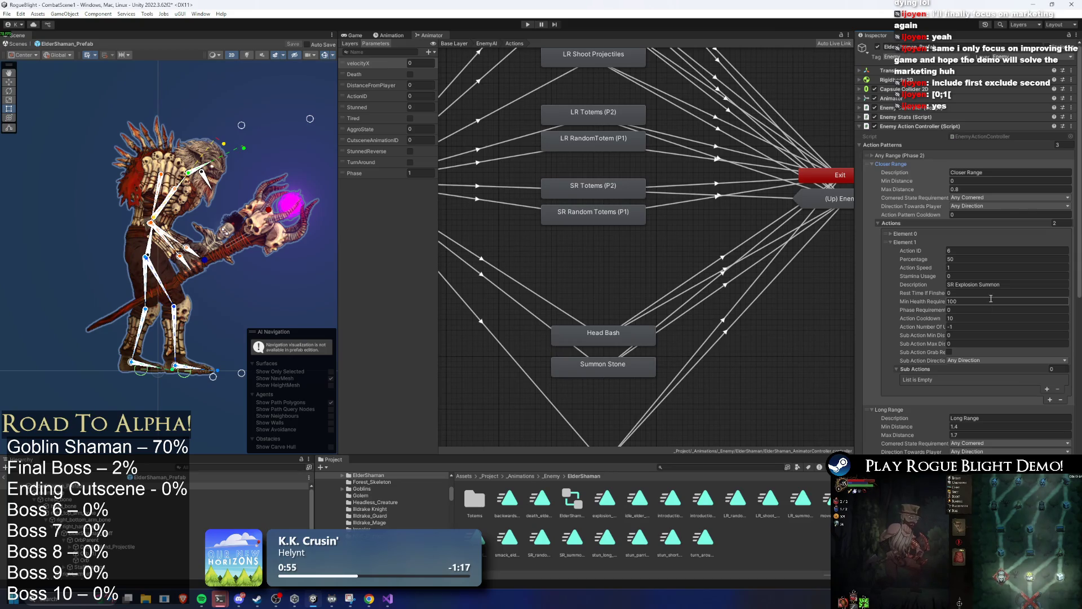
drag(578, 156, 585, 158)
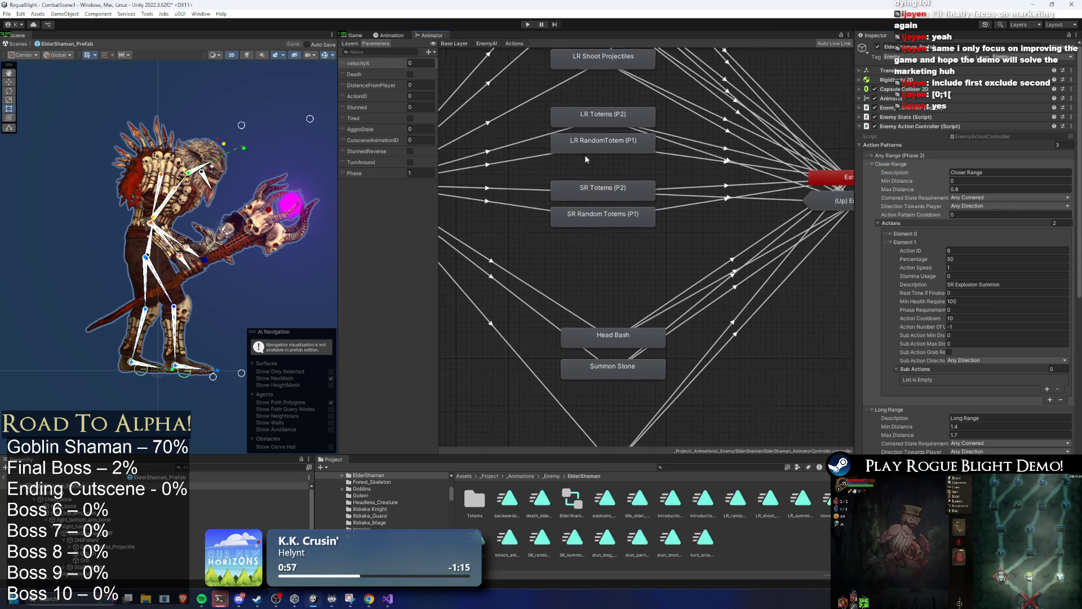
click(598, 190)
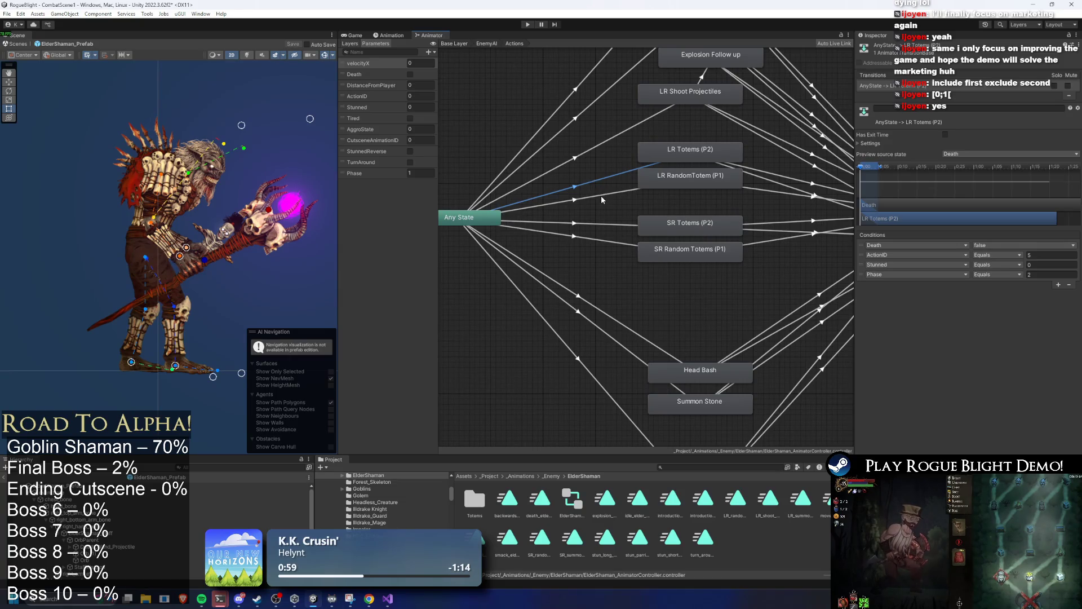
Step: Add a Phase equals condition to the Any State transition into SR Totems (P2)
click(599, 224)
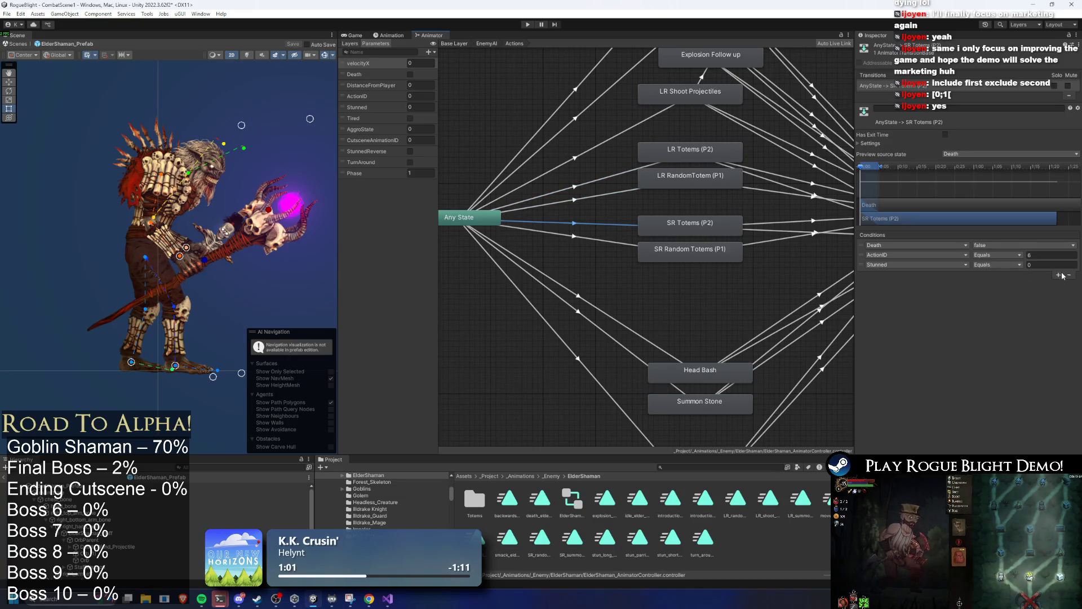
click(1060, 275)
click(913, 274)
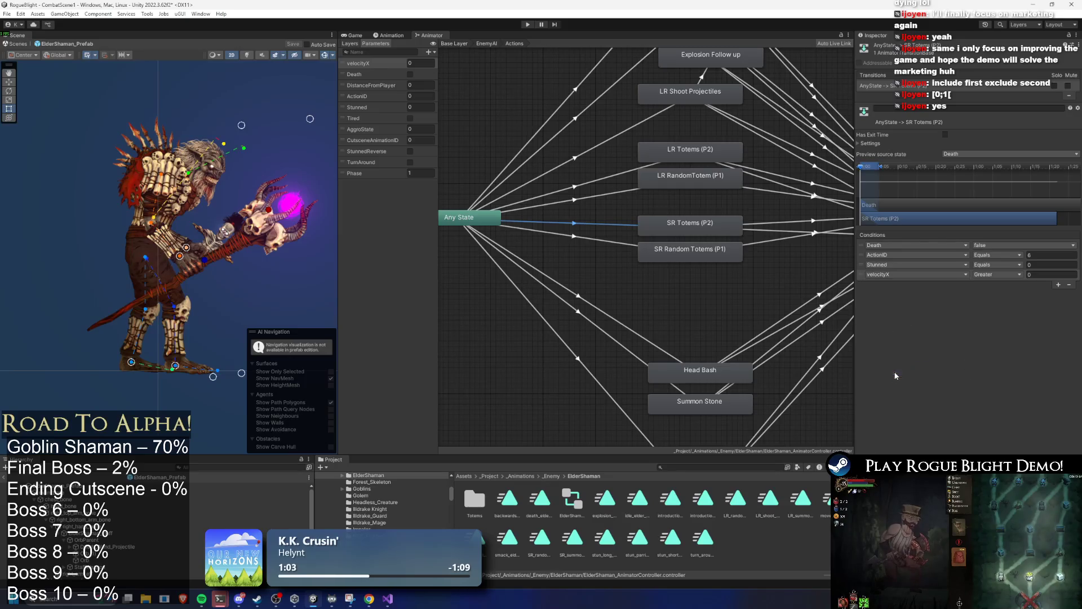
click(895, 374)
click(996, 275)
click(995, 298)
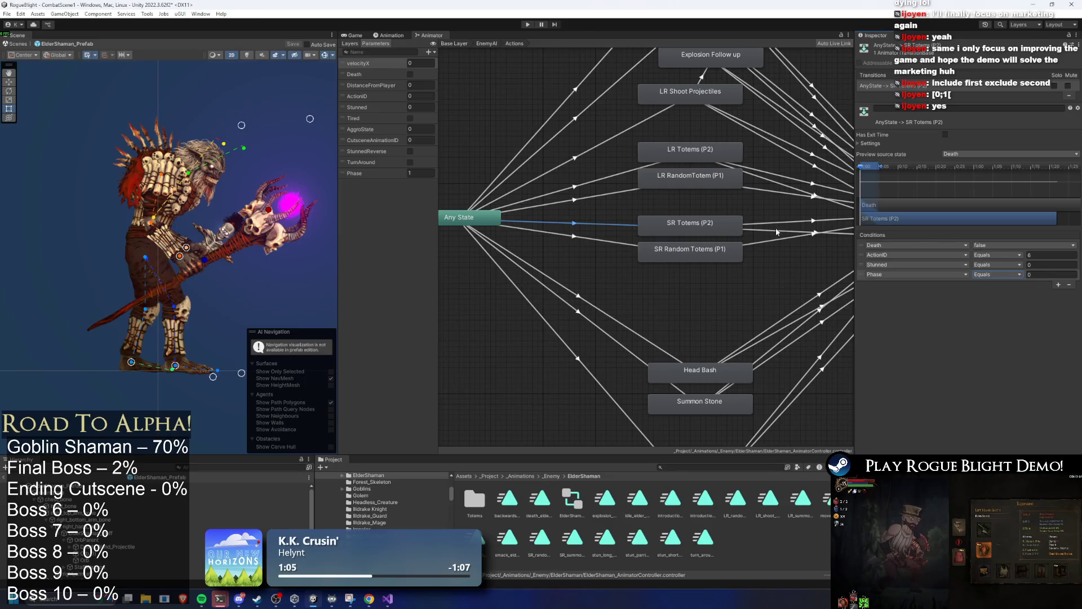
click(1009, 275)
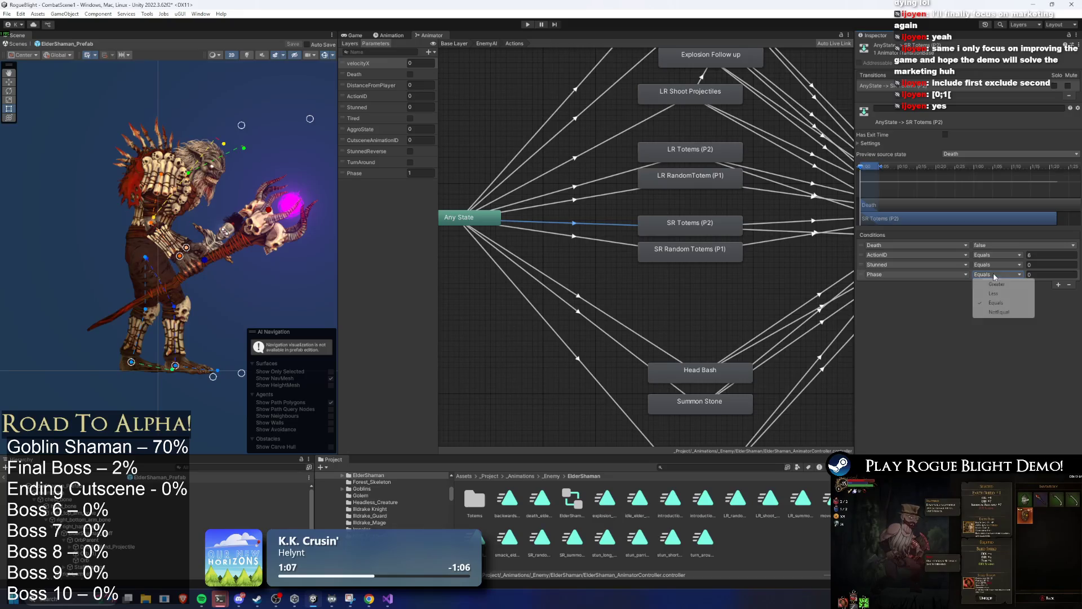
click(1004, 298)
click(585, 235)
Step: Add a Phase Less 2 condition to the Any State transition into SR Random Totems (P1)
click(585, 235)
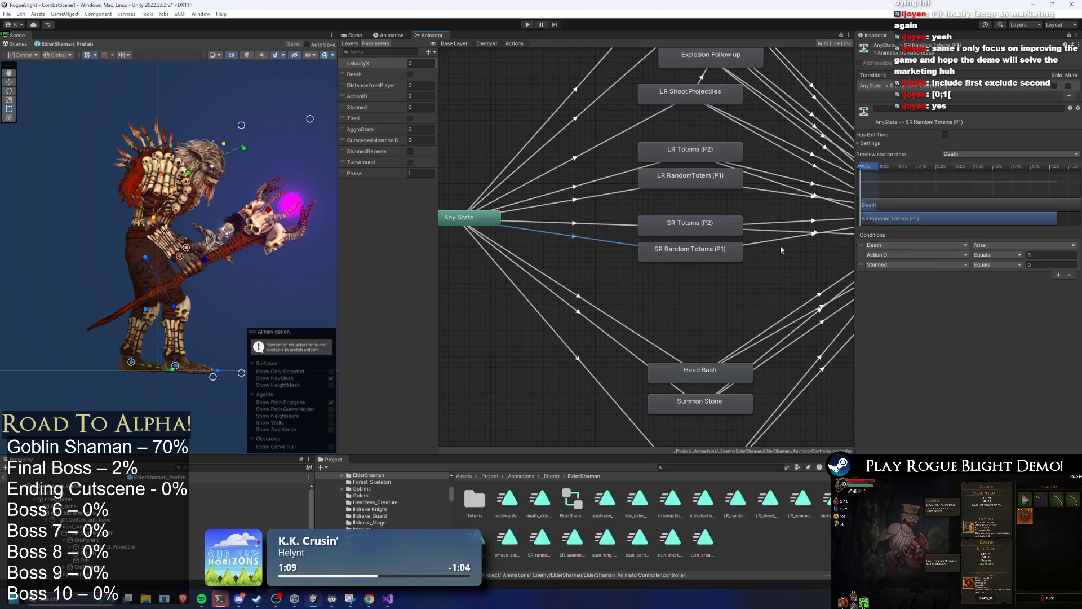
click(1058, 275)
click(916, 274)
click(898, 374)
click(1003, 274)
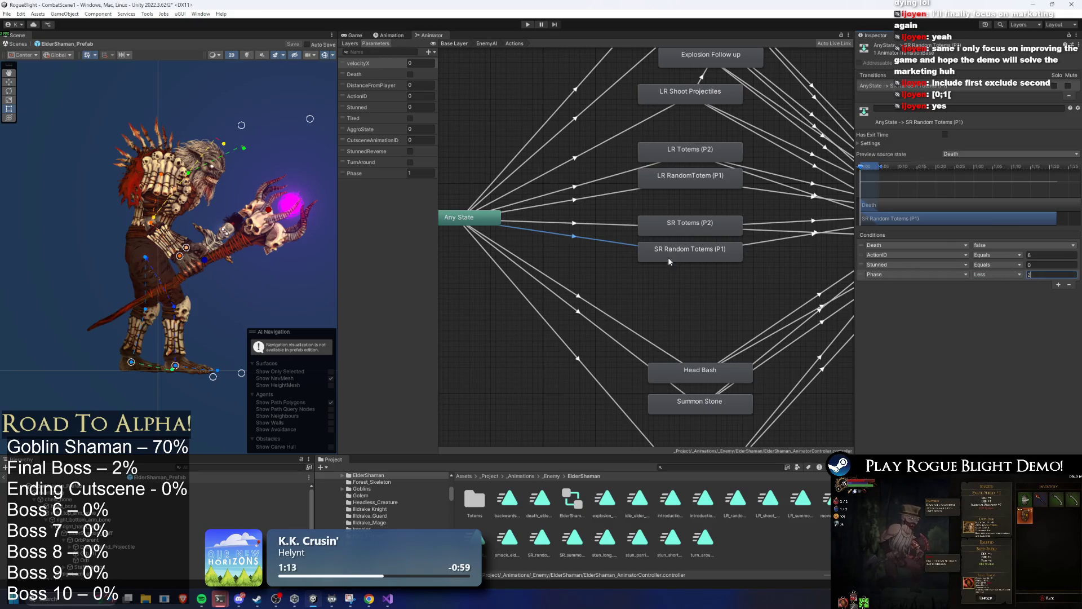
Step: Assign SR_random_summon_totem_elder_shaman(P1) as the SR Random Totems (P1) state's motion
click(674, 255)
click(686, 224)
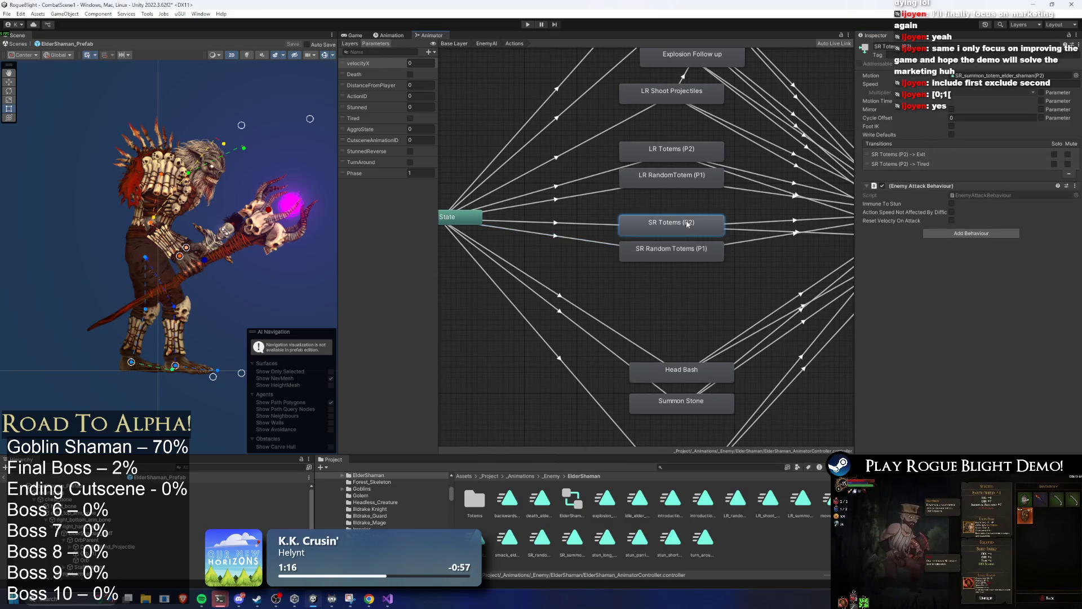
drag(702, 253, 555, 250)
click(627, 252)
click(996, 76)
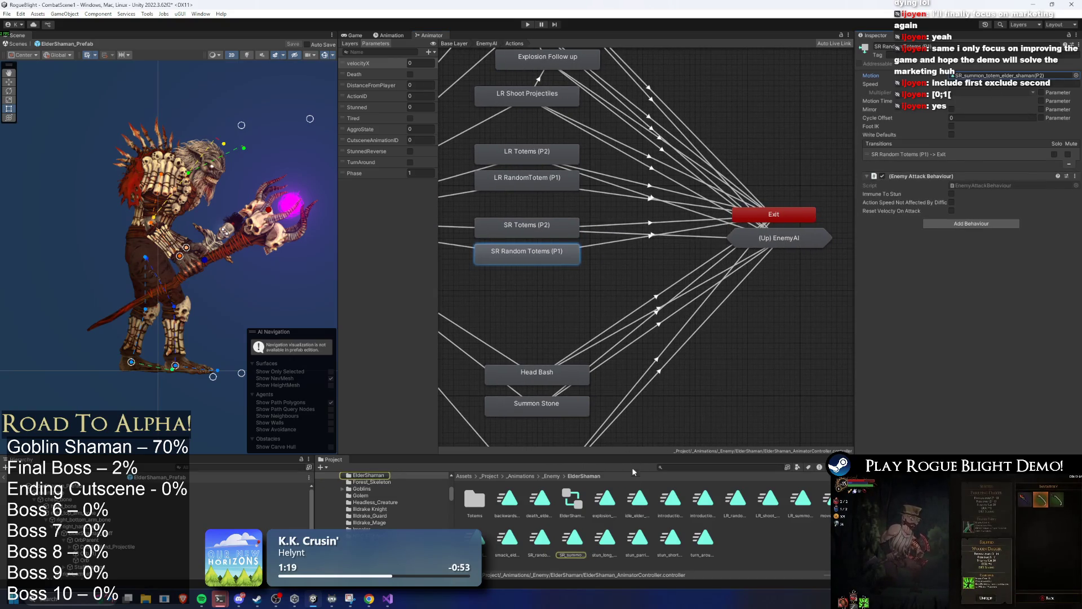
drag(998, 119, 995, 78)
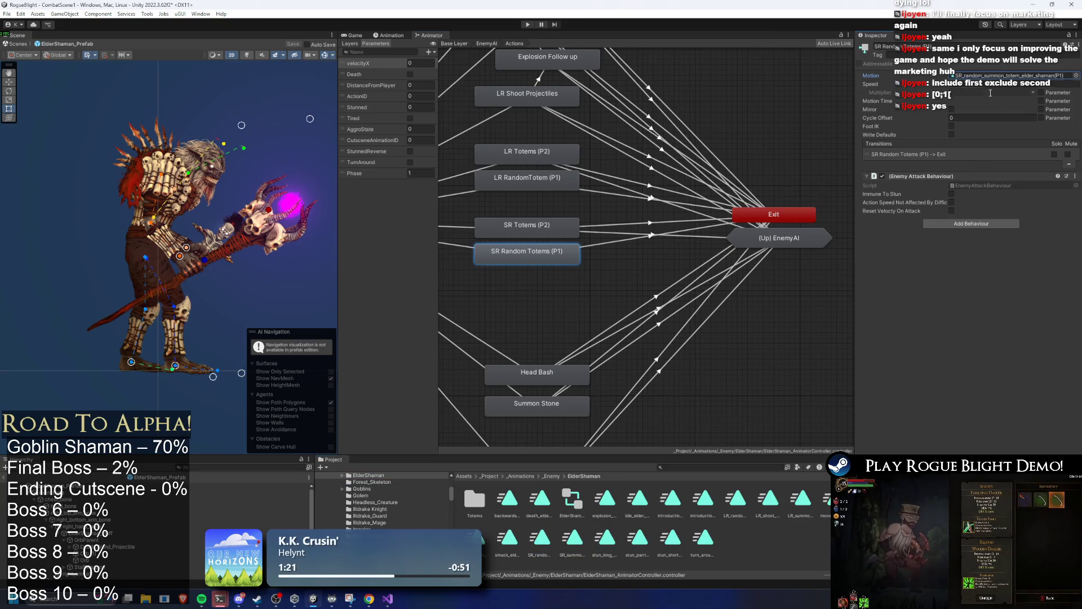
Step: Create a transition from SR Random Totems (P1) to the Tired state
right_click(559, 259)
click(569, 265)
click(802, 237)
click(838, 260)
right_click(542, 256)
click(558, 262)
click(788, 243)
mouse_move(817, 257)
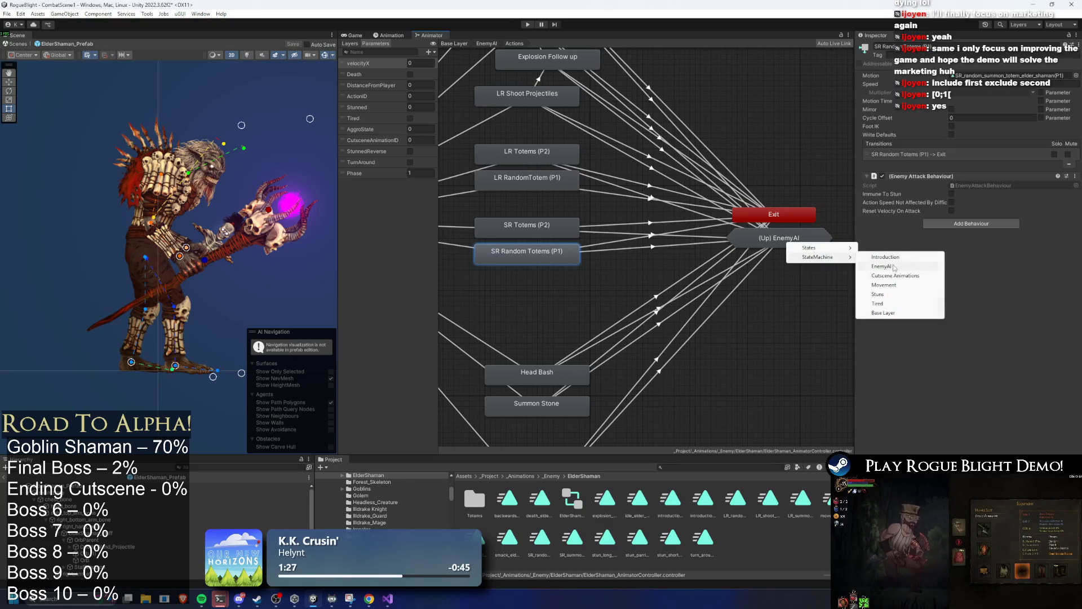
click(888, 303)
Step: Create a transition from LR RandomTotem (P1) to Tired
right_click(554, 181)
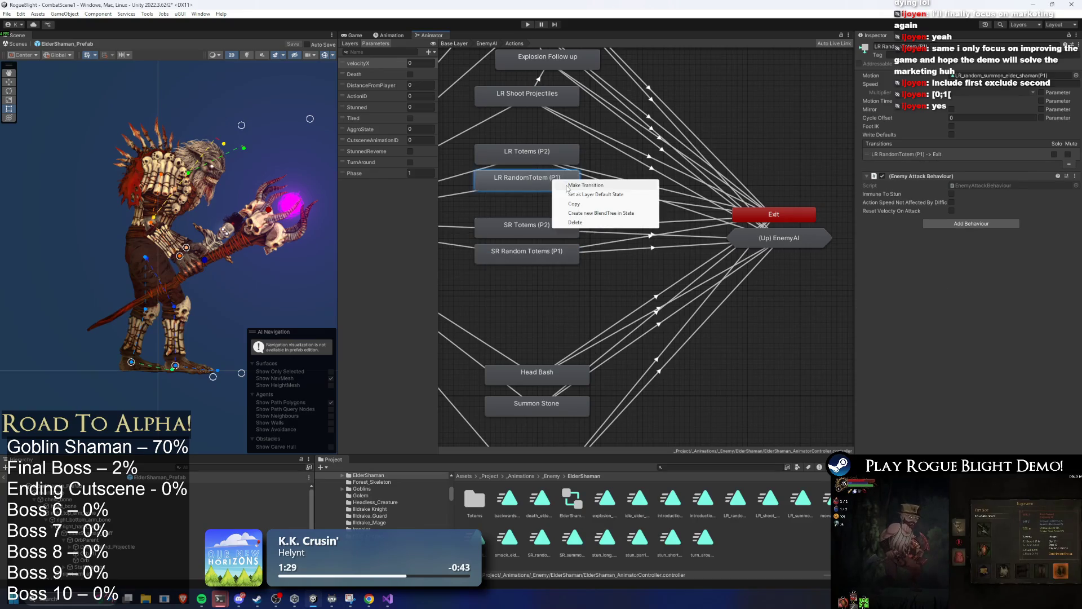
click(565, 187)
click(761, 238)
mouse_move(801, 261)
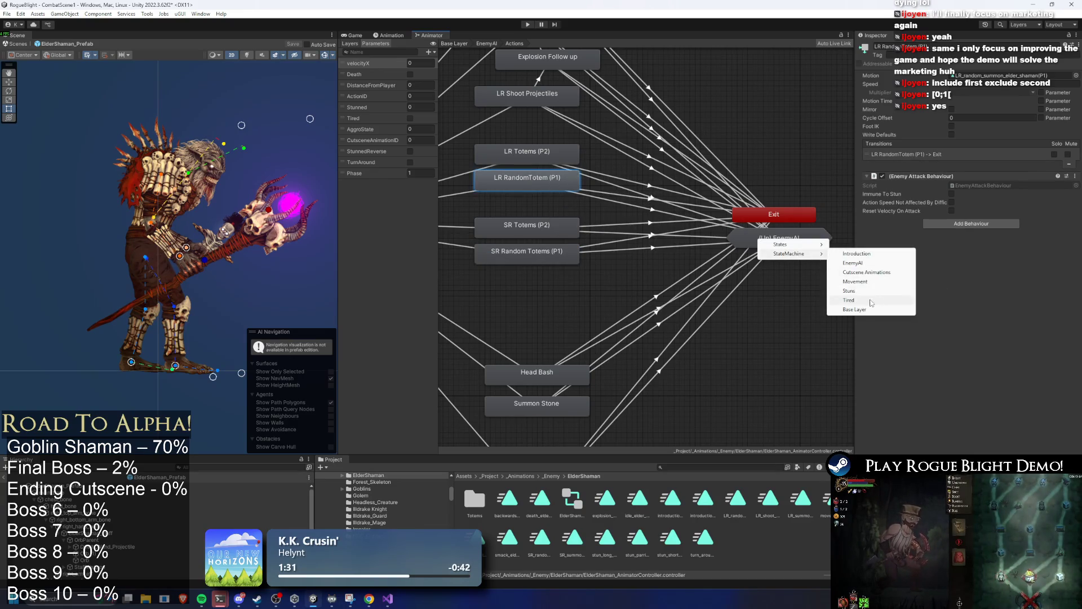
click(849, 300)
Step: Give the SR Random Totems (P1) → Tired transition exit time 0.9 and relative duration 0.1
click(682, 253)
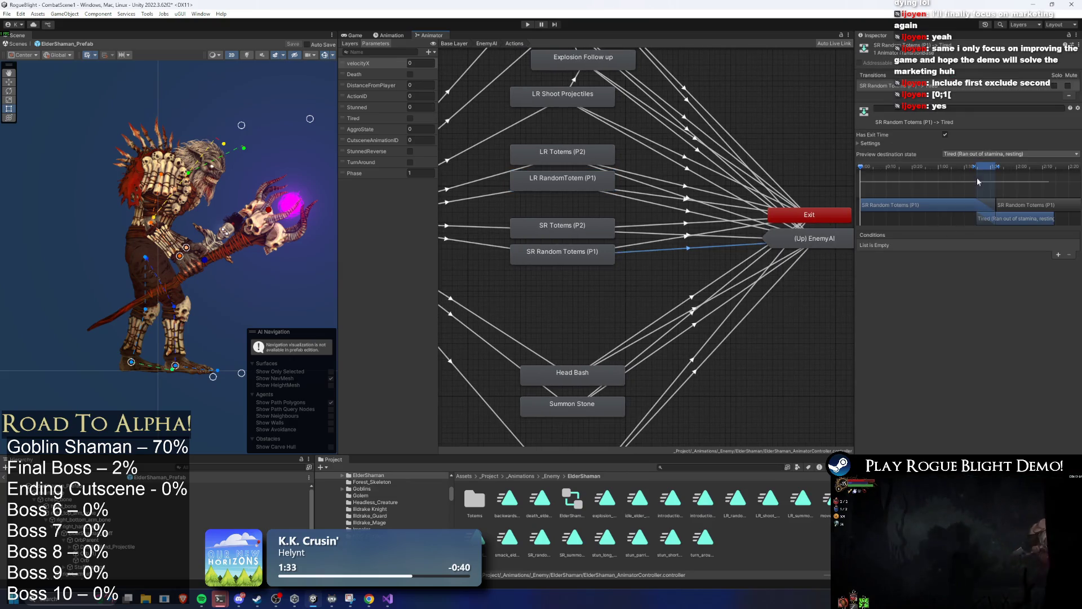
click(877, 143)
click(945, 135)
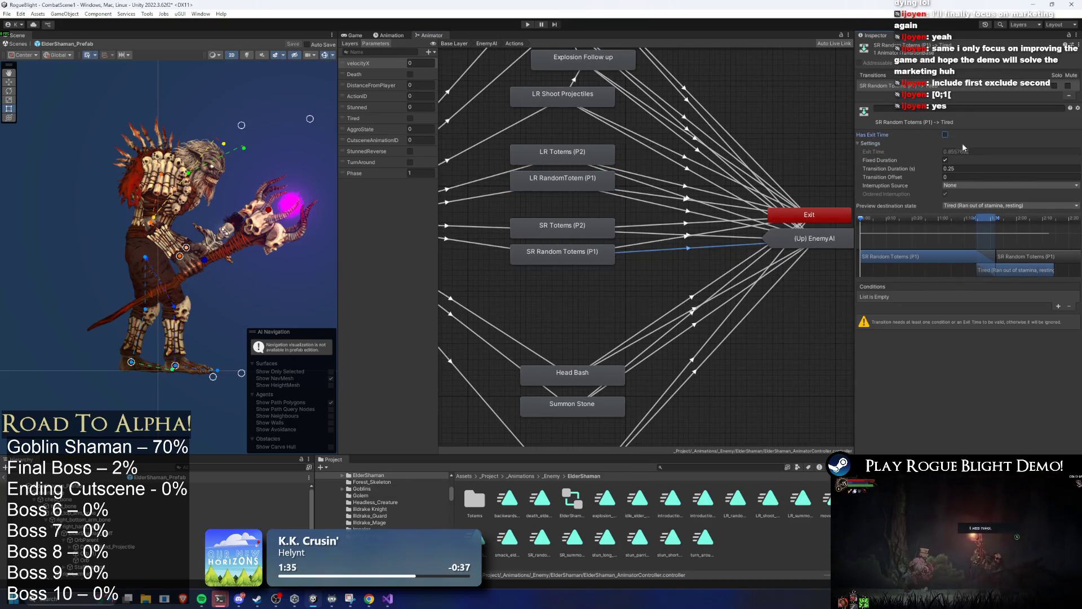
click(946, 160)
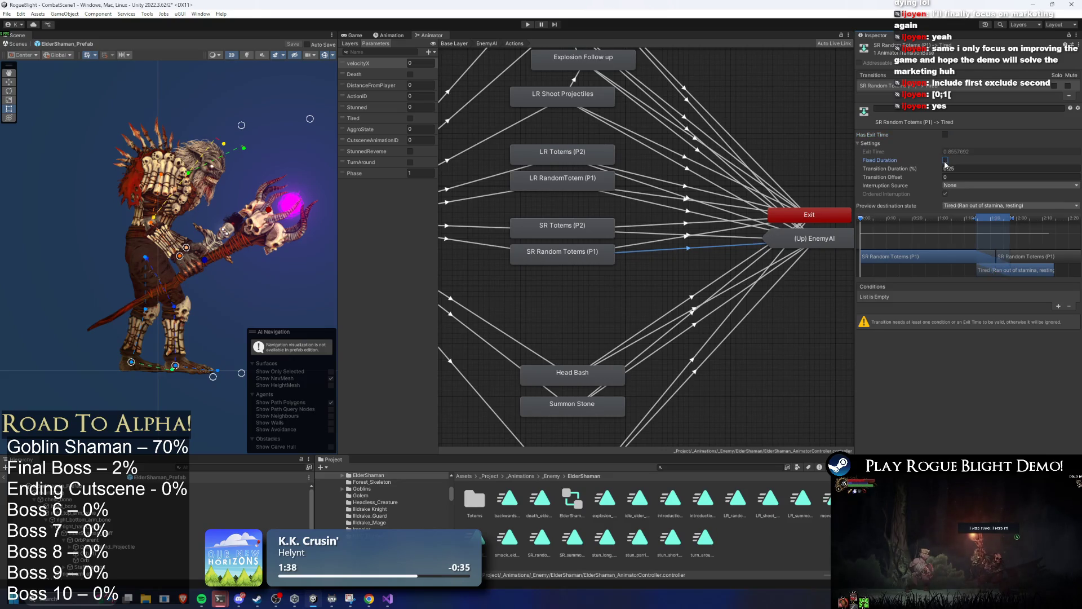
click(945, 134)
click(969, 144)
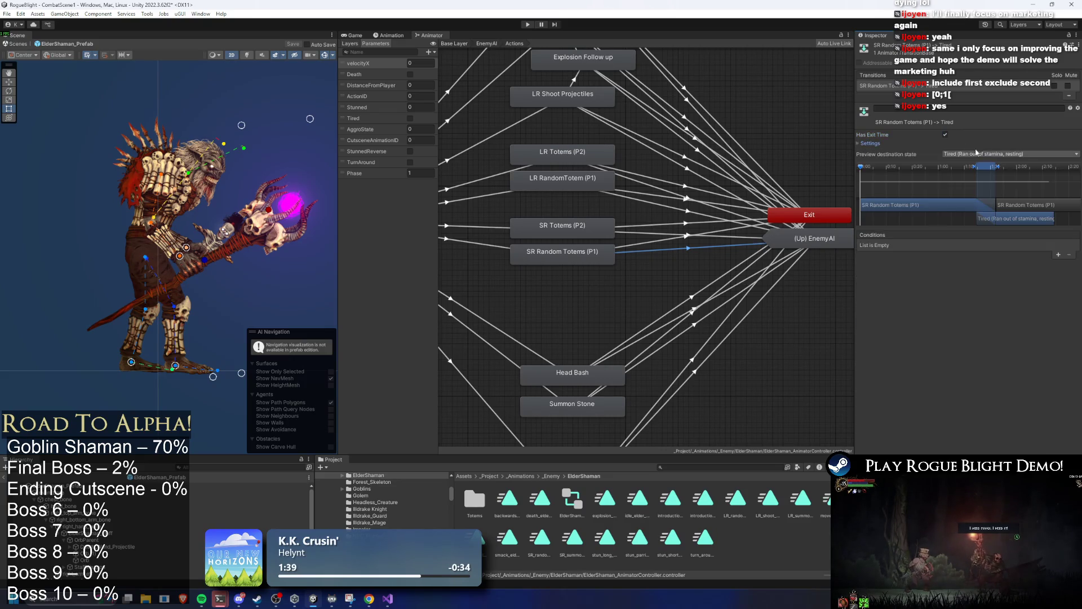
click(976, 143)
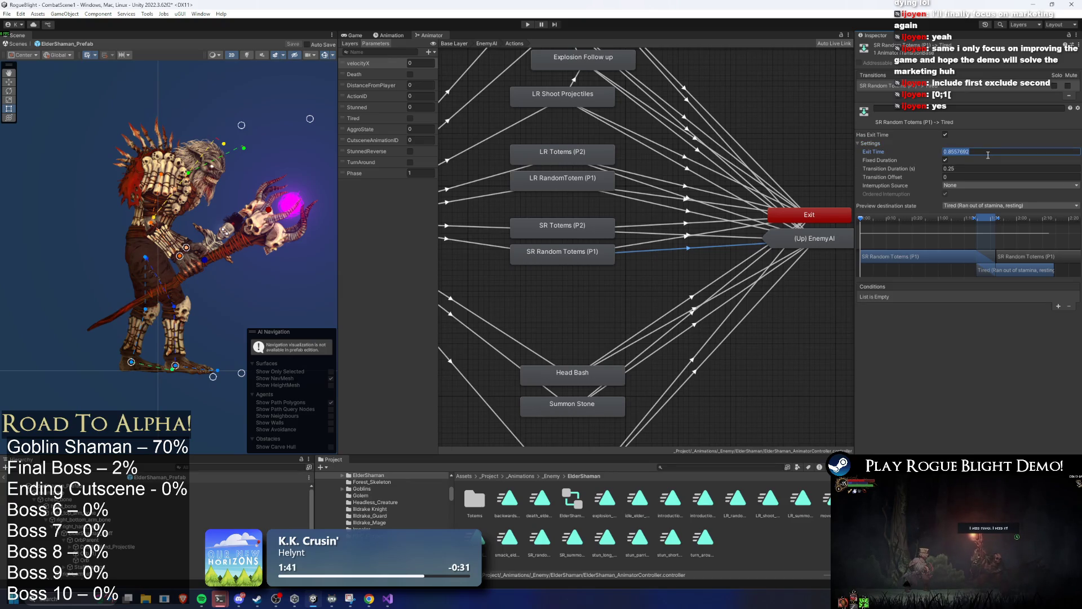
text(0.8)
key(Tab)
text(0.1)
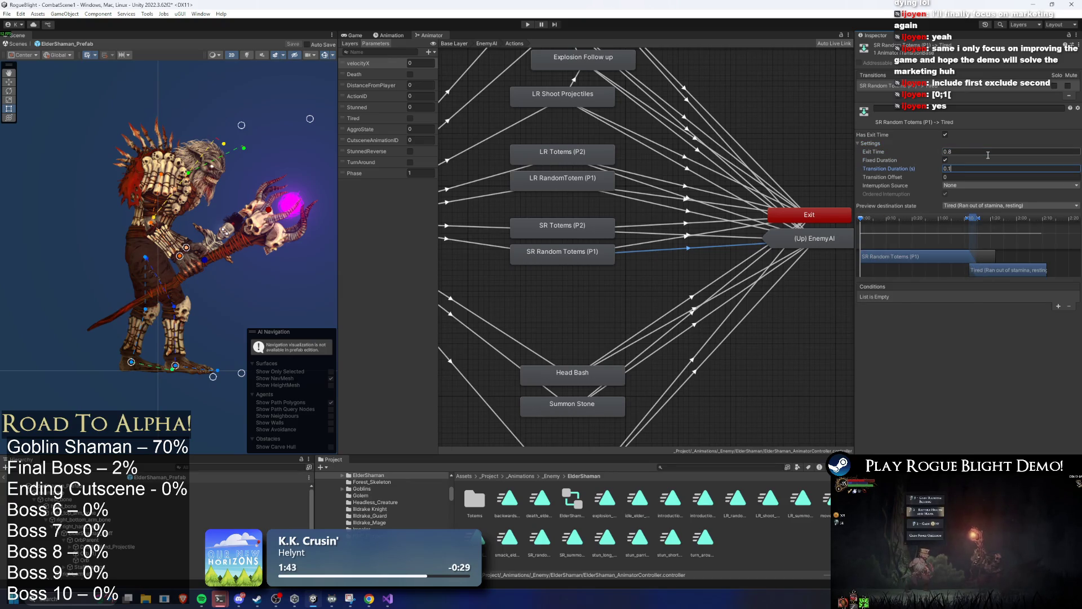
click(985, 154)
text(0.9)
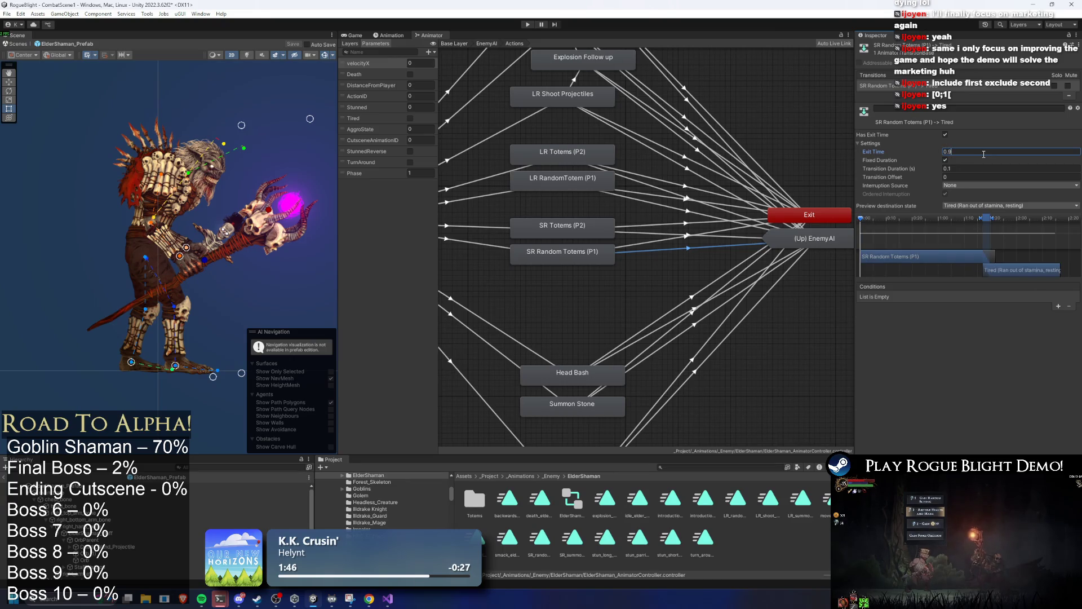
click(945, 160)
Step: Add a Tired = true condition to that transition
click(1059, 306)
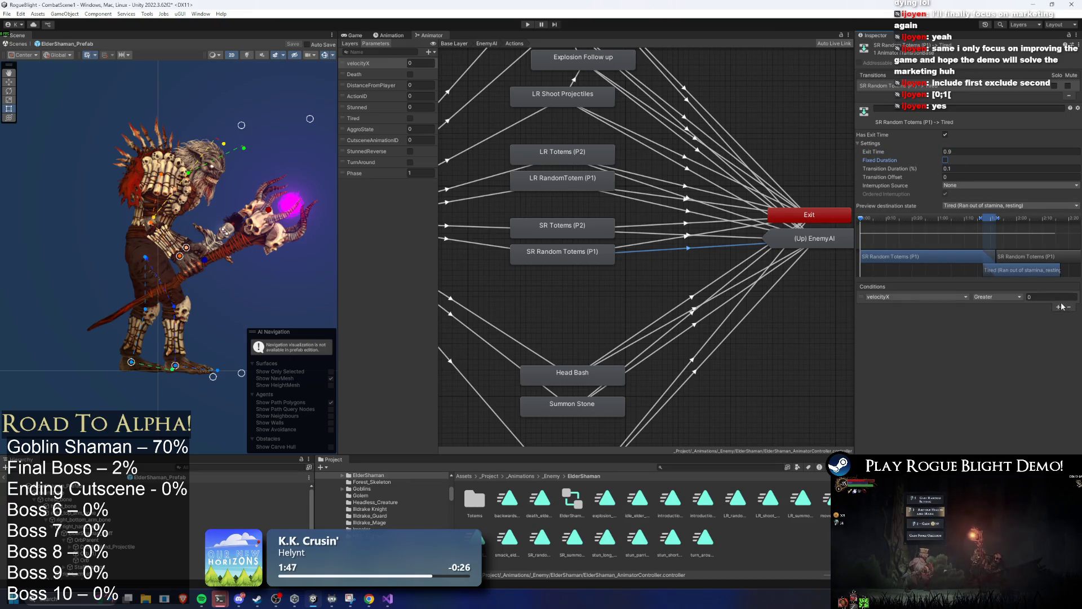
click(907, 297)
click(878, 361)
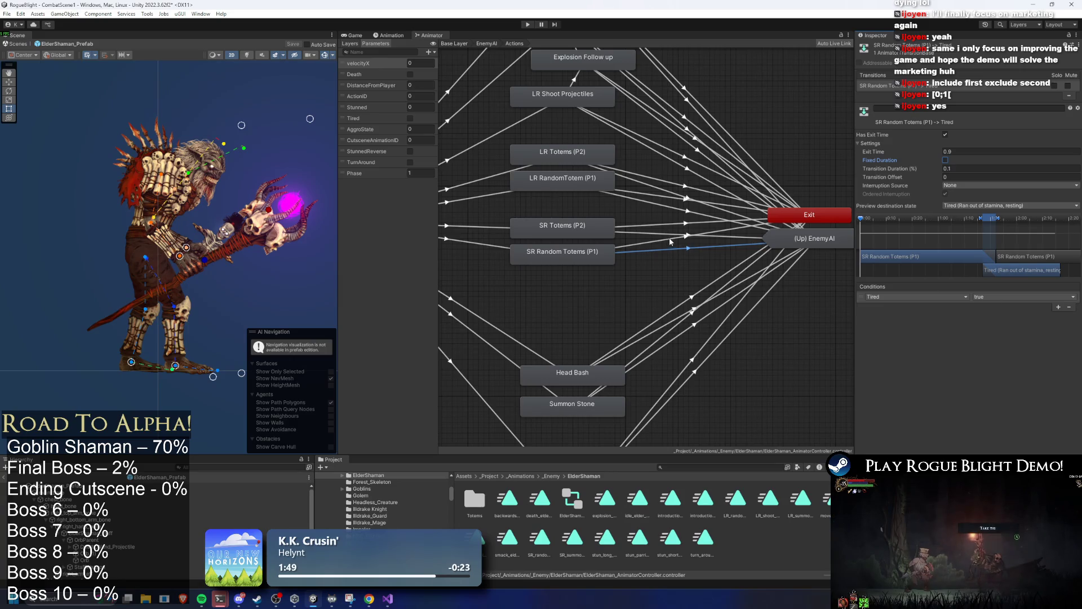
Step: Give the LR RandomTotem (P1) → Tired transition exit time 0.9, duration 0.1 and a Tired condition
click(634, 229)
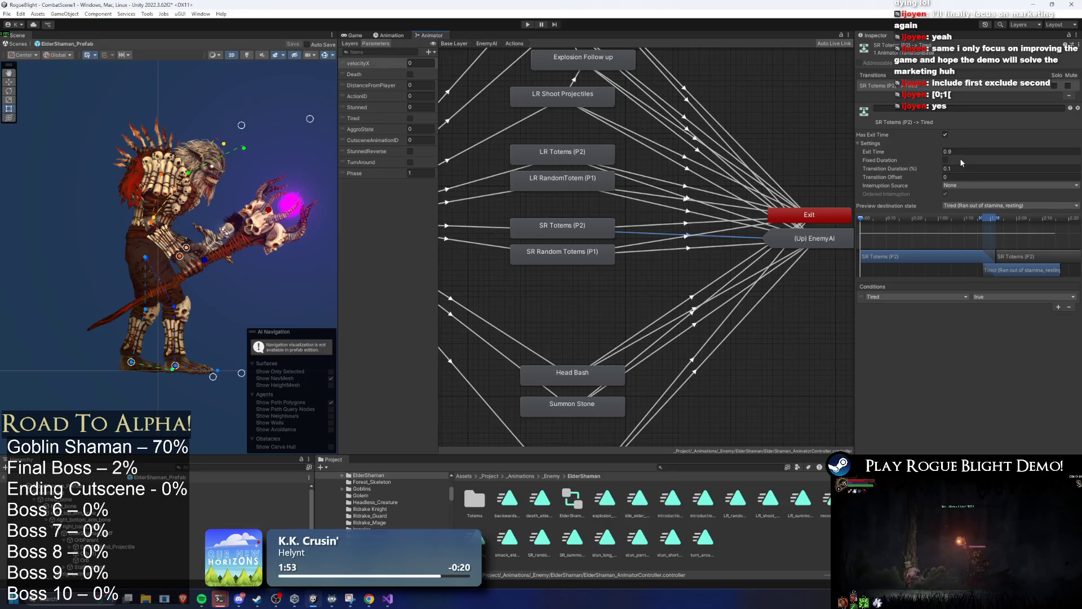
click(631, 197)
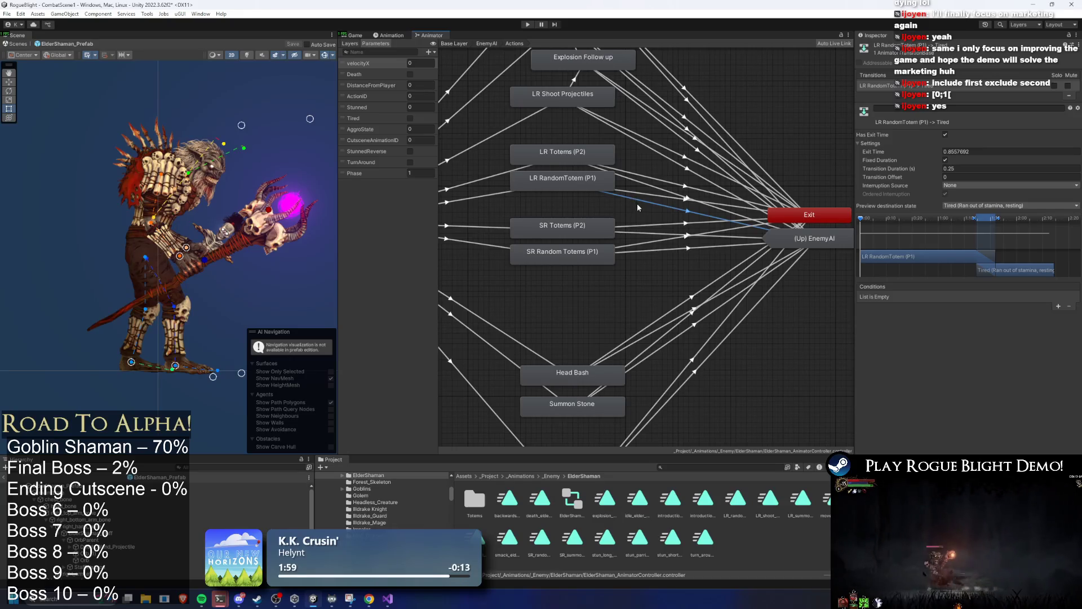
text(0.9)
key(Tab)
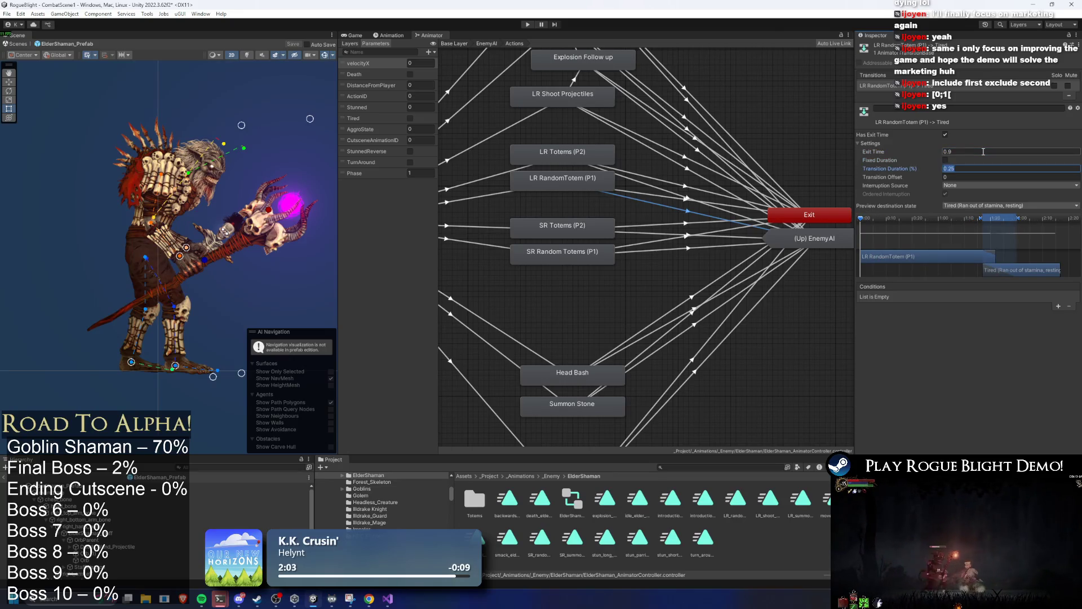
text(0.1)
key(Tab)
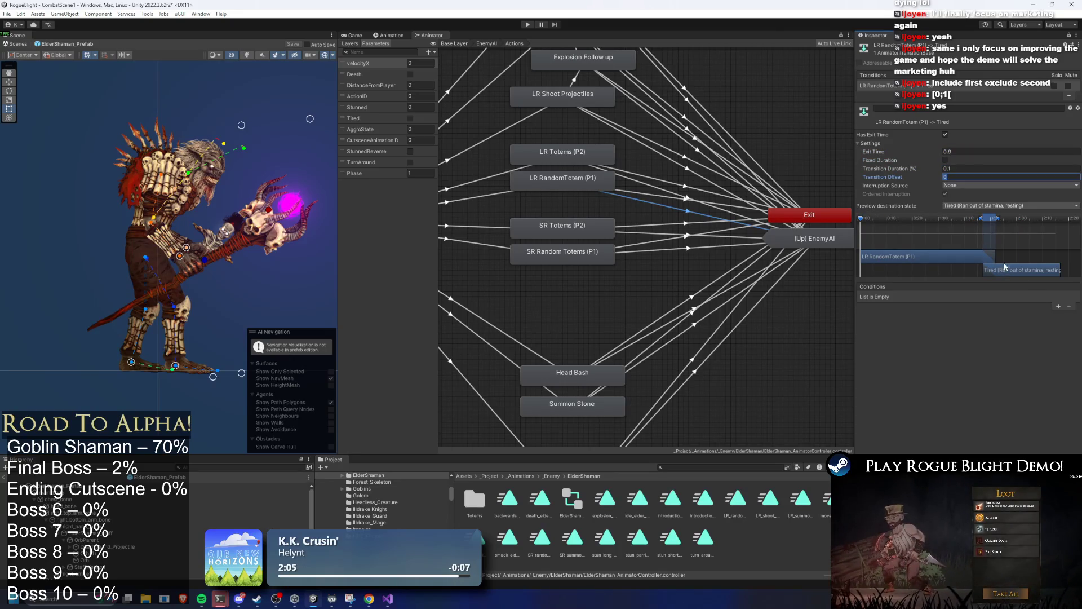
click(1059, 306)
click(915, 296)
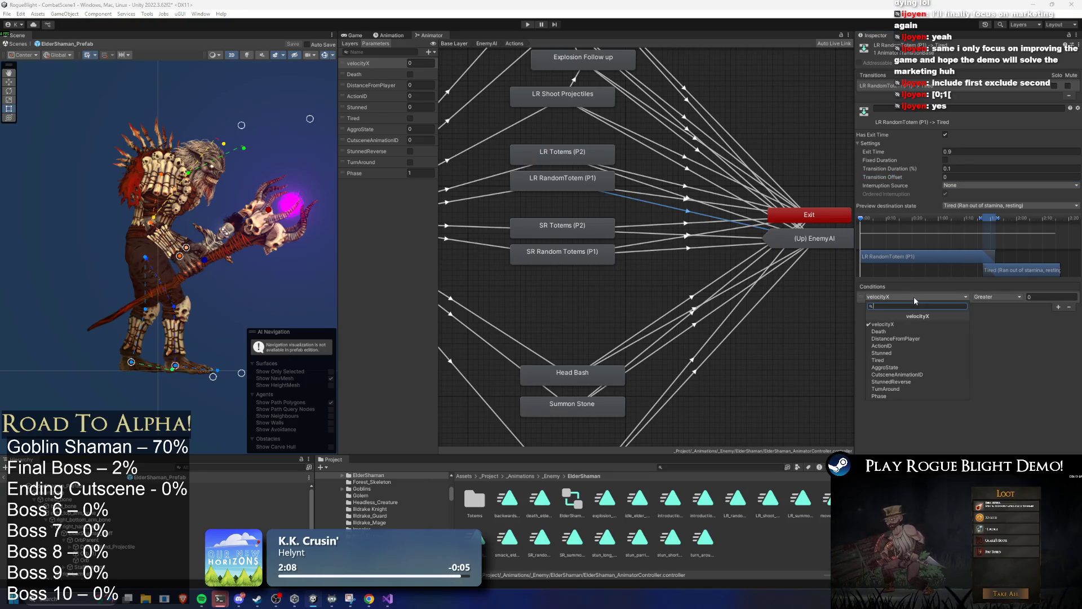
click(878, 360)
Step: Check the totem states' settings, including SR Totems (P2), then show the Elder Shaman's components
drag(600, 276, 694, 283)
click(654, 181)
click(654, 154)
click(654, 181)
click(688, 230)
click(253, 485)
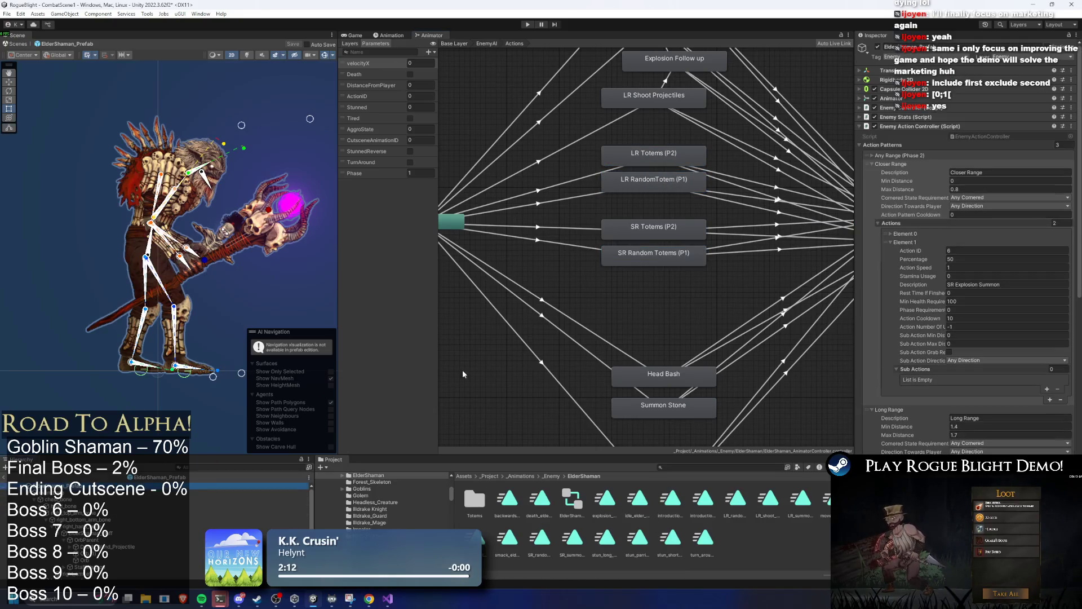
Step: Collapse the Enemy Action Controller and Boss Minion Spawner components, then expand Common Particles To Spawn
key(ctrl+6)
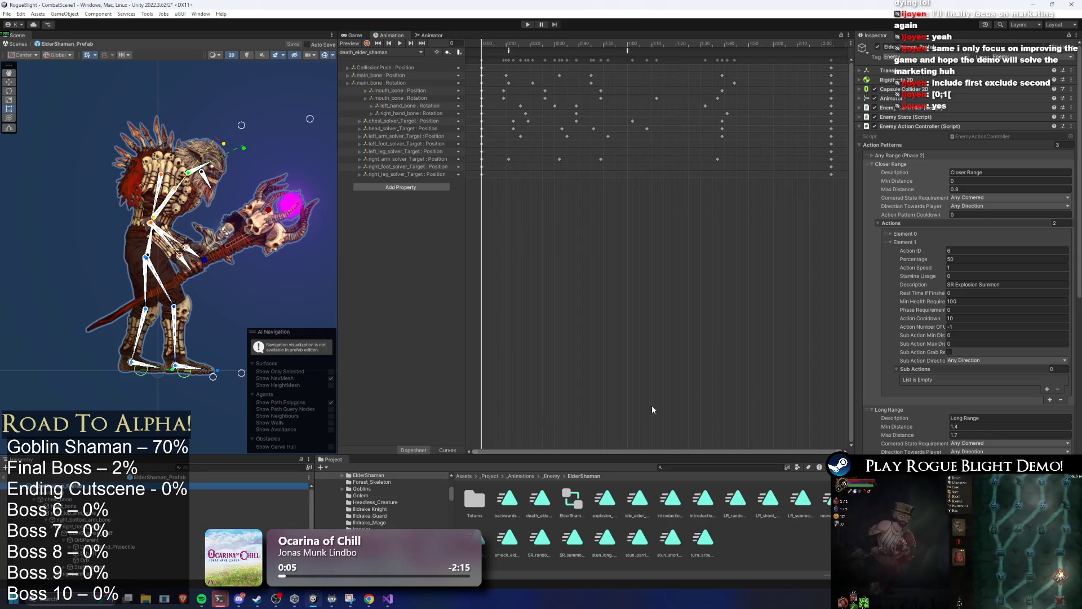
click(925, 127)
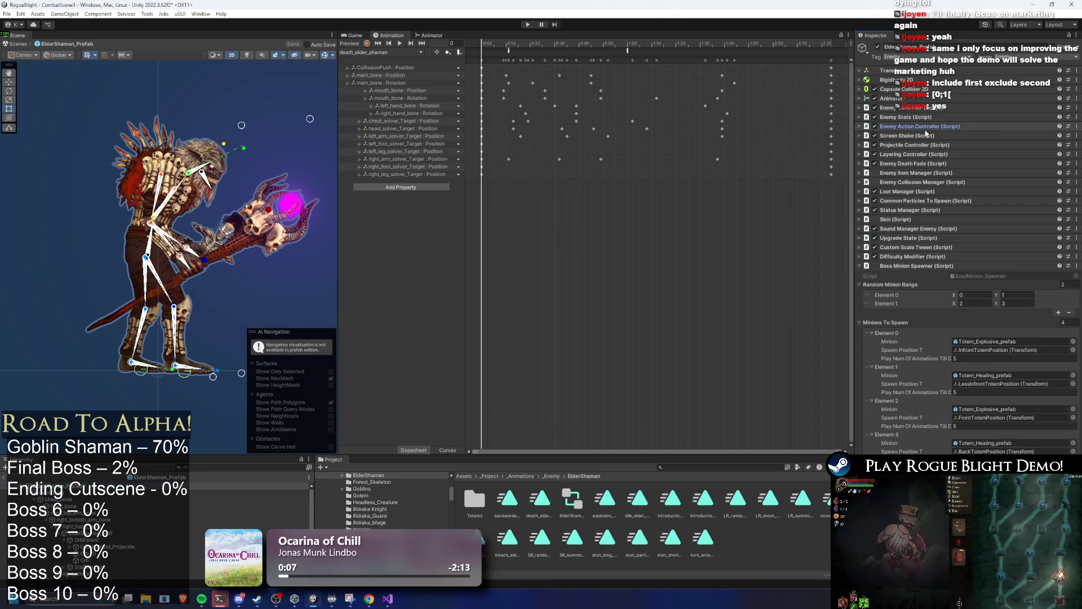
click(931, 266)
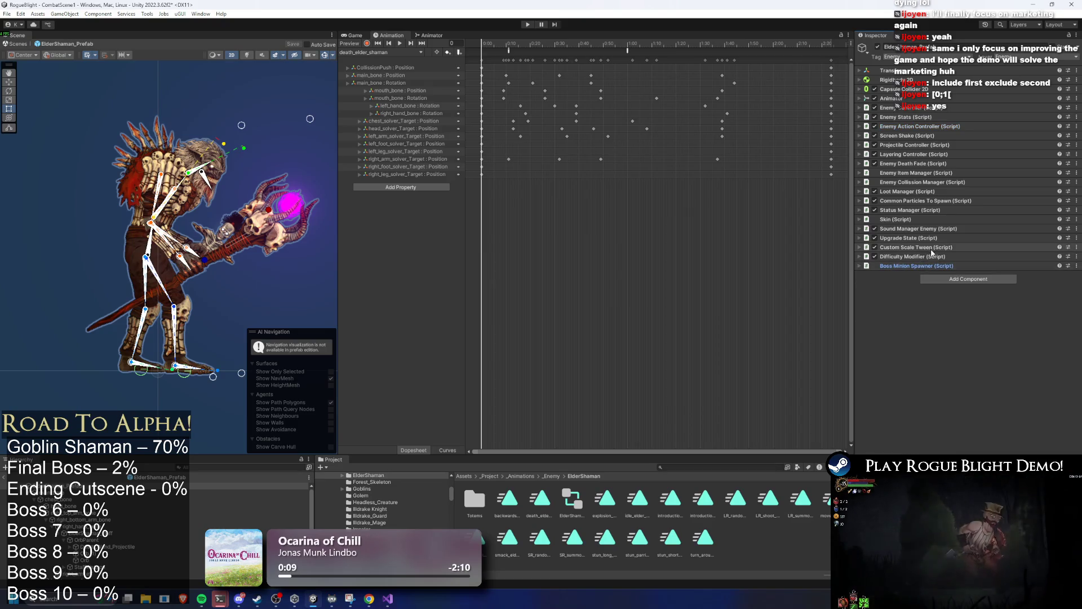
click(934, 211)
click(937, 202)
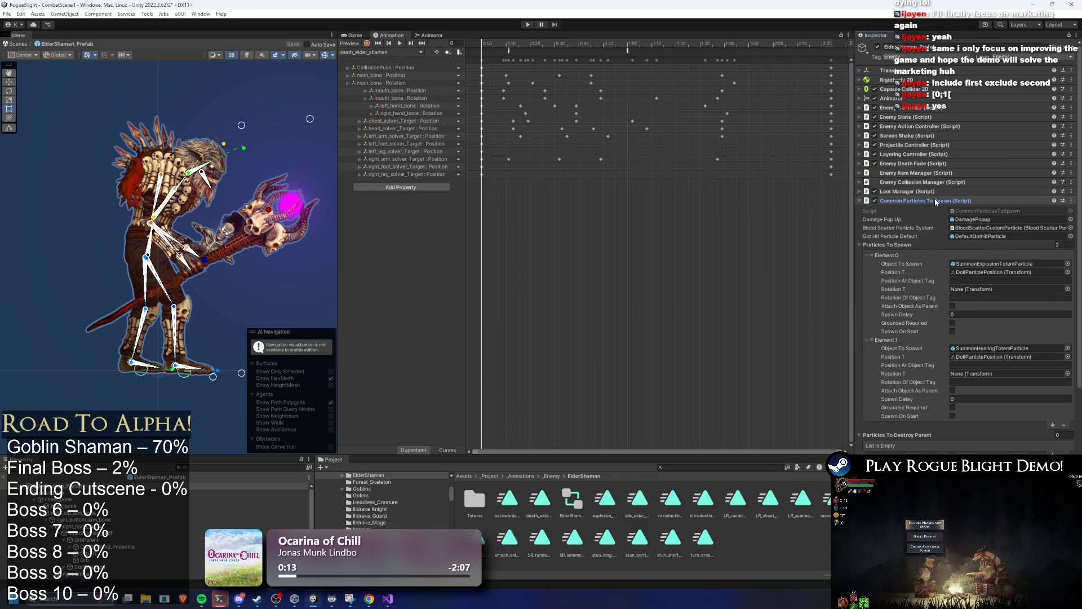
Step: Add a third Particles To Spawn entry and locate its SummonHealingTotemParticle asset
click(1052, 425)
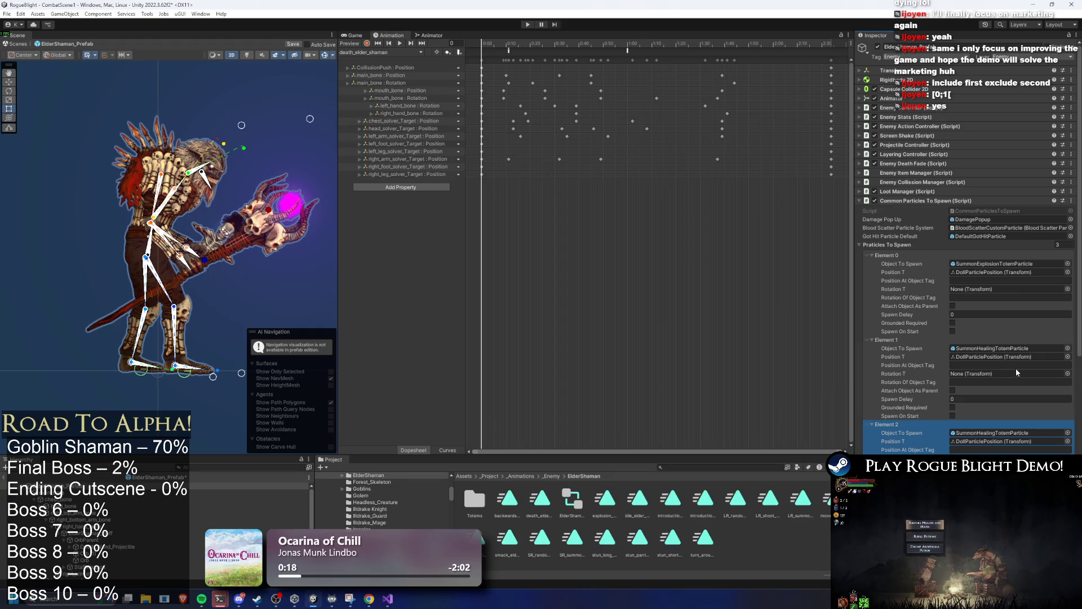
click(1006, 436)
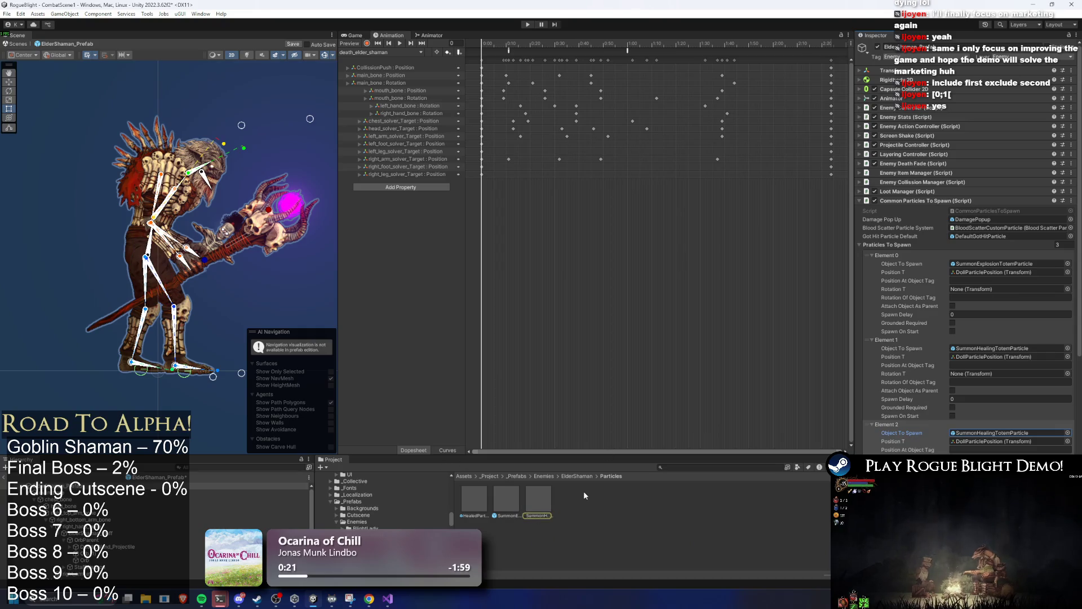
click(539, 500)
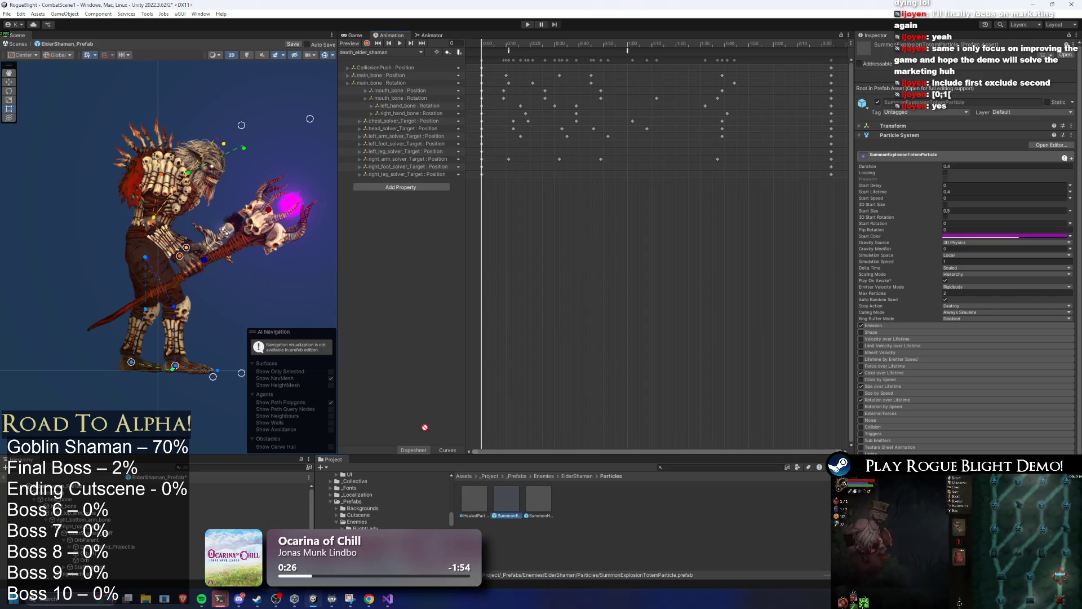
click(267, 153)
click(267, 153)
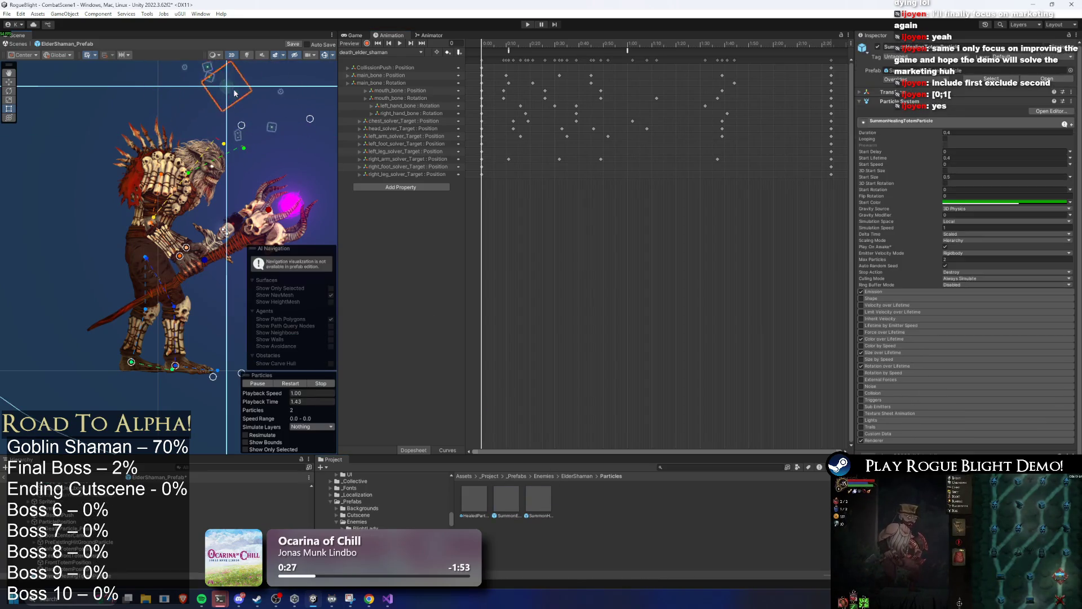
Step: Compare SummonHealingTotemParticle with the SummonExplosionTotemParticle prefab and return to the Elder Shaman's components
click(519, 500)
click(97, 577)
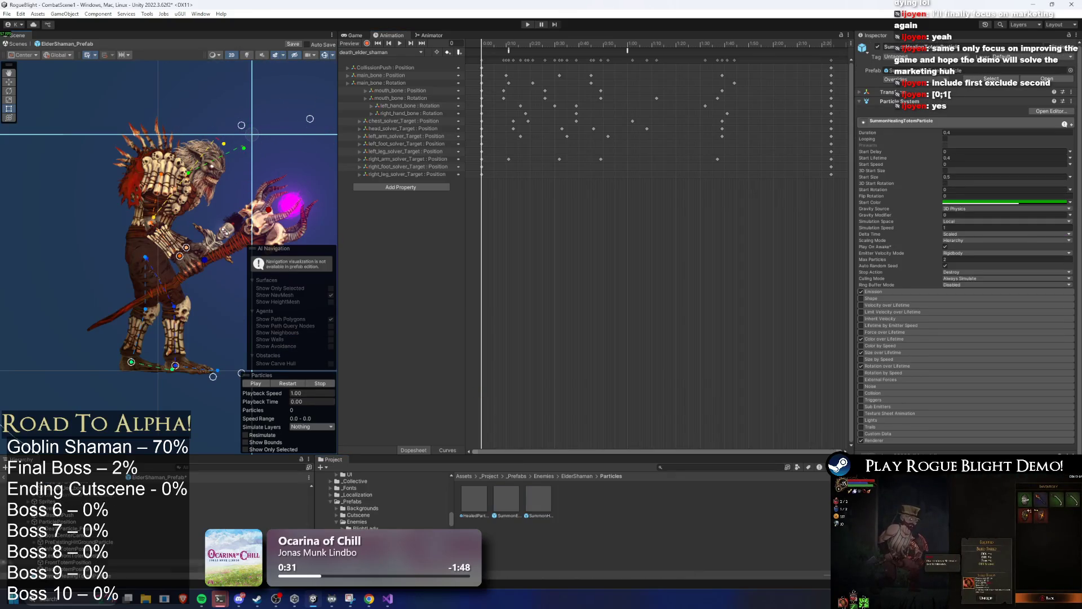
click(506, 499)
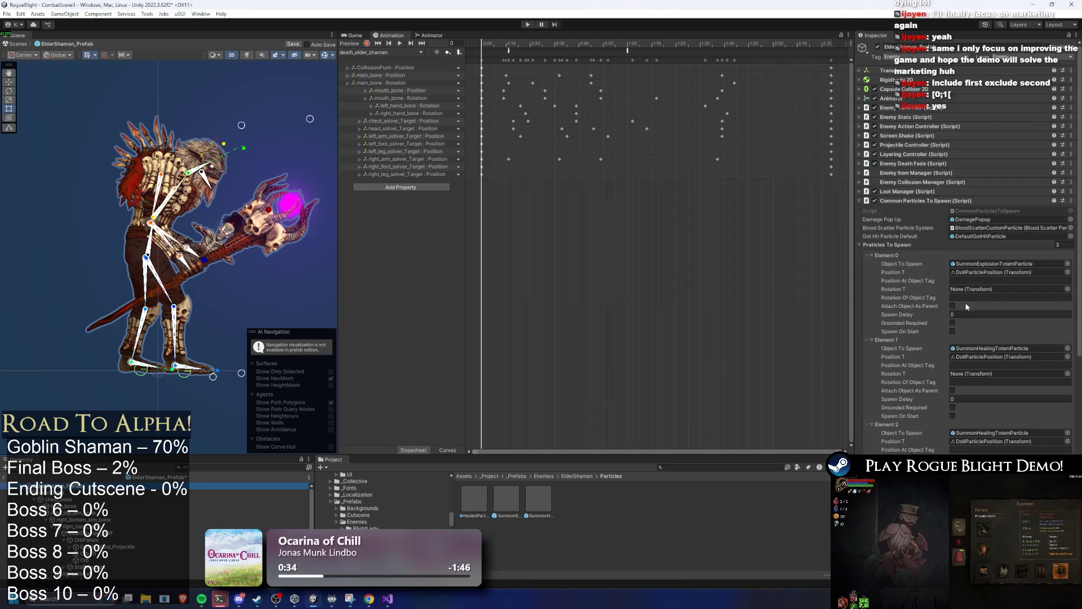
click(84, 485)
scroll(996, 289, down, 5)
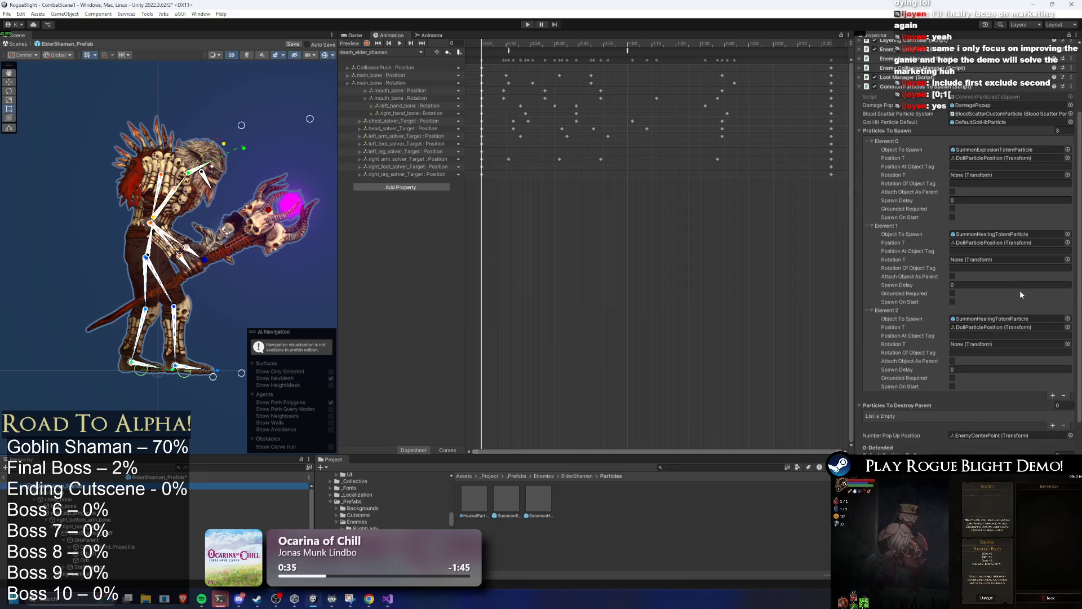
scroll(1020, 292, down, 3)
scroll(1013, 316, down, 3)
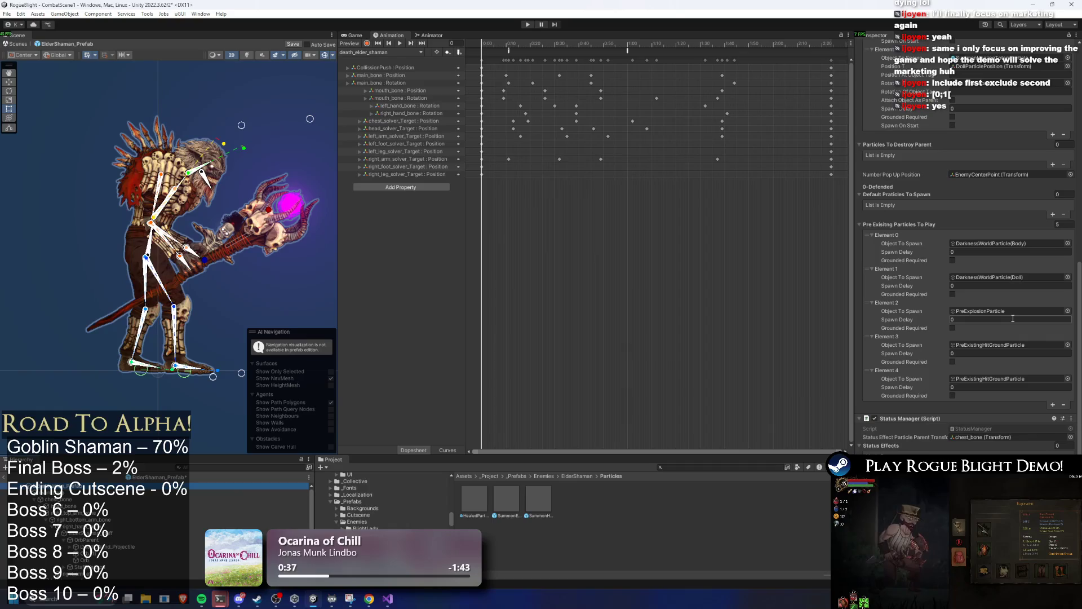